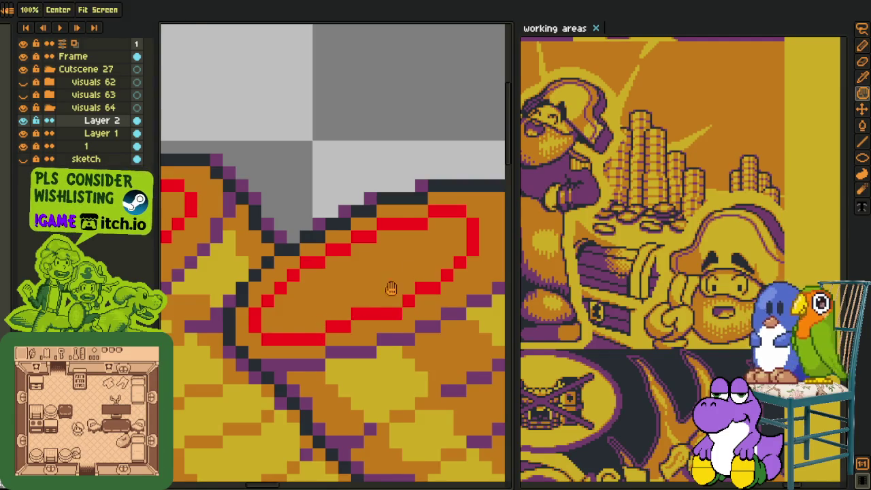
# Fix the red oval's lower diagonal edge and remove its stray notch pixel
pyautogui.moveTo(459, 274); pyautogui.dragTo(323, 342)
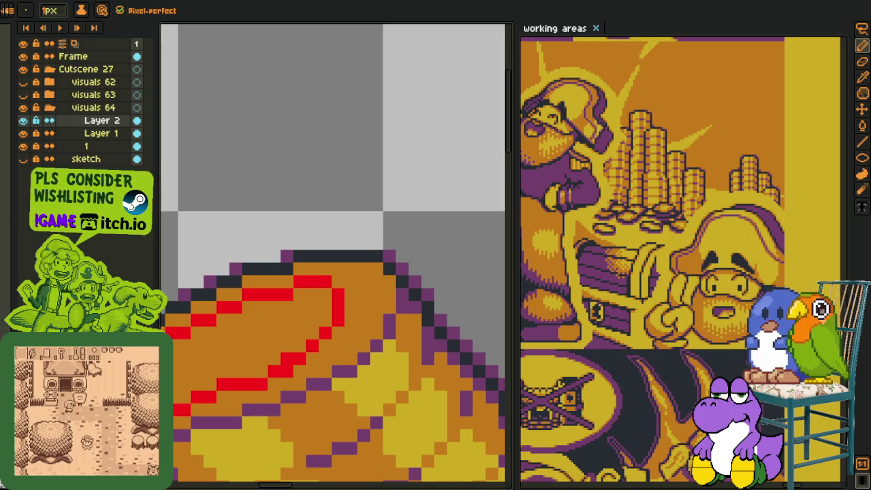
pyautogui.moveTo(363, 294); pyautogui.dragTo(362, 302)
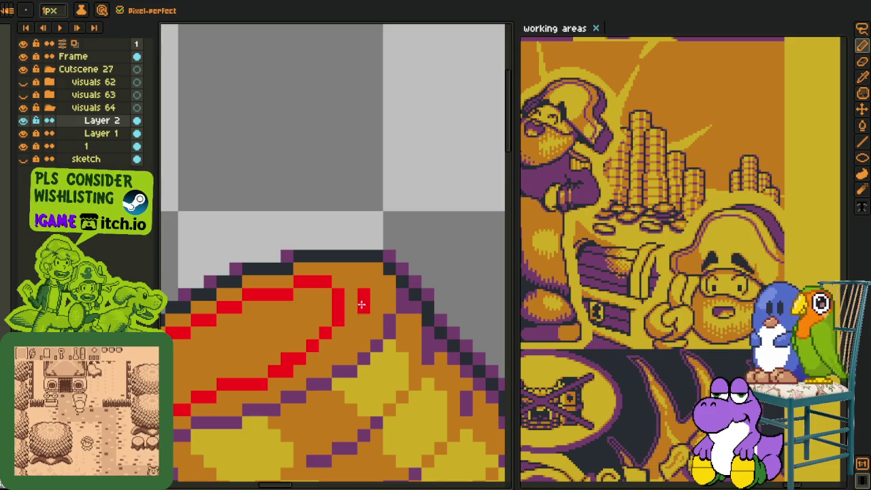
pyautogui.moveTo(302, 282); pyautogui.dragTo(286, 364)
pyautogui.moveTo(353, 332); pyautogui.dragTo(303, 358)
pyautogui.click(313, 358)
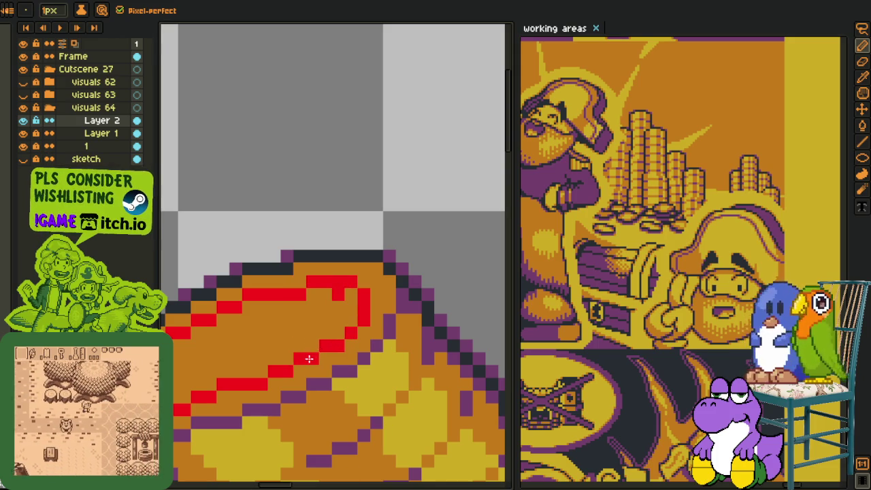
pyautogui.rightClick(334, 293)
# Tidy the oval's top edge and shift its left edge one pixel right
pyautogui.scroll(-2, 341, 282)
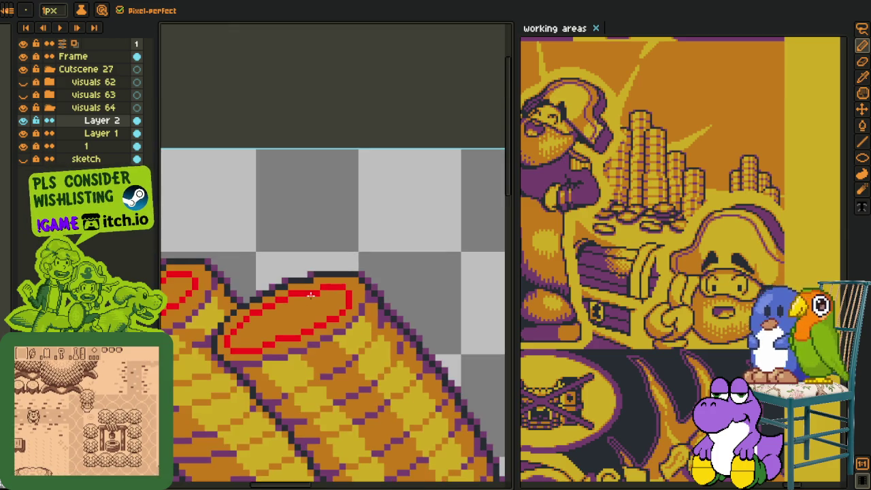
pyautogui.scroll(2, 306, 373)
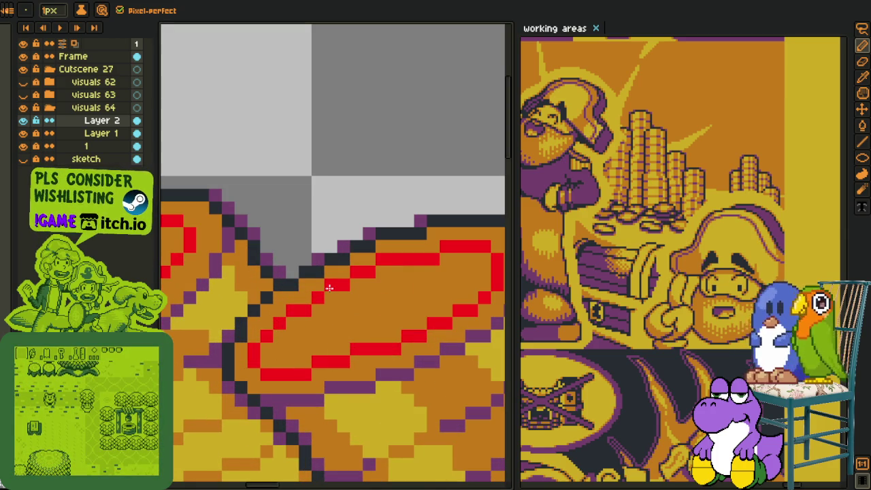
pyautogui.rightClick(383, 260)
pyautogui.click(382, 273)
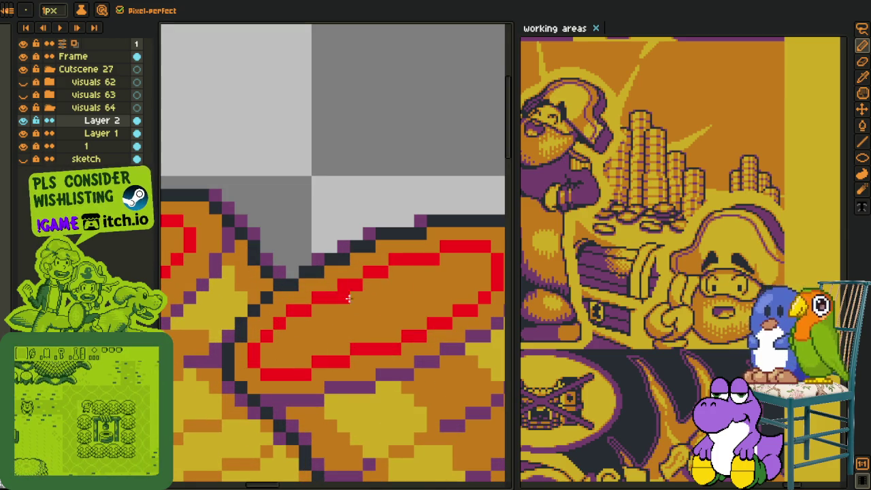
pyautogui.rightClick(254, 350)
pyautogui.moveTo(267, 347); pyautogui.dragTo(267, 360)
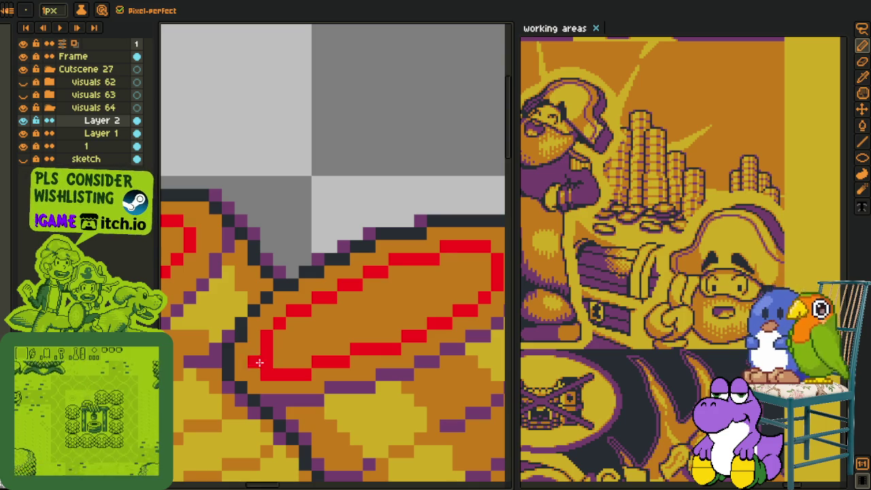
pyautogui.rightClick(269, 371)
pyautogui.scroll(-1, 269, 367)
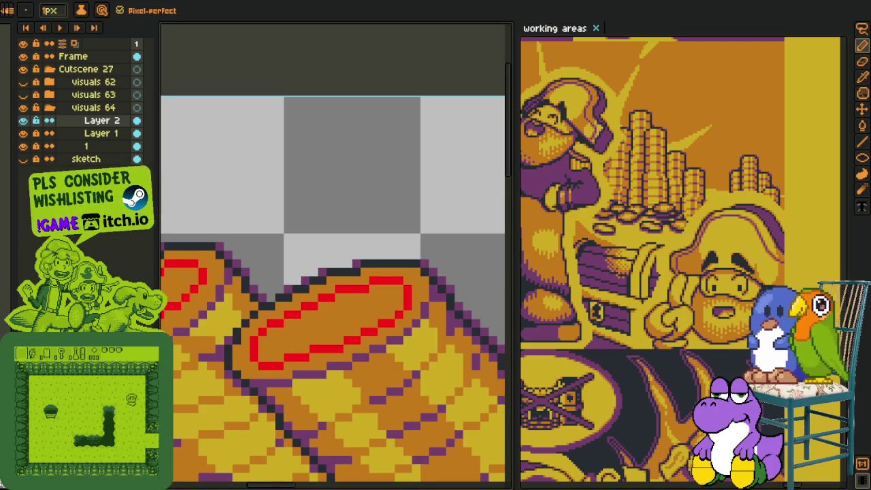
pyautogui.scroll(-1, 263, 291)
pyautogui.scroll(2, 296, 375)
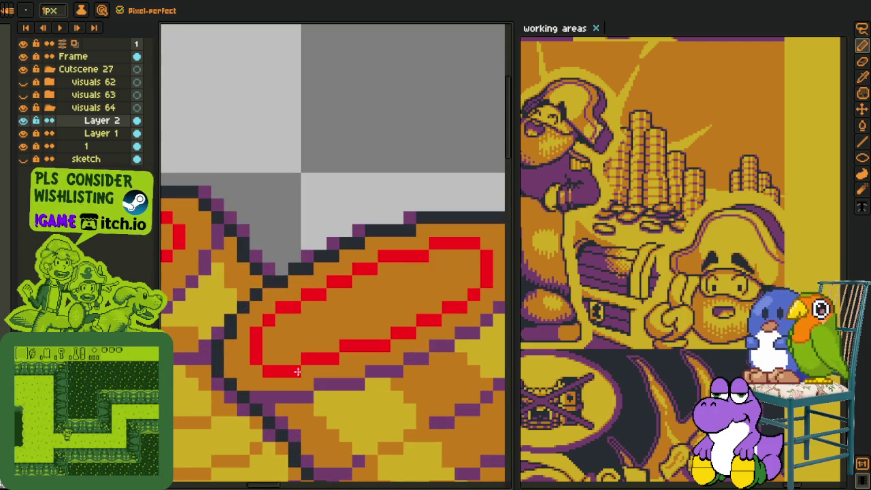
# Lasso the lower red outline, raise it one pixel, and deselect
pyautogui.press('m')
pyautogui.moveTo(489, 265)
pyautogui.mouseDown()
pyautogui.moveTo(408, 355)
pyautogui.moveTo(404, 328)
pyautogui.mouseUp()
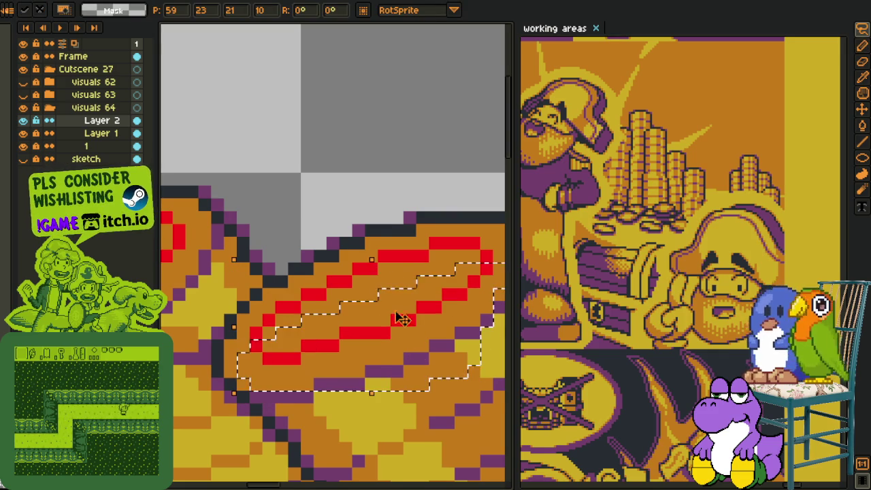
pyautogui.hotkey('ctrl', 'd')
pyautogui.scroll(-2, 403, 329)
pyautogui.scroll(-1, 381, 292)
pyautogui.scroll(1, 367, 260)
pyautogui.scroll(1, 366, 261)
pyautogui.scroll(-1, 367, 260)
pyautogui.scroll(1, 337, 304)
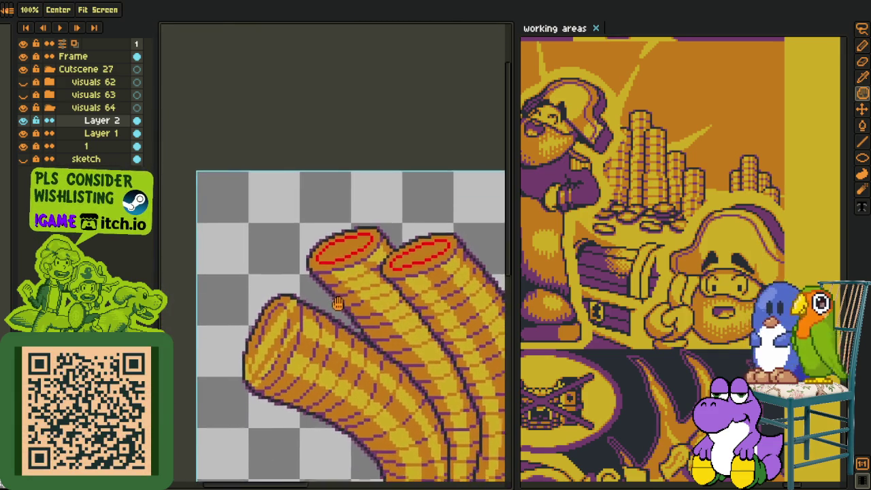
# Pan and zoom around the sprite to check the tube tops
pyautogui.moveTo(337, 304); pyautogui.dragTo(306, 300)
pyautogui.scroll(-1, 272, 333)
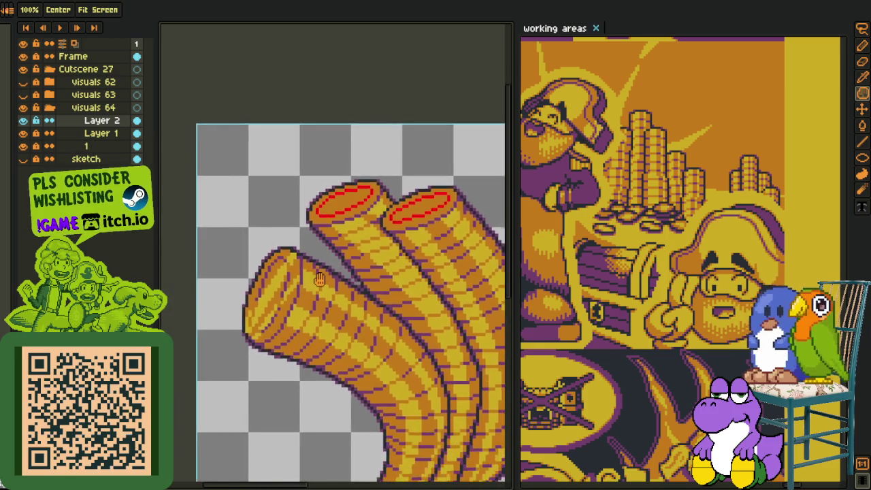
pyautogui.scroll(-1, 328, 284)
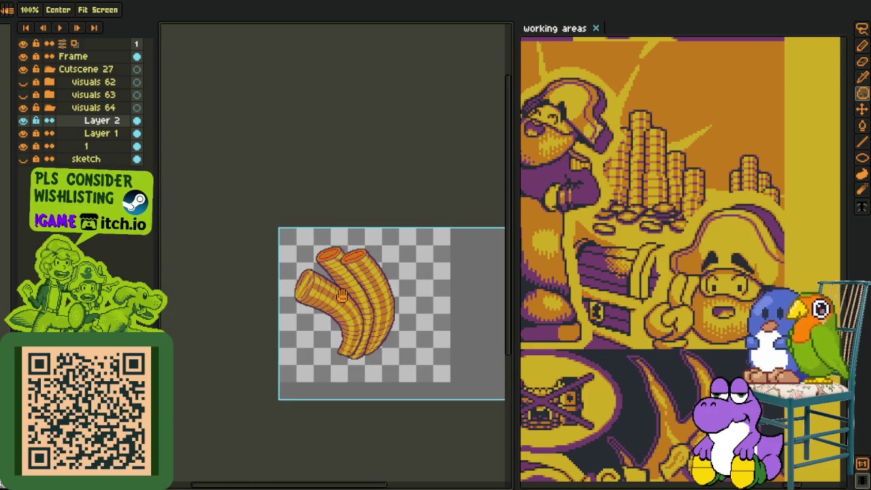
pyautogui.scroll(1, 338, 295)
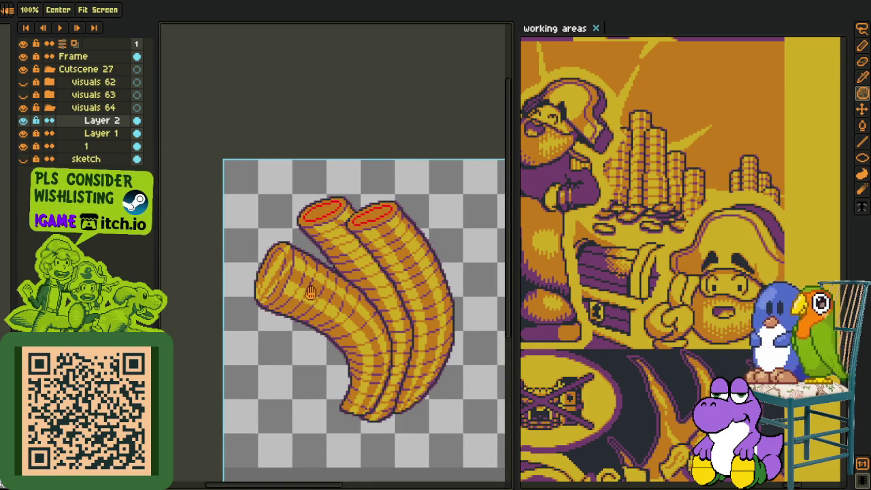
pyautogui.scroll(-2, 313, 303)
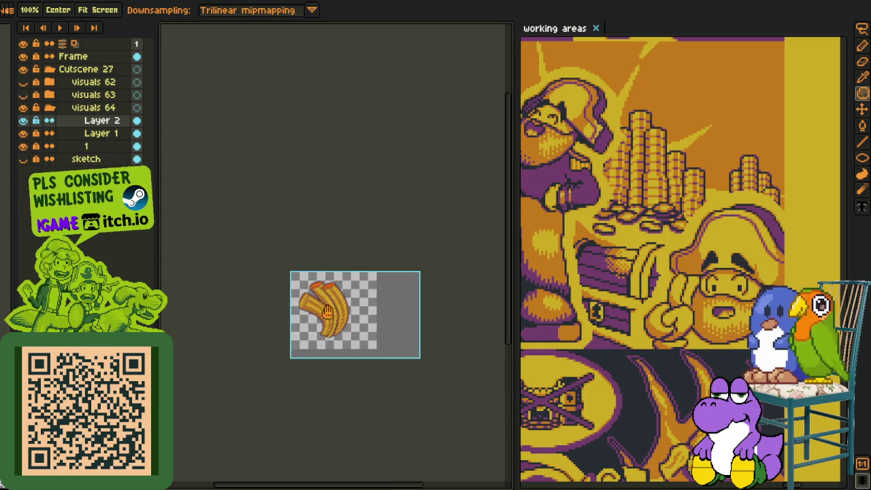
pyautogui.scroll(1, 327, 311)
pyautogui.scroll(1, 320, 257)
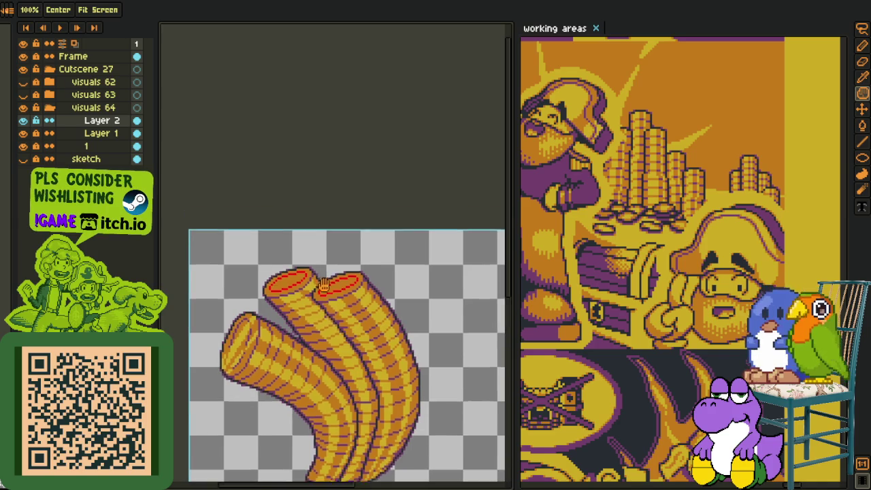
pyautogui.press('o')
pyautogui.scroll(2, 272, 272)
pyautogui.scroll(1, 247, 282)
pyautogui.scroll(-3, 247, 283)
# Zoom back in and bring the tube tops into view
pyautogui.press('m')
pyautogui.scroll(1, 285, 238)
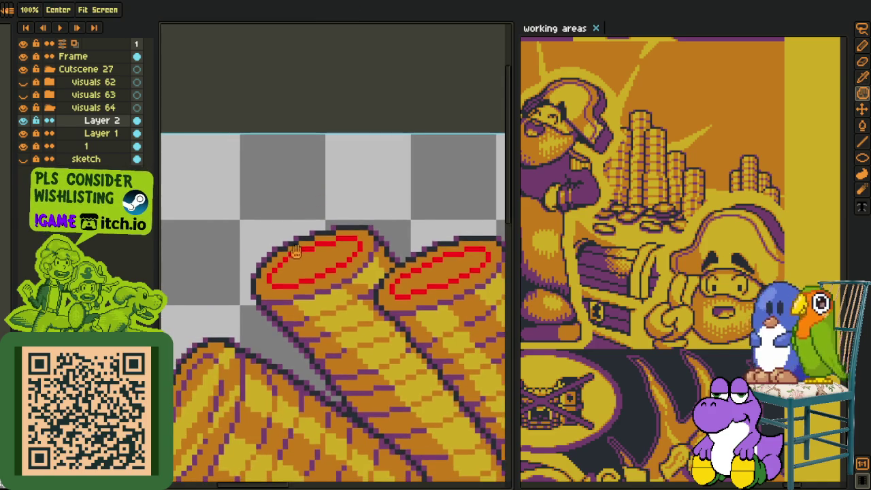
pyautogui.scroll(1, 293, 273)
pyautogui.scroll(1, 306, 266)
pyautogui.scroll(-2, 285, 288)
pyautogui.scroll(1, 282, 306)
pyautogui.moveTo(310, 286); pyautogui.dragTo(262, 360)
pyautogui.press('i')
pyautogui.scroll(2, 302, 265)
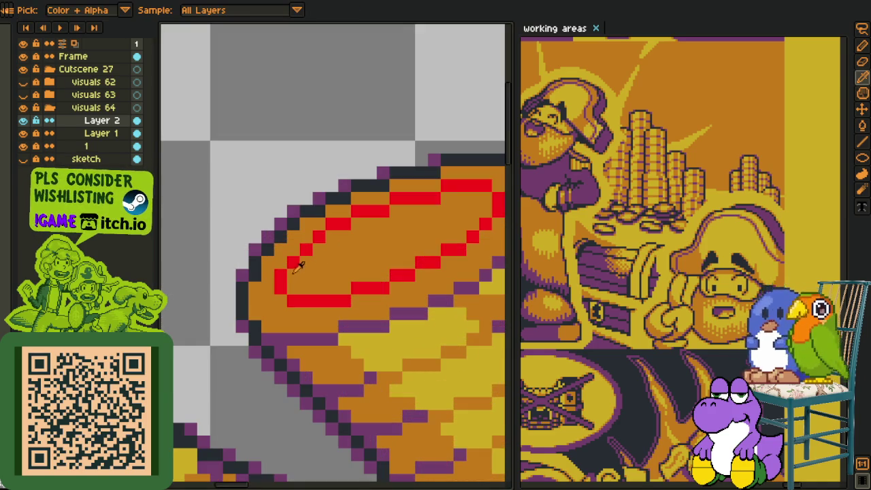
# Replace the red outline colour with purple
pyautogui.press('h')
pyautogui.scroll(-1, 249, 301)
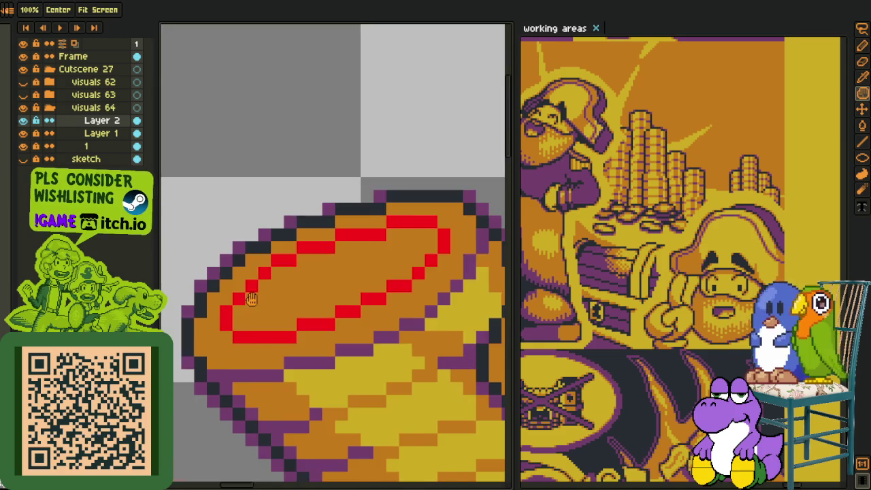
pyautogui.scroll(-1, 258, 303)
pyautogui.scroll(1, 279, 318)
pyautogui.press('i')
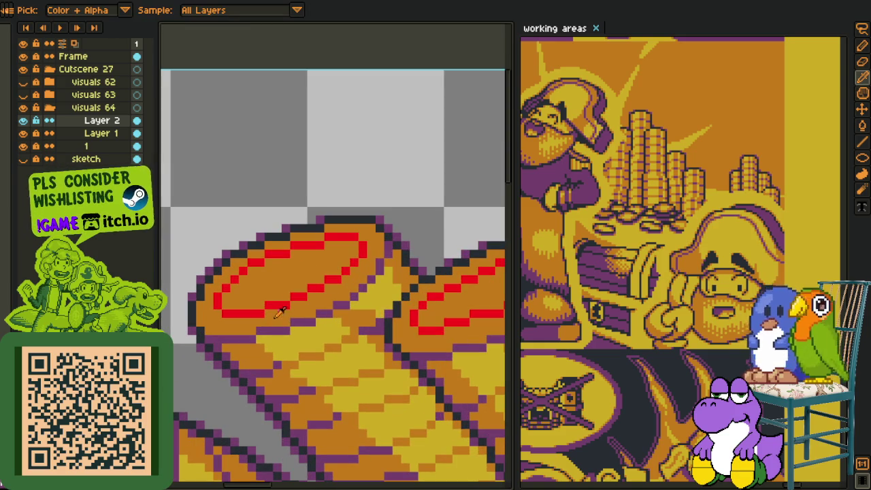
pyautogui.hotkey('shift', 'r')
pyautogui.click(342, 384)
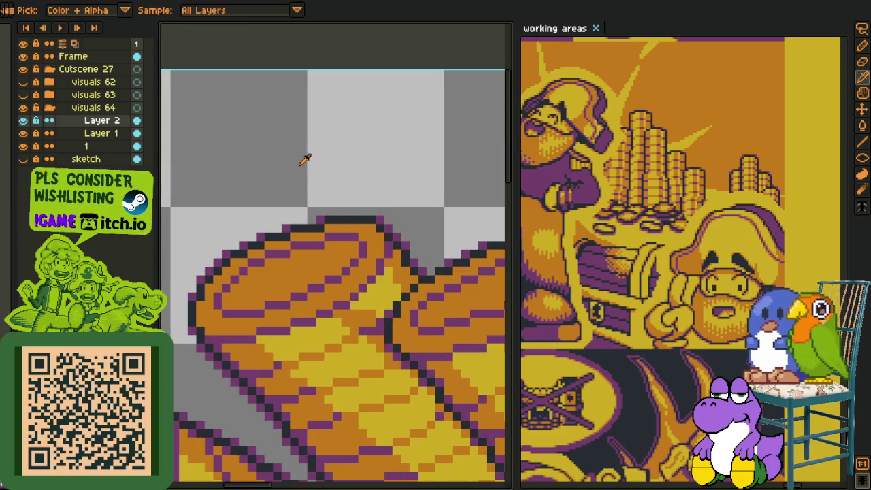
pyautogui.scroll(-3, 289, 170)
pyautogui.scroll(2, 270, 195)
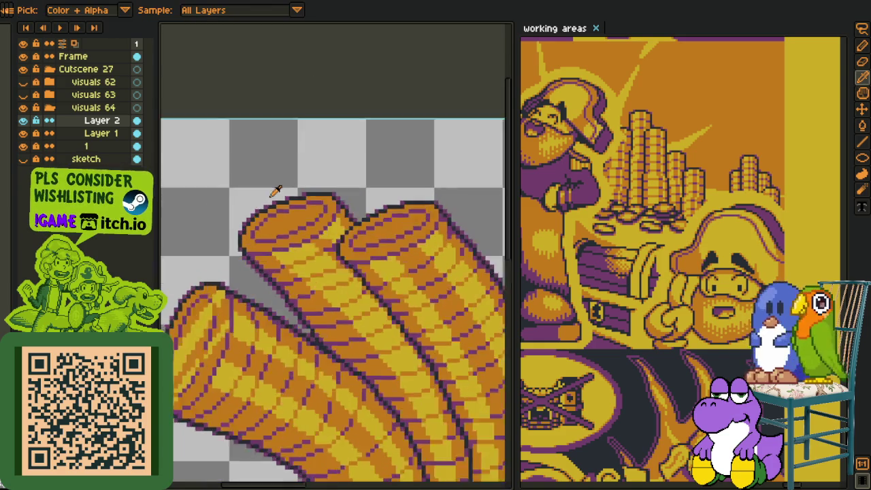
pyautogui.scroll(3, 249, 250)
# Draw purple pixels along the coin's rim and upper rim
pyautogui.press('b')
pyautogui.moveTo(254, 253); pyautogui.dragTo(253, 266)
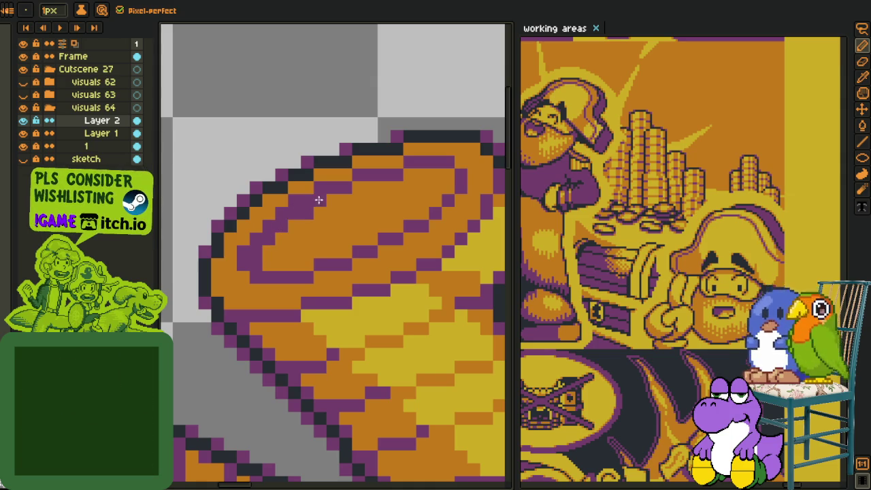
pyautogui.moveTo(371, 188); pyautogui.dragTo(359, 189)
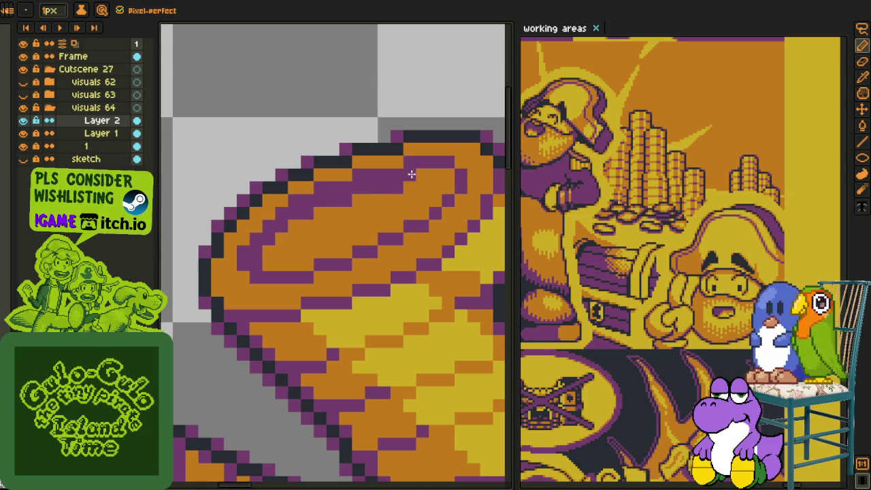
pyautogui.scroll(-2, 435, 184)
pyautogui.scroll(-2, 408, 197)
pyautogui.scroll(1, 387, 211)
pyautogui.scroll(2, 374, 216)
pyautogui.scroll(2, 374, 216)
pyautogui.scroll(1, 326, 219)
pyautogui.moveTo(326, 266)
pyautogui.mouseDown()
pyautogui.moveTo(350, 227)
pyautogui.moveTo(447, 189)
pyautogui.moveTo(457, 169)
pyautogui.moveTo(291, 210)
pyautogui.moveTo(436, 165)
pyautogui.moveTo(490, 159)
pyautogui.mouseUp()
pyautogui.scroll(-1, 322, 194)
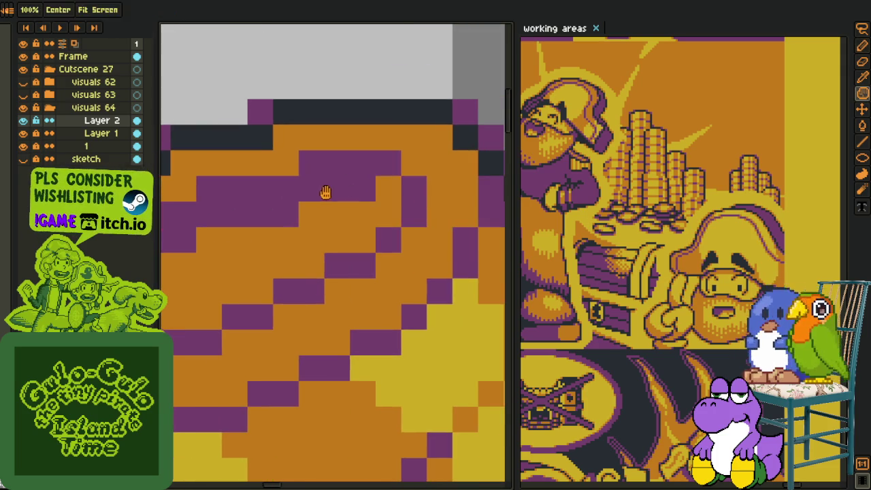
pyautogui.scroll(-2, 304, 199)
pyautogui.scroll(-3, 304, 199)
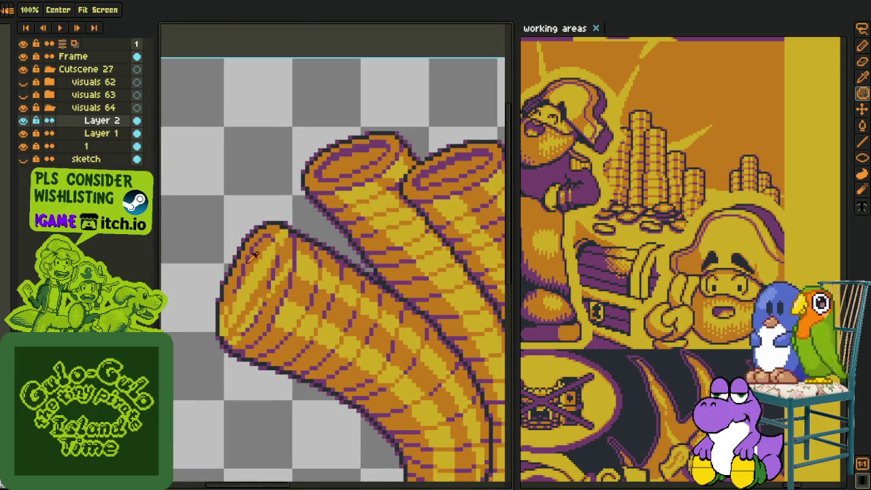
pyautogui.scroll(4, 246, 280)
# Sample the rim colour and add two purple shading pixels to the coin
pyautogui.press('alt')
pyautogui.keyDown('alt'); pyautogui.click(249, 298); pyautogui.keyUp('alt')
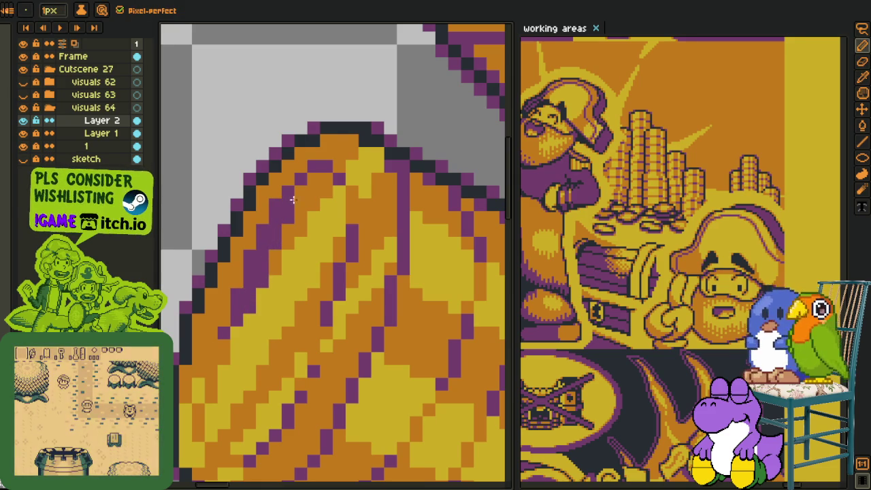
pyautogui.press('alt')
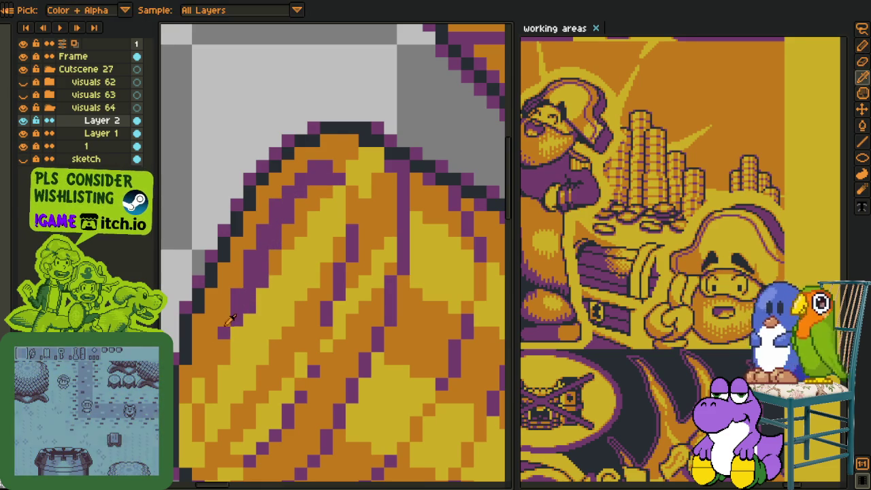
pyautogui.press('alt')
pyautogui.scroll(-3, 245, 292)
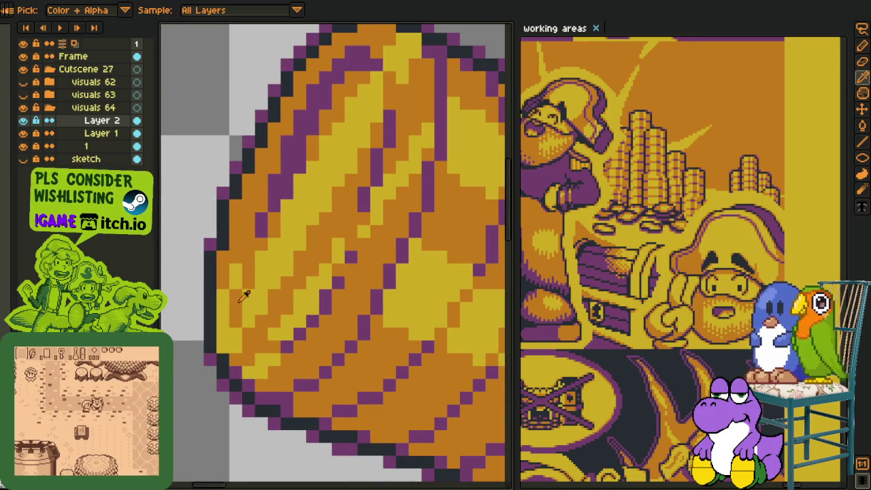
pyautogui.press('alt')
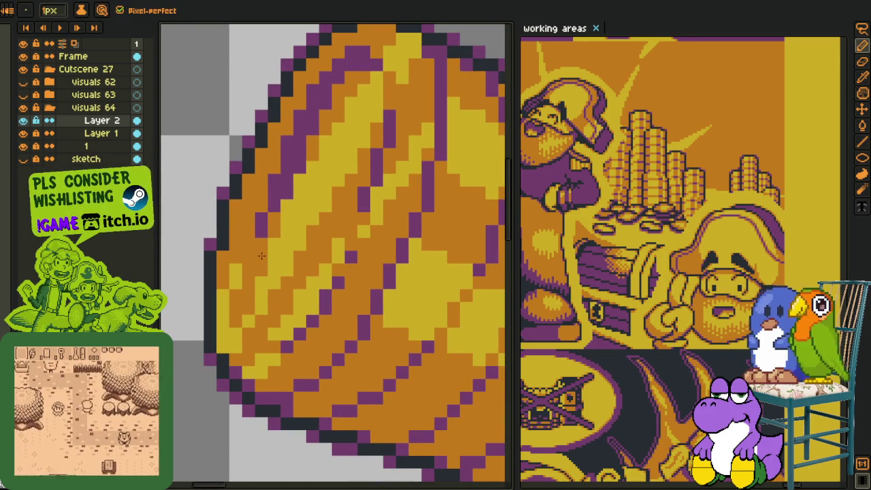
pyautogui.keyDown('alt'); pyautogui.click(262, 227); pyautogui.keyUp('alt')
pyautogui.click(249, 240)
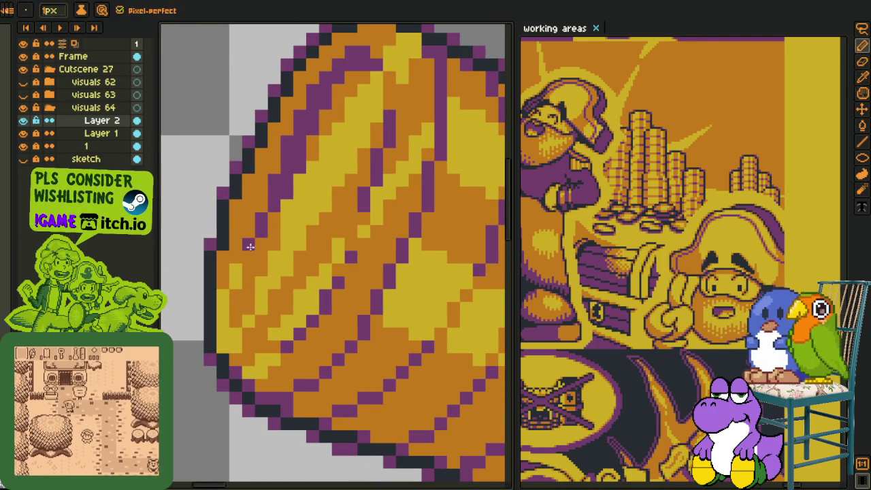
pyautogui.press('alt')
pyautogui.scroll(-5, 248, 252)
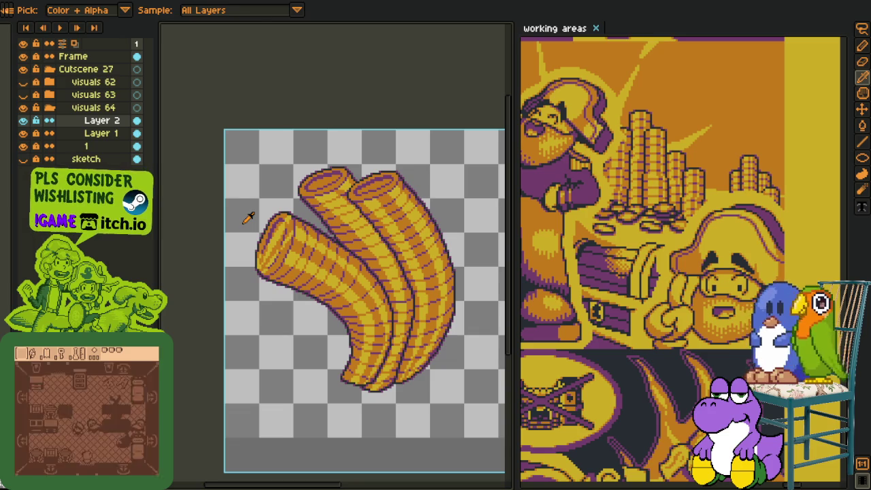
# Save the coin sprite and recentre the view
pyautogui.hotkey('ctrl', 's')
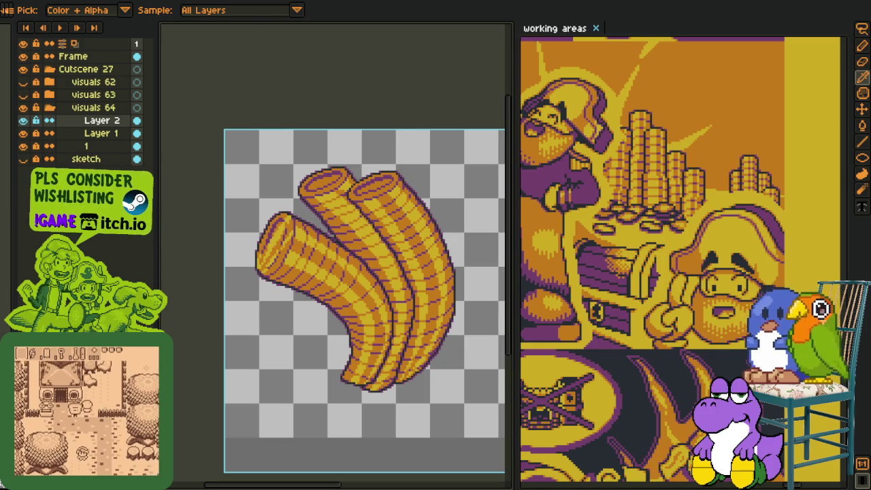
pyautogui.scroll(-2, 297, 221)
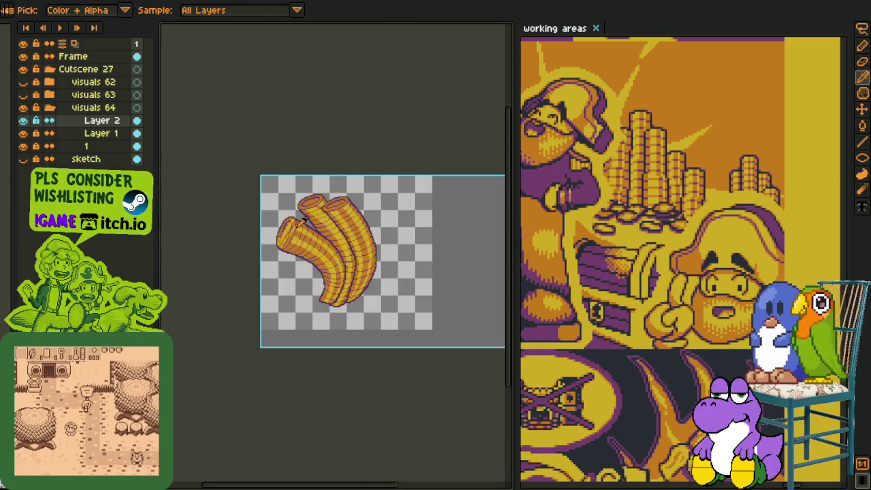
pyautogui.scroll(3, 294, 240)
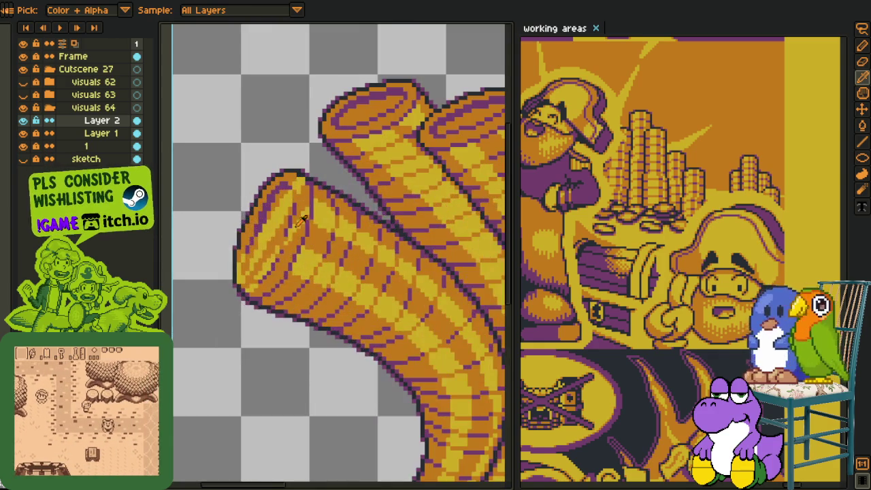
pyautogui.scroll(1, 299, 242)
pyautogui.scroll(-2, 301, 243)
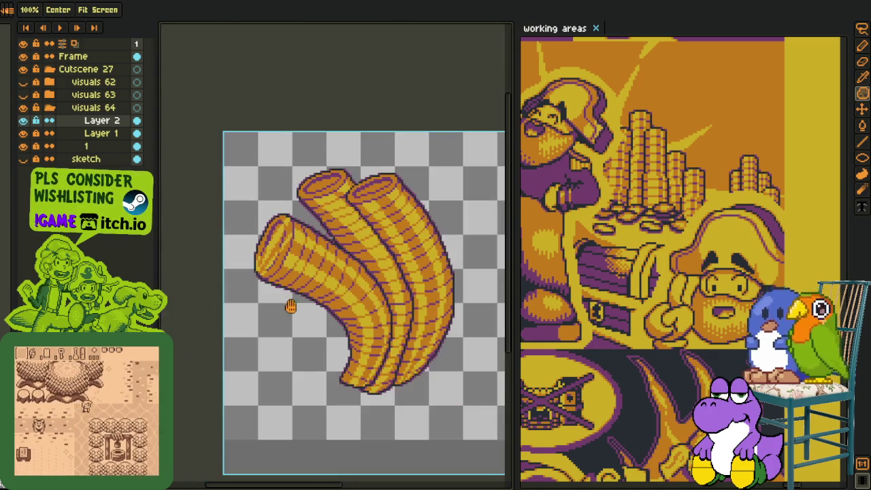
pyautogui.moveTo(296, 304); pyautogui.dragTo(264, 315)
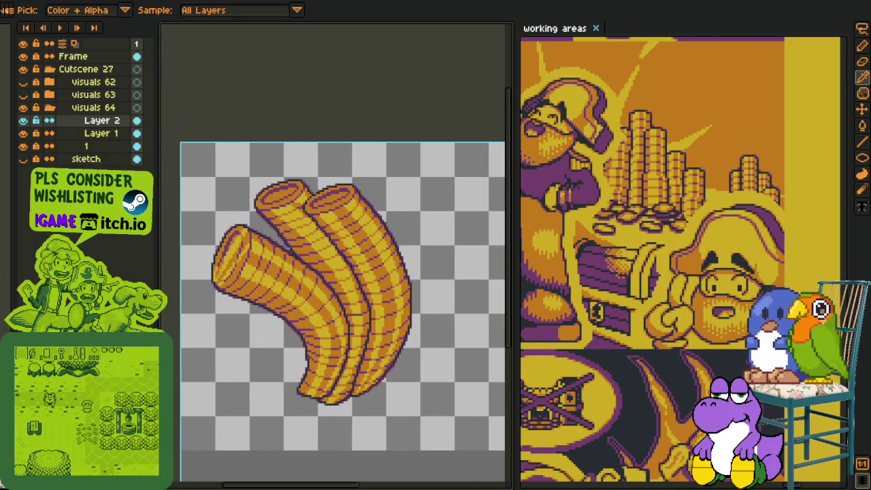
# Save again, toggle Layer 2's visibility, and bring up Layer 2's context menu
pyautogui.hotkey('ctrl', 's')
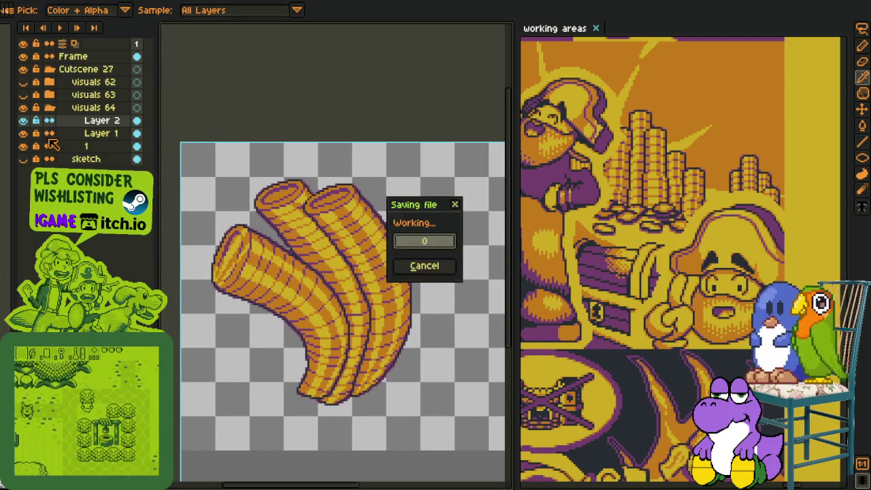
pyautogui.rightClick(58, 126)
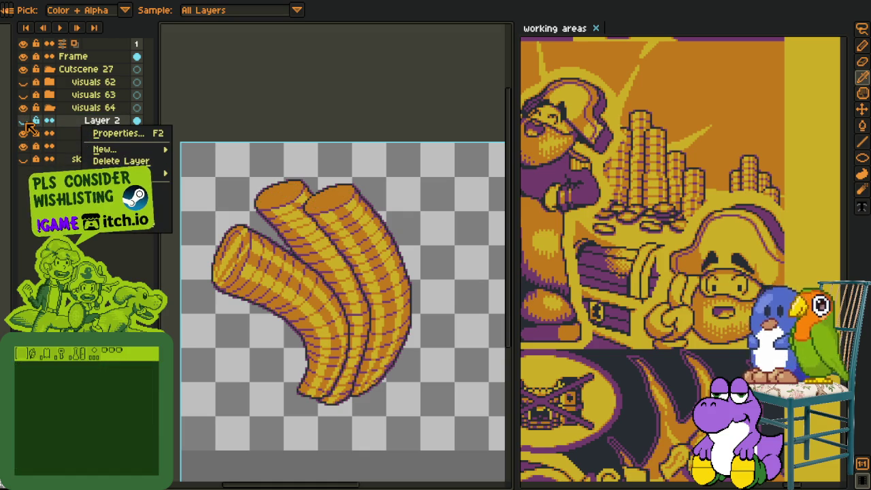
pyautogui.click(24, 122)
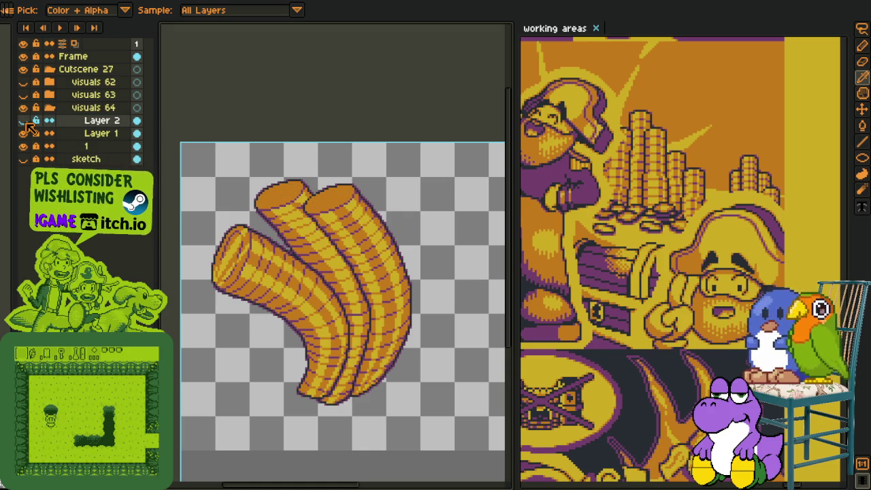
pyautogui.rightClick(94, 123)
pyautogui.moveTo(134, 147)
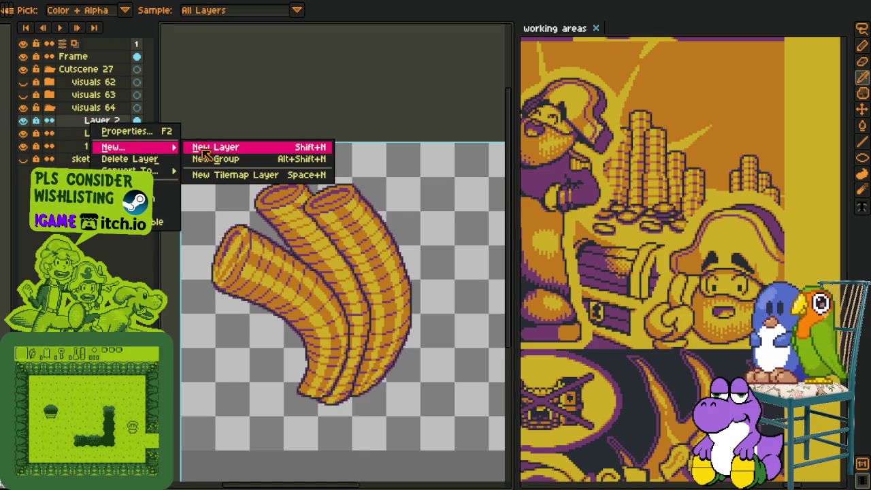
# Add Layer 3 and sketch a red stroke and fill across the first tube opening
pyautogui.click(213, 146)
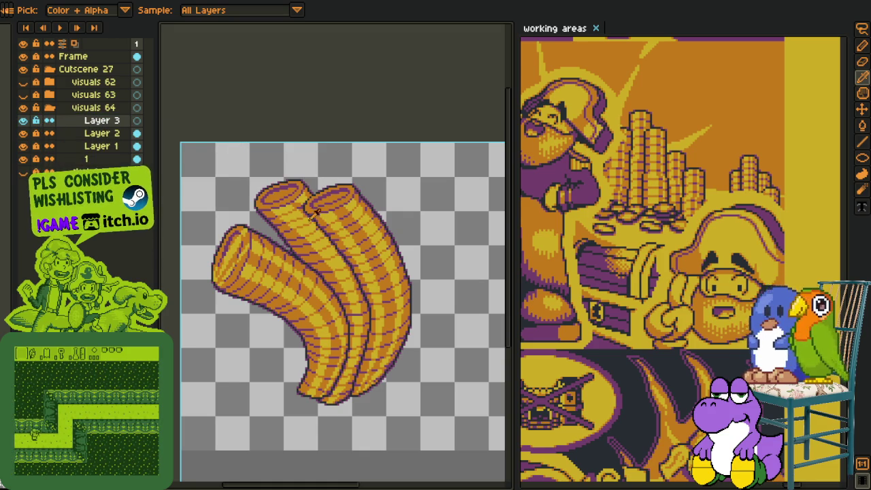
pyautogui.press('b')
pyautogui.scroll(2, 222, 282)
pyautogui.scroll(2, 222, 282)
pyautogui.scroll(2, 222, 282)
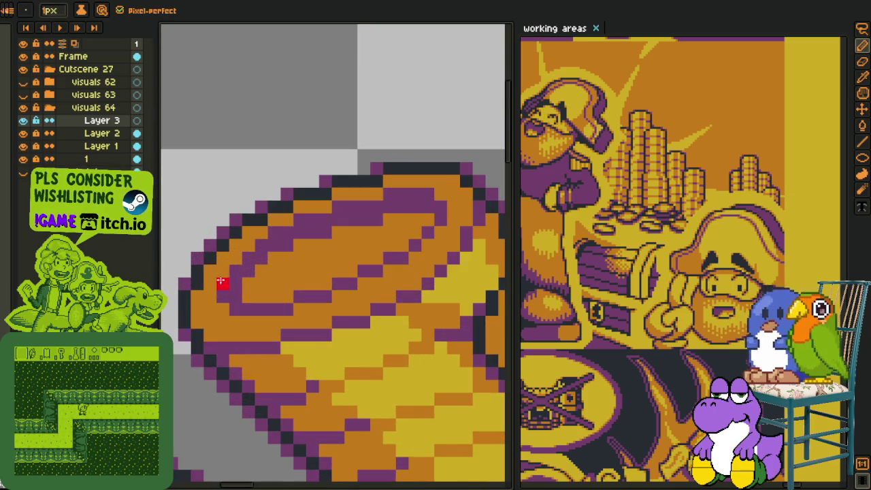
pyautogui.moveTo(221, 283); pyautogui.dragTo(225, 286)
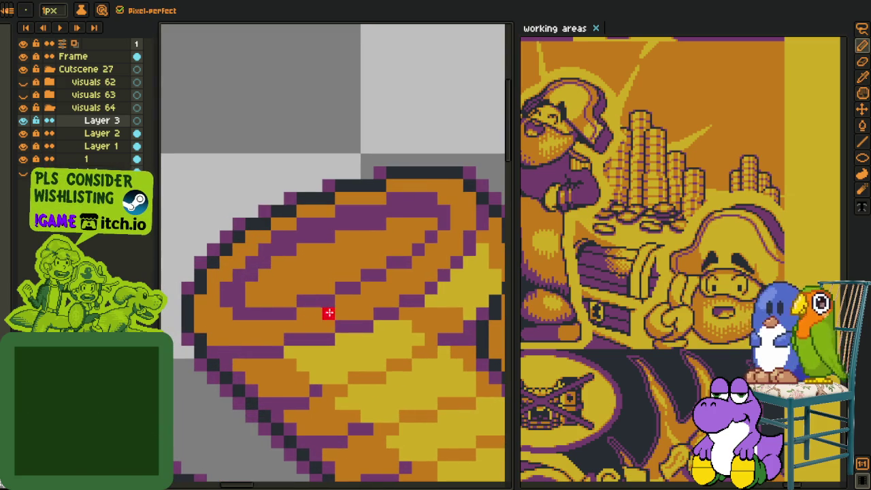
pyautogui.moveTo(302, 312); pyautogui.dragTo(325, 310)
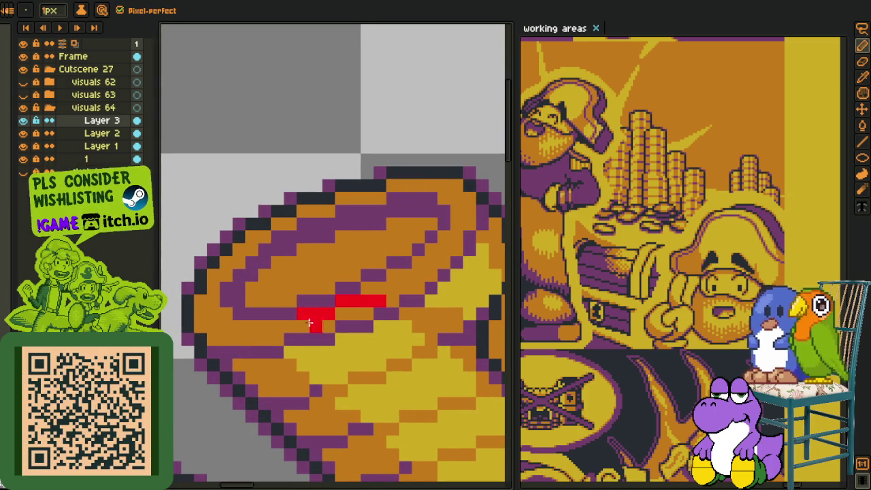
pyautogui.press('g')
pyautogui.click(292, 326)
pyautogui.press('b')
# Draw a red line across the next tube's rim
pyautogui.scroll(-3, 313, 307)
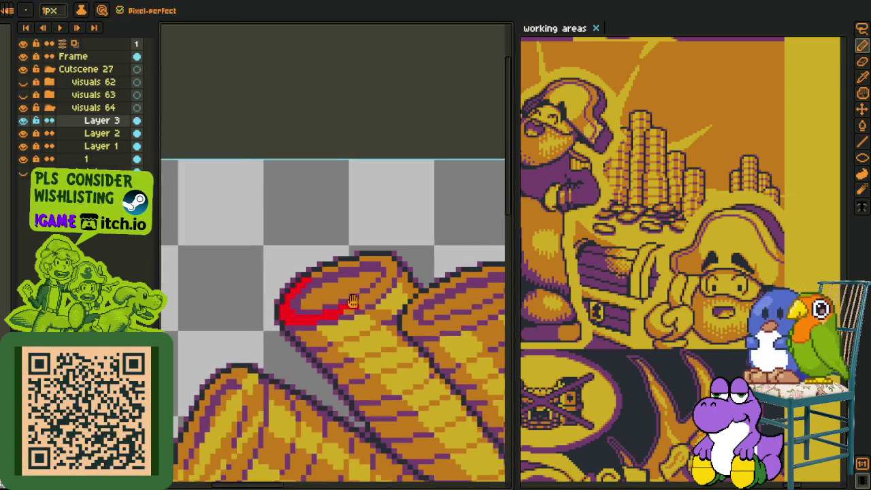
pyautogui.scroll(3, 359, 307)
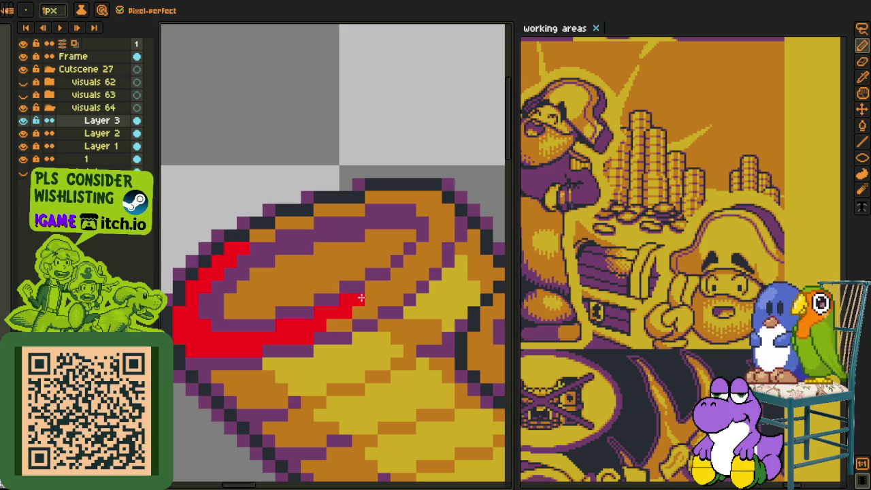
pyautogui.scroll(-2, 373, 300)
pyautogui.scroll(-1, 326, 297)
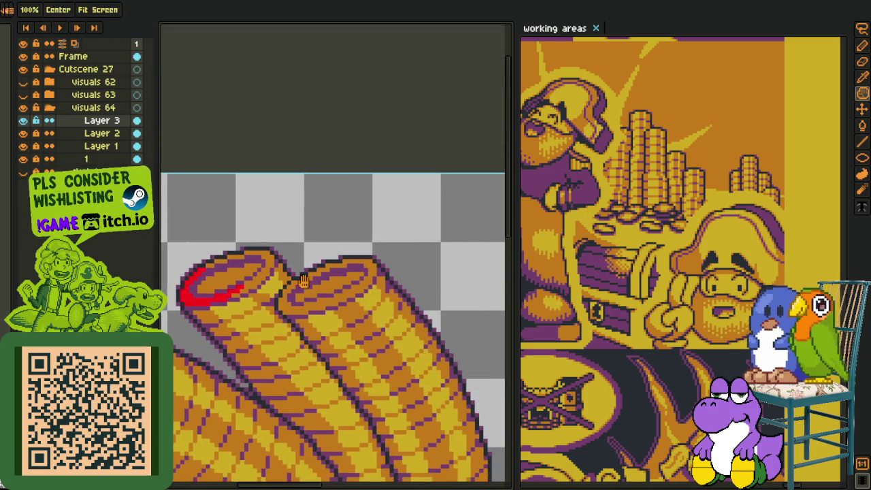
pyautogui.scroll(3, 297, 294)
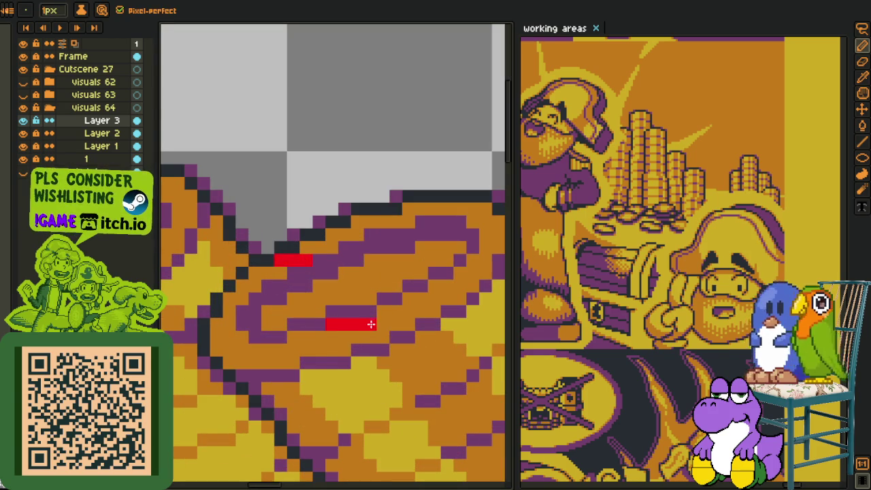
pyautogui.moveTo(306, 349); pyautogui.dragTo(271, 349)
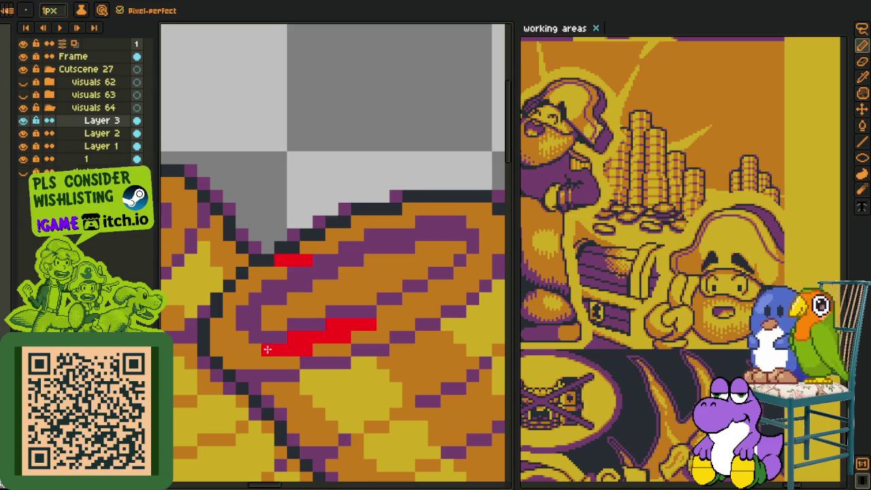
pyautogui.scroll(-1, 265, 362)
pyautogui.scroll(-2, 265, 361)
# Pan up and place an orange pixel beside the red band
pyautogui.press('space')
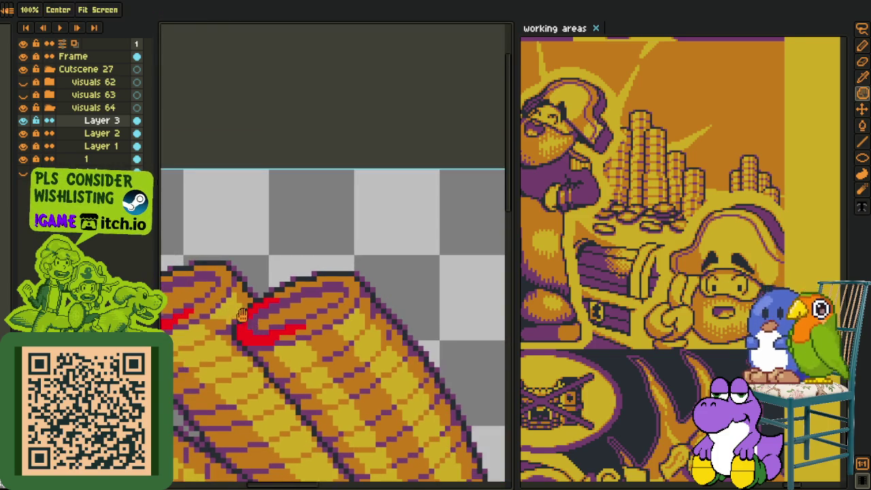
pyautogui.scroll(1, 313, 266)
pyautogui.press('i')
pyautogui.scroll(1, 306, 292)
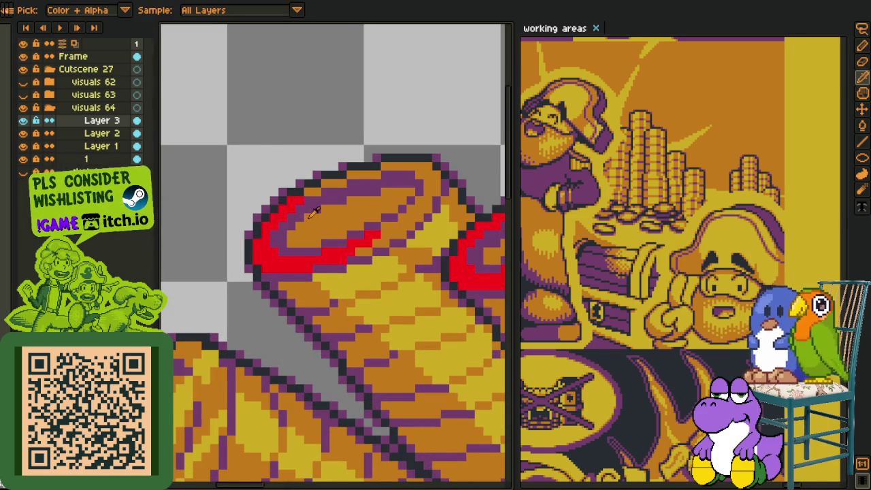
pyautogui.scroll(2, 306, 209)
pyautogui.scroll(1, 303, 190)
pyautogui.press('b')
pyautogui.click(296, 170)
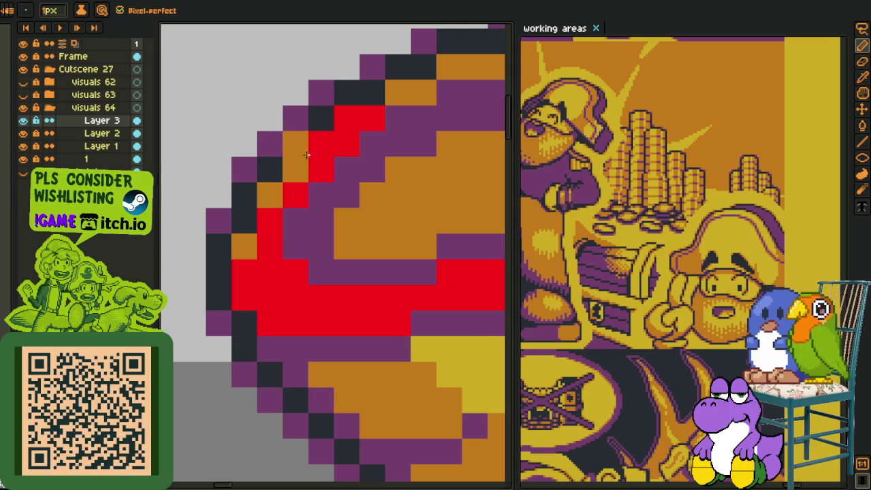
# Draw pencil strokes and single pixels along the inner rims of the two upright coin tubes
pyautogui.moveTo(296, 163); pyautogui.dragTo(347, 118)
pyautogui.moveTo(245, 272)
pyautogui.mouseDown()
pyautogui.moveTo(299, 276)
pyautogui.moveTo(388, 320)
pyautogui.moveTo(446, 273)
pyautogui.moveTo(256, 311)
pyautogui.moveTo(319, 241)
pyautogui.moveTo(320, 254)
pyautogui.moveTo(253, 228)
pyautogui.mouseUp()
pyautogui.scroll(-3, 320, 243)
pyautogui.press('h')
pyautogui.press('b')
pyautogui.scroll(5, 255, 299)
pyautogui.click(208, 290)
pyautogui.click(208, 341)
pyautogui.click(259, 314)
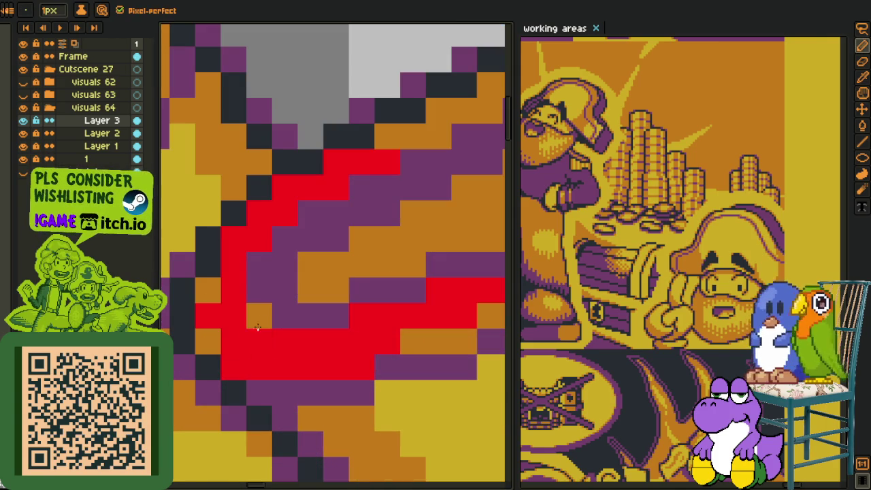
pyautogui.click(233, 367)
# Thin the rim band with single pixels, finishing the diagonal along the tube tops
pyautogui.click(361, 367)
pyautogui.click(439, 290)
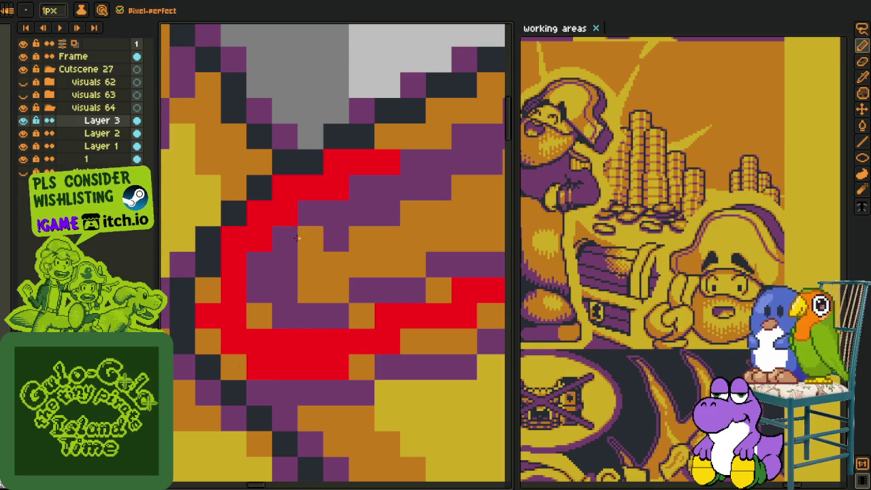
pyautogui.click(259, 239)
pyautogui.click(285, 212)
pyautogui.click(335, 188)
pyautogui.click(383, 179)
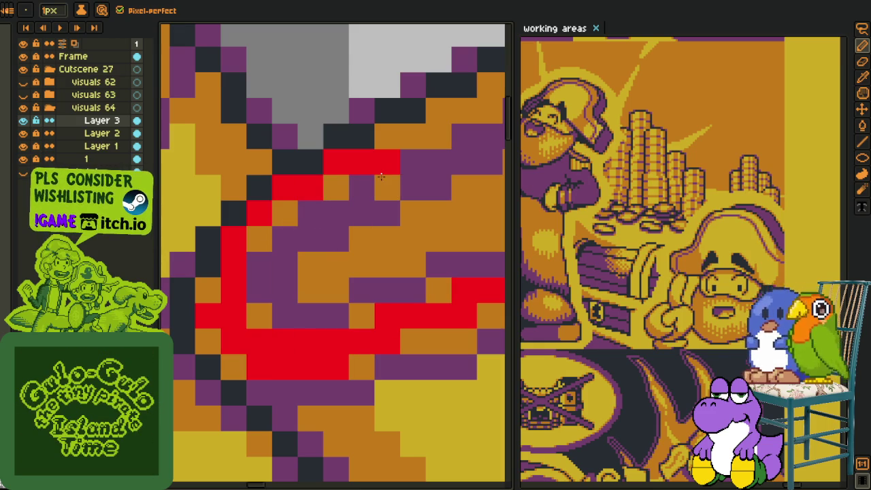
# Adjust the view and pick a colour from the artwork
pyautogui.scroll(-3, 373, 178)
pyautogui.scroll(2, 288, 241)
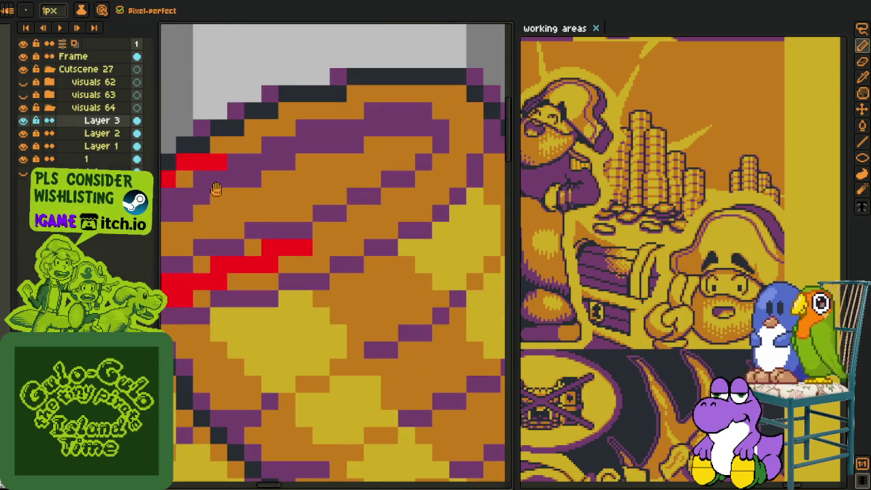
pyautogui.scroll(1, 368, 242)
pyautogui.press('m')
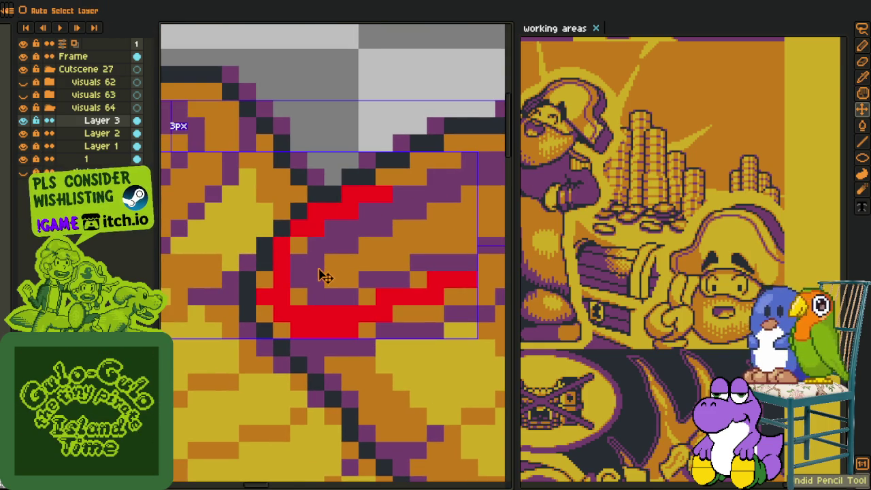
pyautogui.press('b')
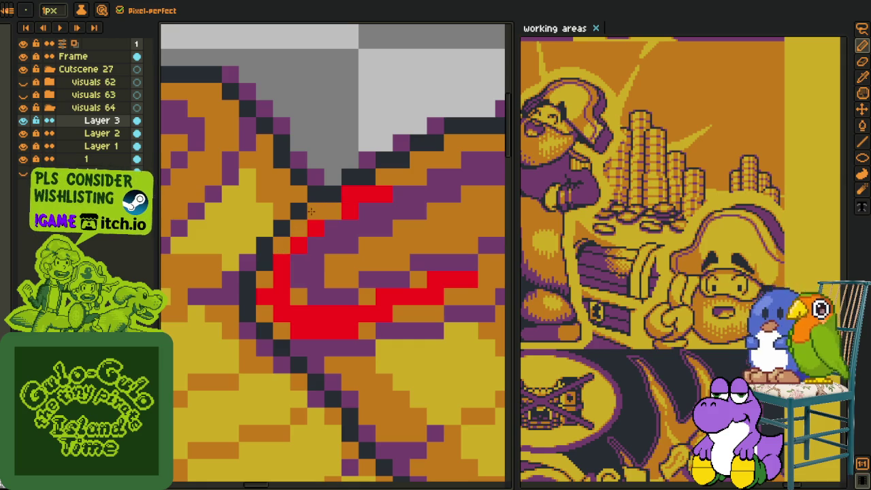
pyautogui.keyDown('alt'); pyautogui.click(317, 210); pyautogui.keyUp('alt')
# Sample the tube colour and start replacing the red rim pixels with it (Shift+R)
pyautogui.scroll(-4, 344, 195)
pyautogui.press('u')
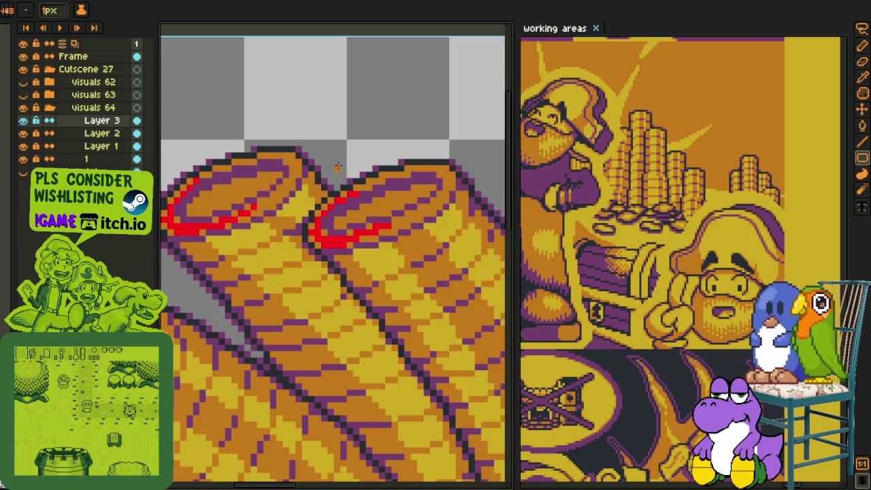
pyautogui.scroll(-2, 339, 158)
pyautogui.scroll(-1, 339, 157)
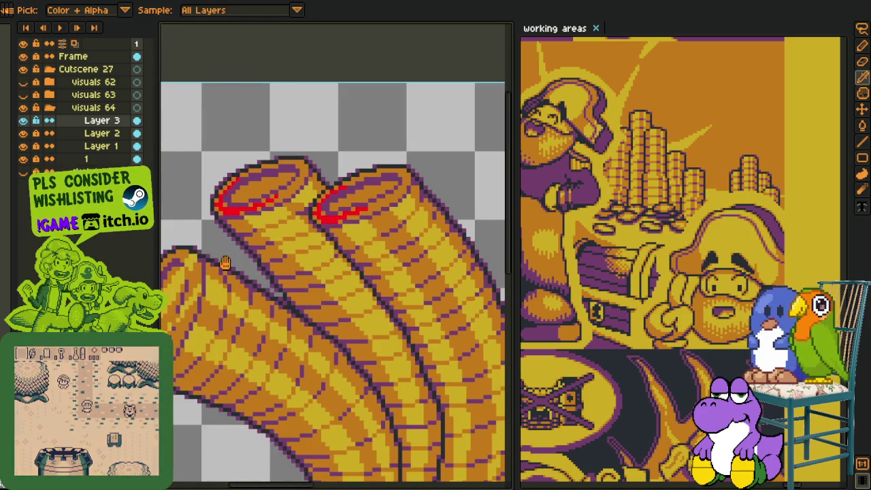
pyautogui.moveTo(231, 263); pyautogui.dragTo(295, 252)
pyautogui.scroll(1, 336, 200)
pyautogui.press('o')
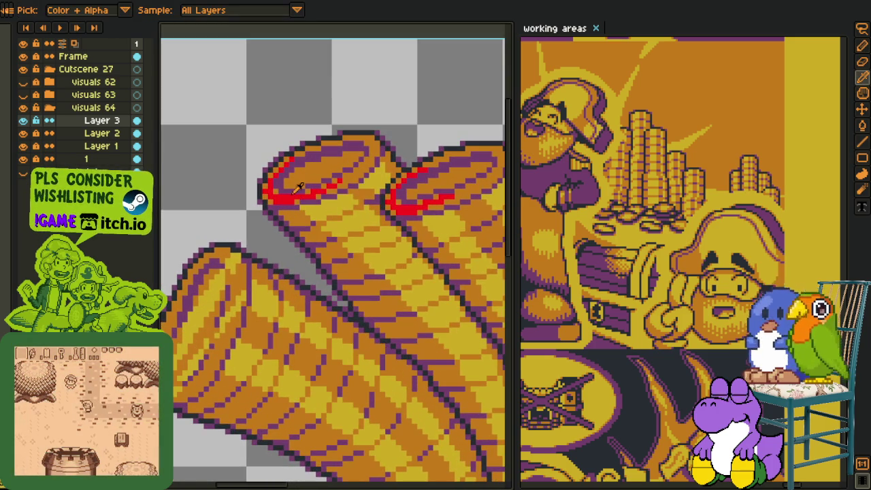
pyautogui.click(294, 190)
pyautogui.hotkey('shift', 'r')
# Apply the colour replacement so the red rims take the tube's gold tones
pyautogui.click(340, 380)
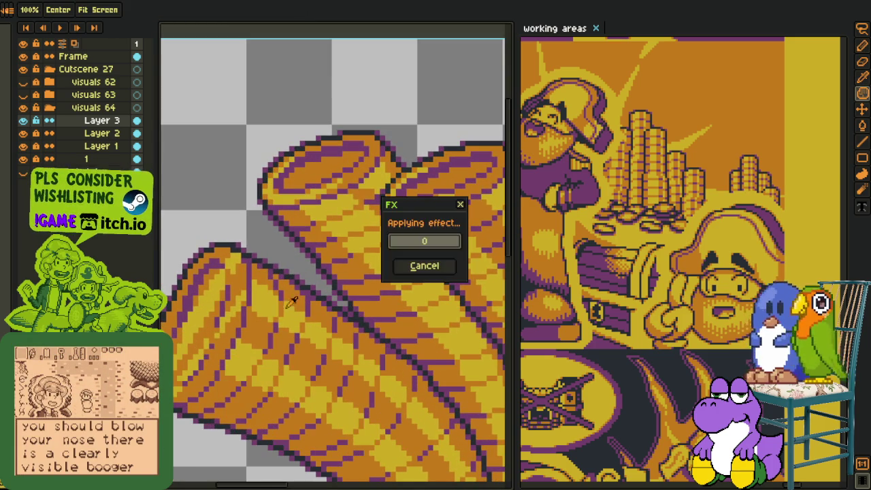
pyautogui.press('v')
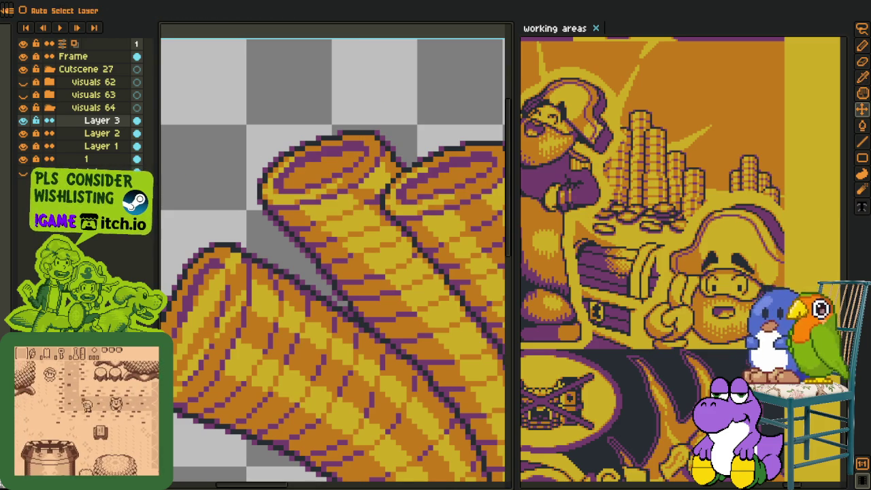
pyautogui.press('o')
pyautogui.scroll(-2, 202, 190)
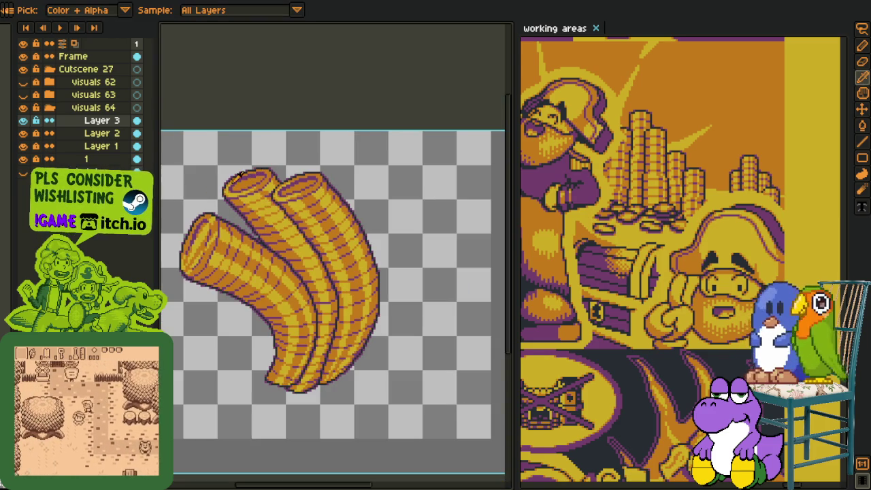
pyautogui.scroll(3, 204, 204)
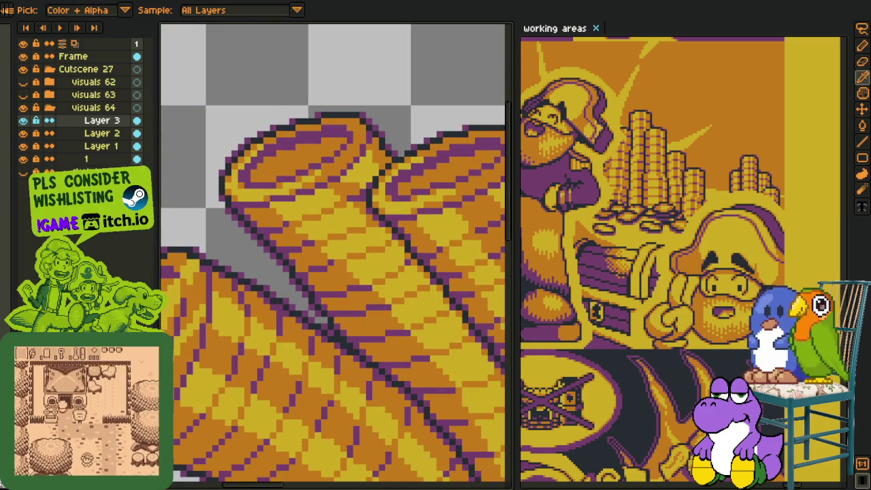
pyautogui.scroll(2, 355, 195)
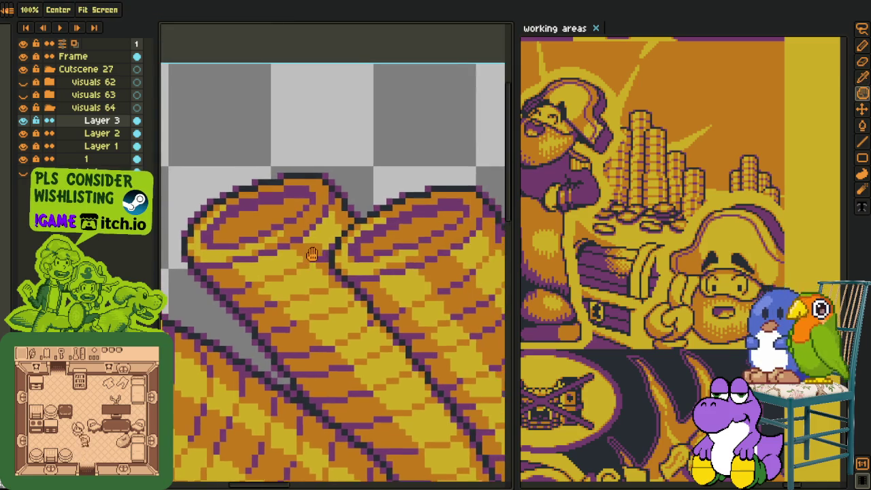
pyautogui.scroll(2, 293, 197)
pyautogui.scroll(2, 245, 201)
# Paint yellow pixels across the top coin rim and fill a rim area with colour
pyautogui.press('b')
pyautogui.moveTo(224, 206); pyautogui.dragTo(280, 231)
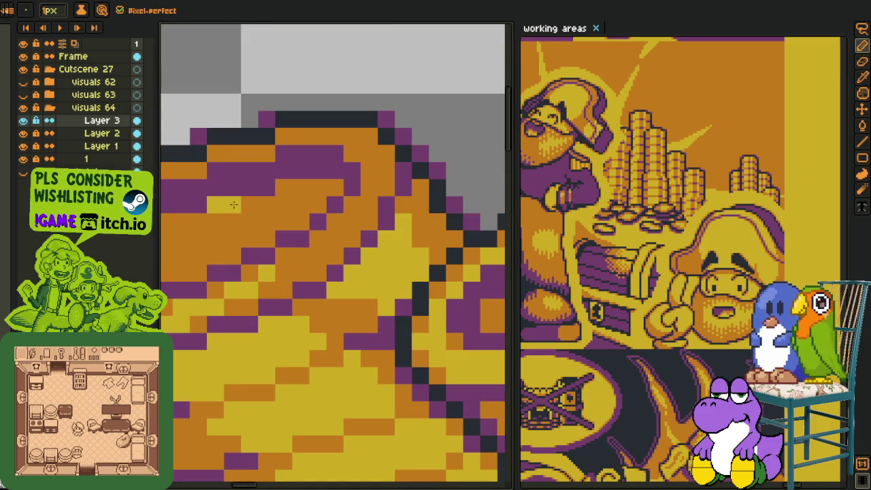
pyautogui.press('g')
pyautogui.click(300, 204)
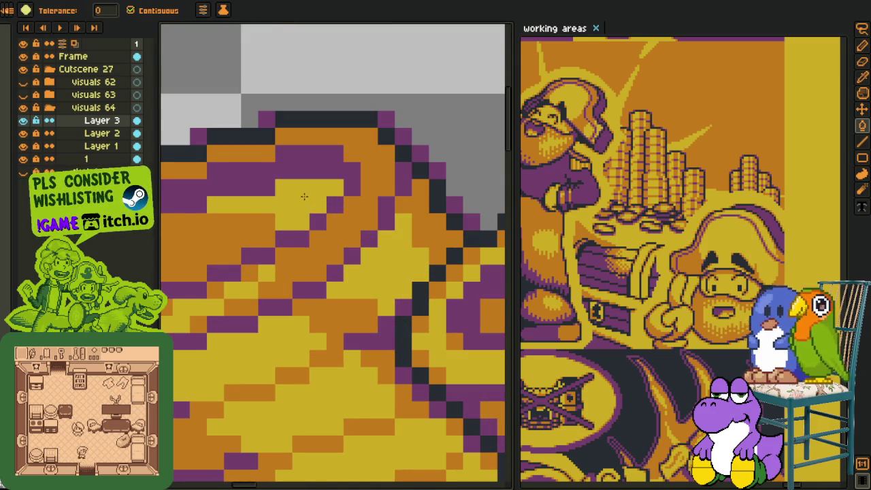
pyautogui.scroll(-3, 326, 224)
pyautogui.scroll(1, 347, 237)
pyautogui.press('h')
pyautogui.press('b')
pyautogui.scroll(1, 346, 236)
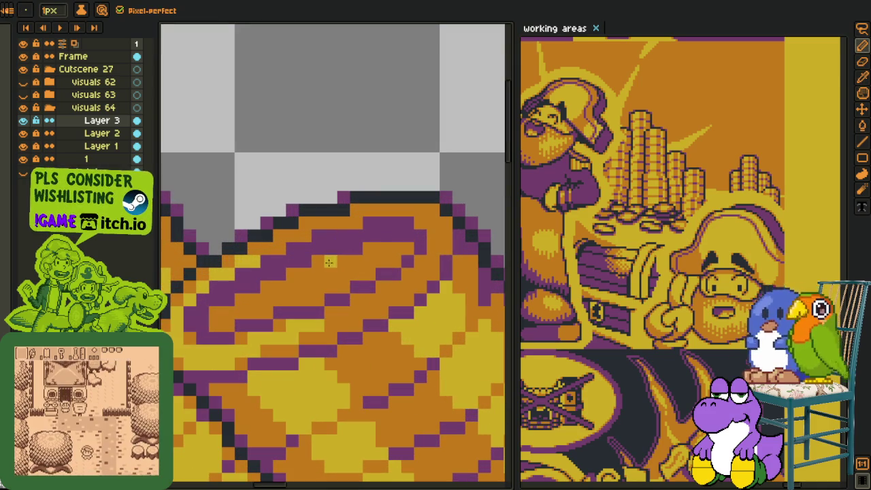
# Fill another rim area and sample a coin-tube colour for retouching
pyautogui.press('g')
pyautogui.click(364, 265)
pyautogui.scroll(-3, 364, 265)
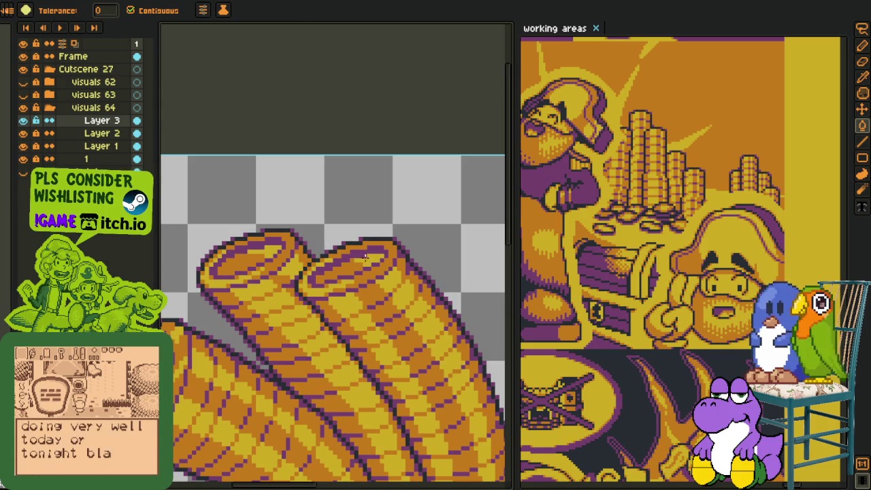
pyautogui.press('i')
pyautogui.click(275, 245)
pyautogui.scroll(2, 275, 245)
pyautogui.press('b')
pyautogui.scroll(2, 297, 257)
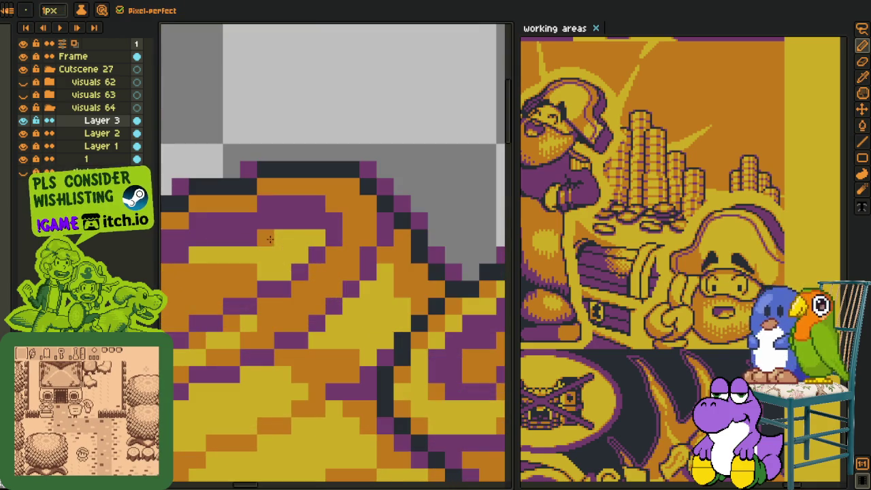
# Move to the lower rim and paint a row of yellow pixels on it
pyautogui.scroll(-2, 298, 257)
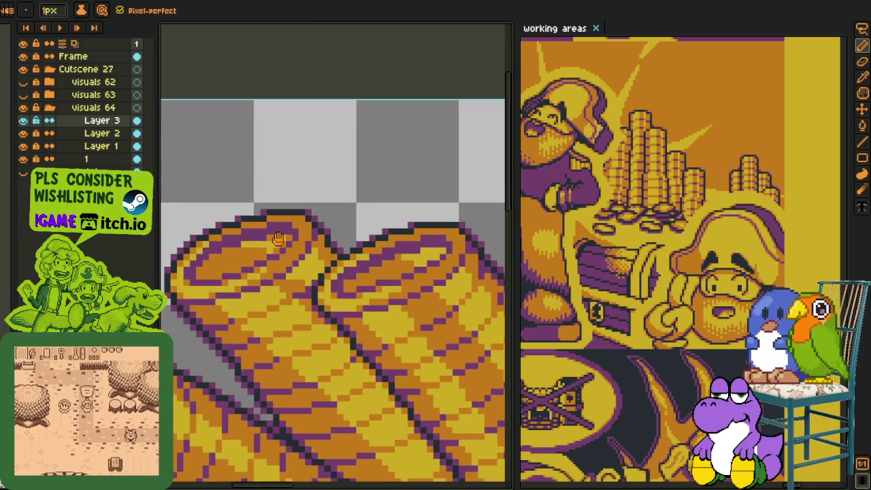
pyautogui.press('h')
pyautogui.scroll(1, 279, 263)
pyautogui.scroll(1, 279, 264)
pyautogui.scroll(1, 474, 258)
pyautogui.press('b')
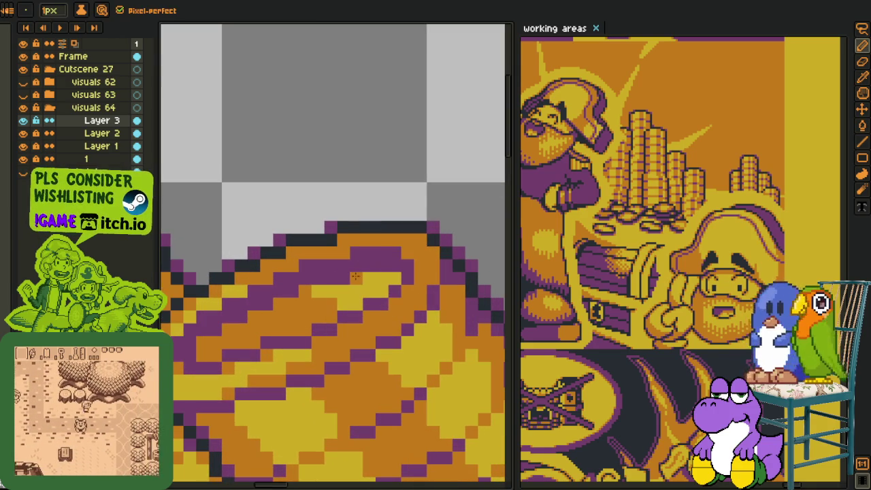
pyautogui.scroll(-3, 375, 300)
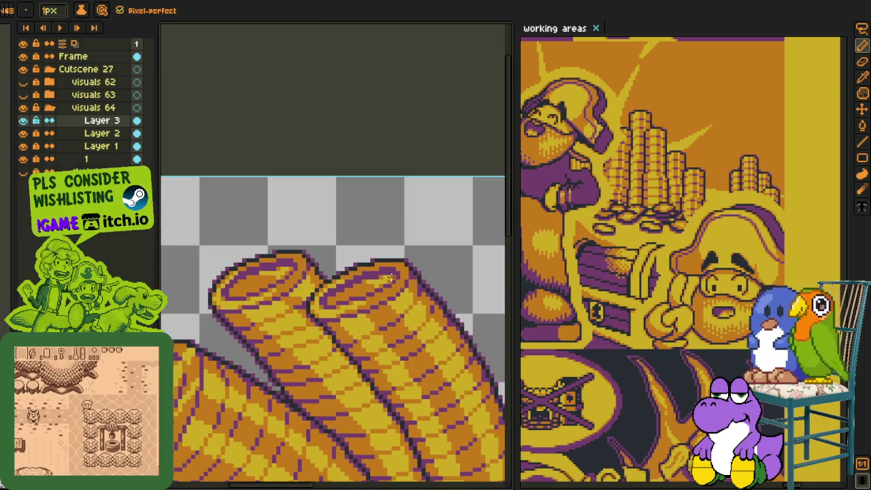
pyautogui.press('i')
pyautogui.scroll(3, 373, 244)
pyautogui.scroll(3, 373, 245)
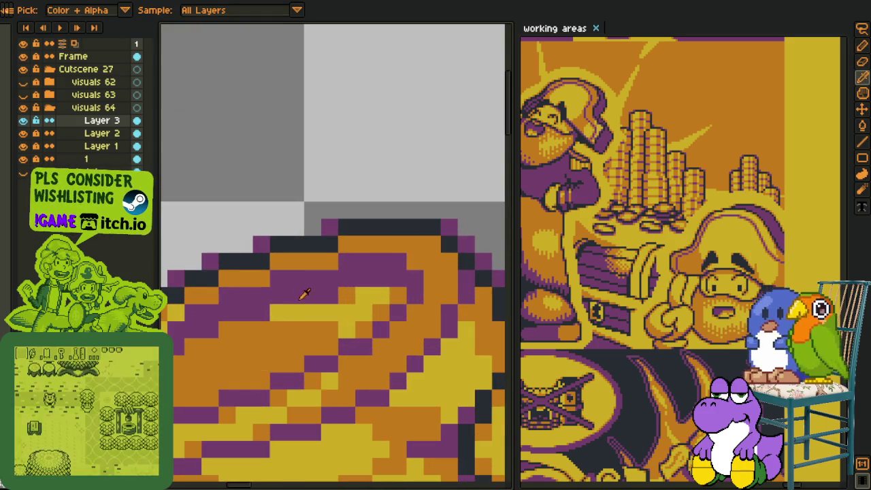
pyautogui.press('b')
pyautogui.moveTo(282, 328); pyautogui.dragTo(327, 331)
# Sample a coin colour and pan to bring the tube tops into view
pyautogui.press('i')
pyautogui.press('b')
pyautogui.scroll(-1, 326, 338)
pyautogui.scroll(-2, 326, 338)
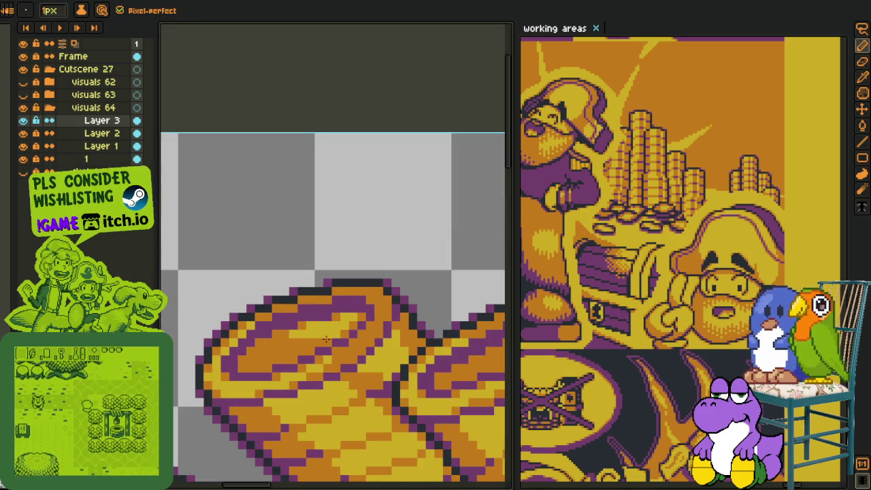
pyautogui.press('h')
pyautogui.moveTo(290, 292); pyautogui.dragTo(290, 303)
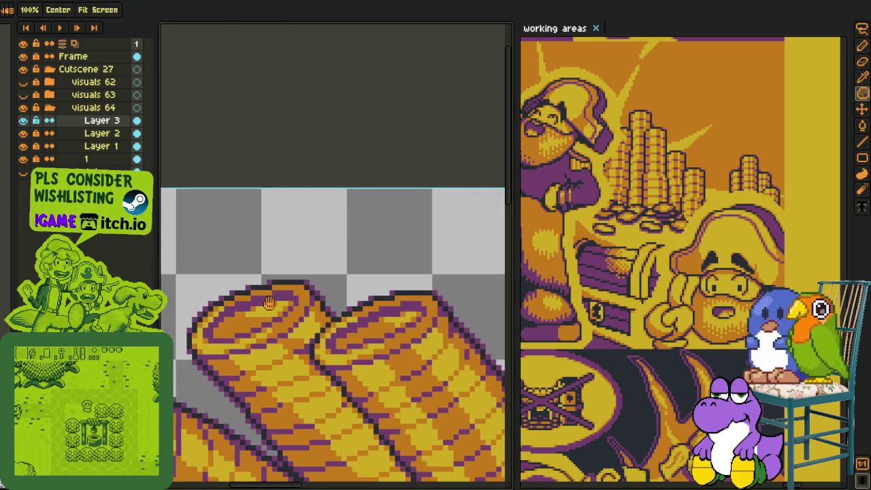
pyautogui.scroll(3, 290, 303)
# Alternate between Eyedropper and Pencil while zooming over the tube tops
pyautogui.press('i')
pyautogui.press('b')
pyautogui.press('i')
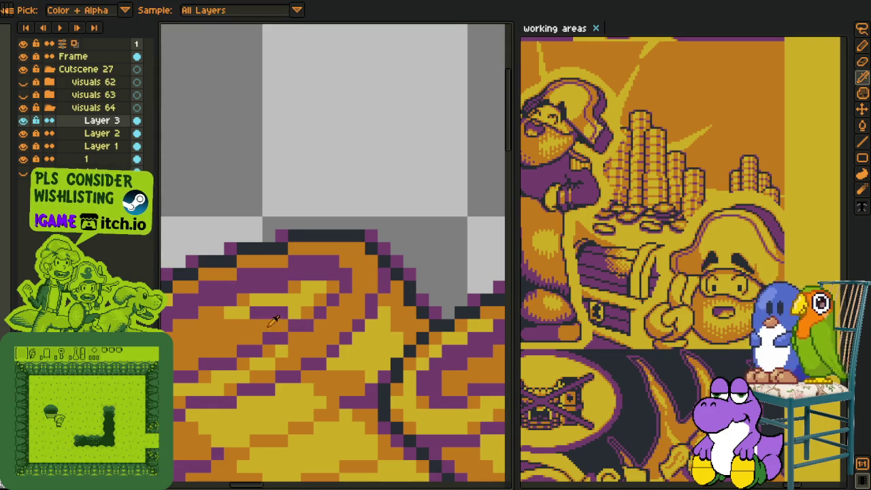
pyautogui.press('b')
pyautogui.press('i')
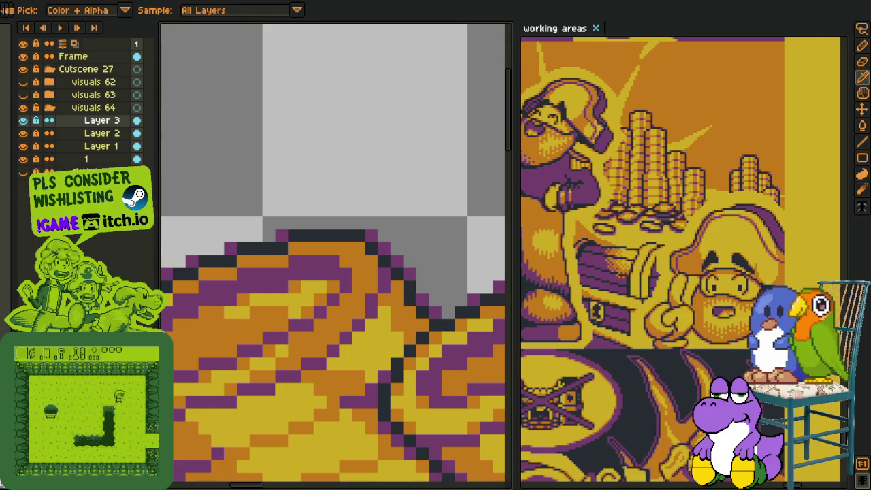
pyautogui.scroll(-1, 277, 253)
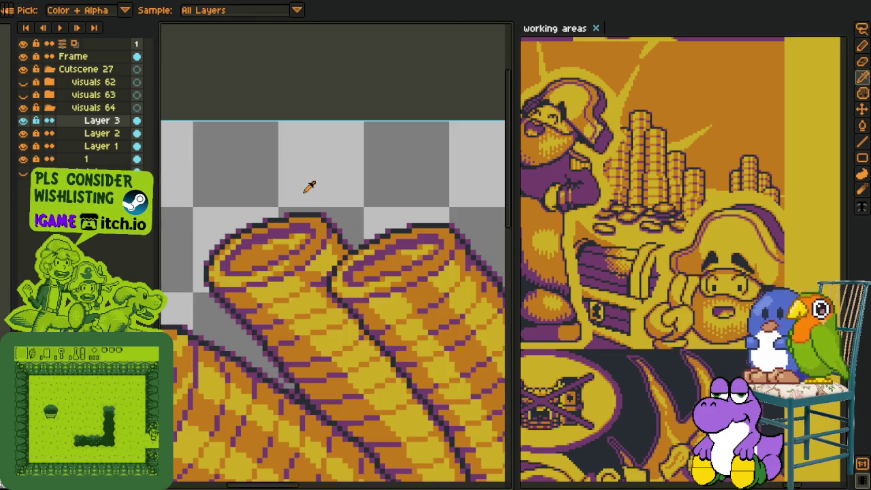
pyautogui.scroll(-1, 301, 189)
pyautogui.scroll(-1, 306, 181)
pyautogui.scroll(1, 291, 187)
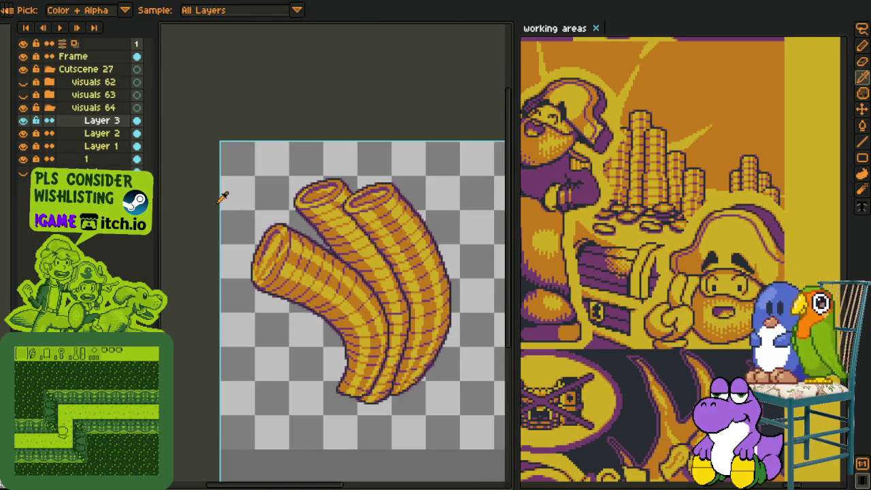
# Merge Layer 3 into Layer 2, then Layer 2 into Layer 1, checking its visibility
pyautogui.scroll(2, 286, 225)
pyautogui.scroll(1, 286, 227)
pyautogui.scroll(-2, 286, 200)
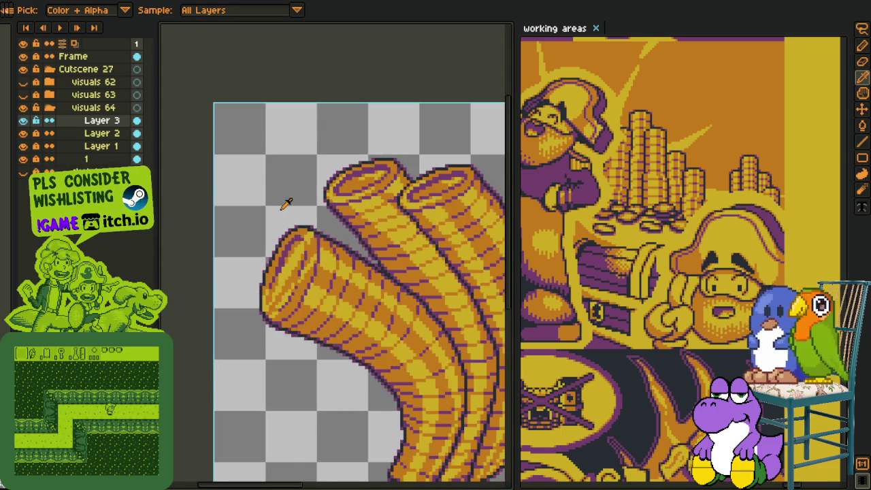
pyautogui.scroll(-1, 280, 198)
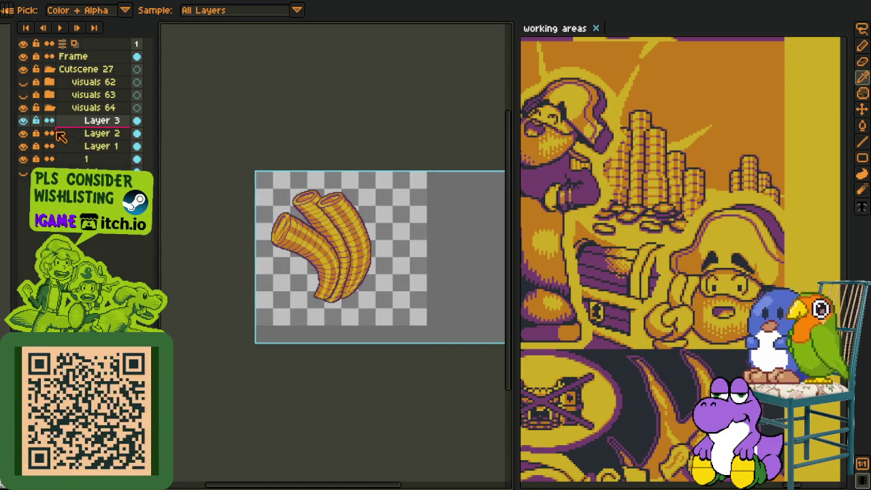
pyautogui.rightClick(92, 120)
pyautogui.click(136, 158)
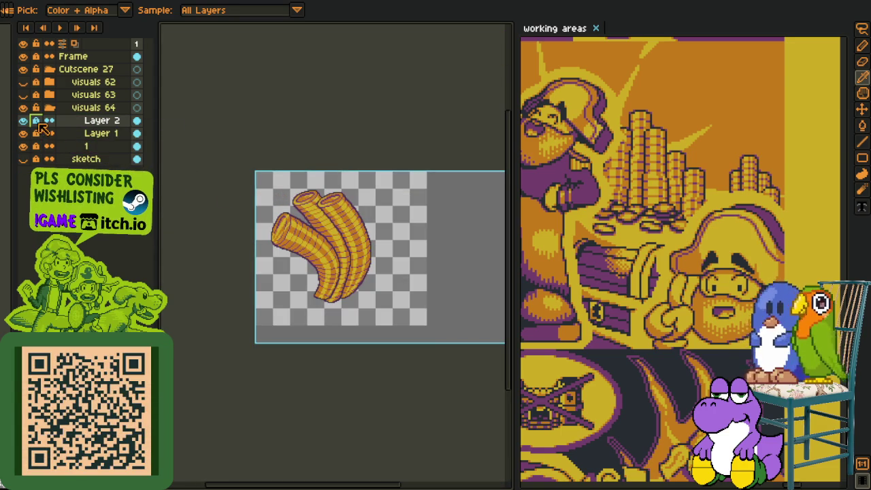
pyautogui.rightClick(74, 123)
pyautogui.click(102, 156)
pyautogui.click(23, 121)
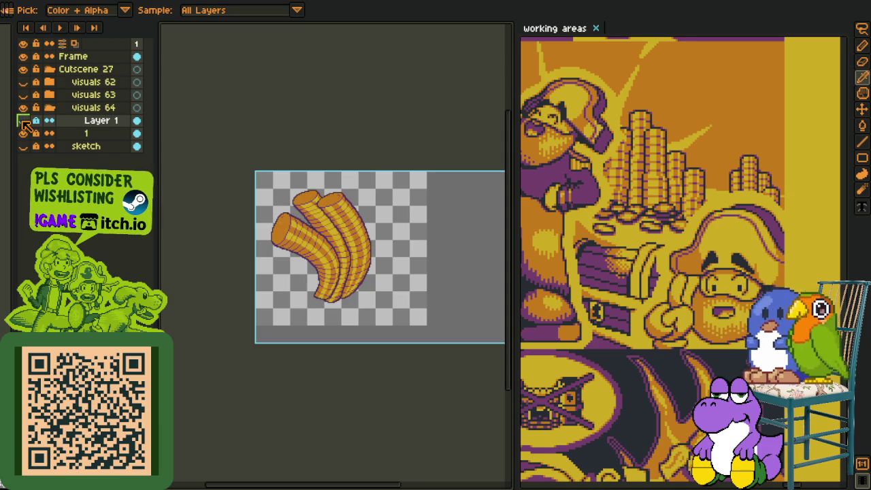
# Merge Layer 1 into layer "1", add a new empty layer, and save
pyautogui.rightClick(96, 126)
pyautogui.click(158, 212)
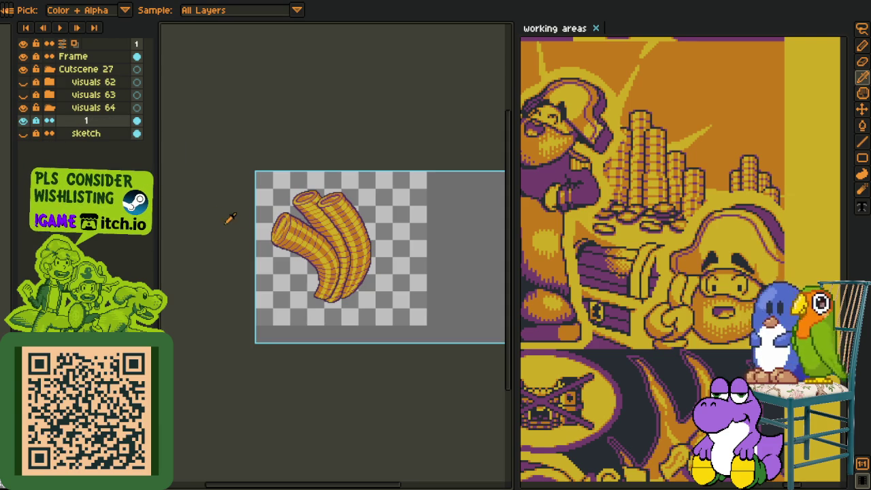
pyautogui.rightClick(87, 123)
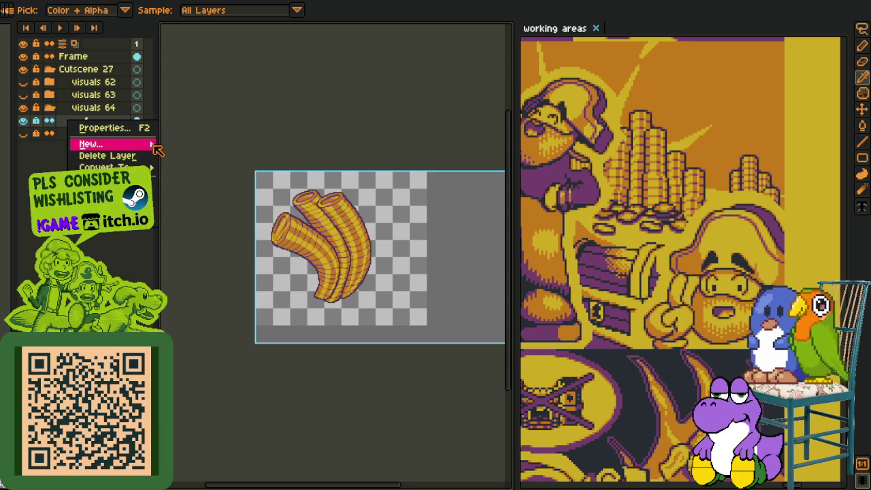
pyautogui.click(183, 143)
pyautogui.hotkey('ctrl', 's')
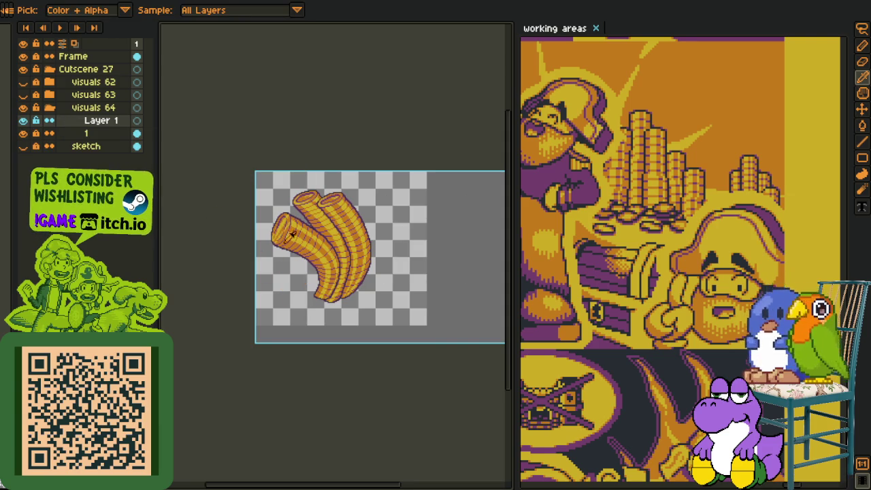
# Zoom to the top coin and recolour pixels along its upper-left outline
pyautogui.scroll(3, 287, 247)
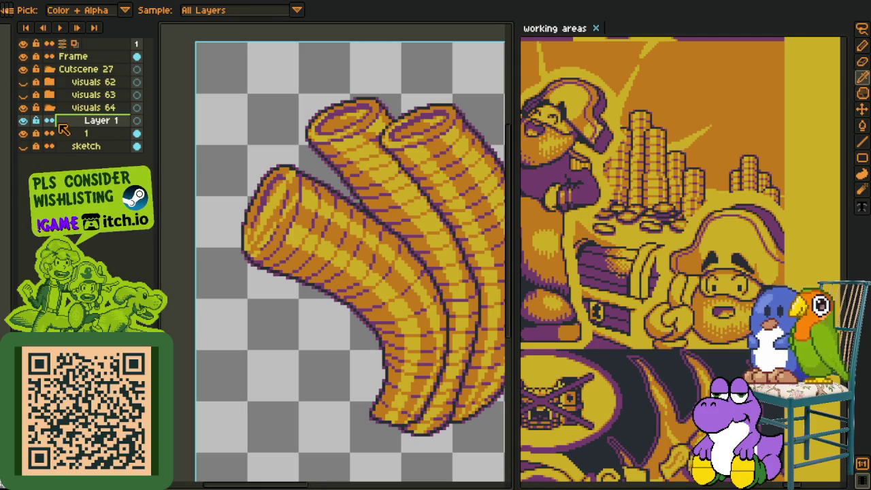
pyautogui.scroll(2, 332, 108)
pyautogui.scroll(2, 235, 273)
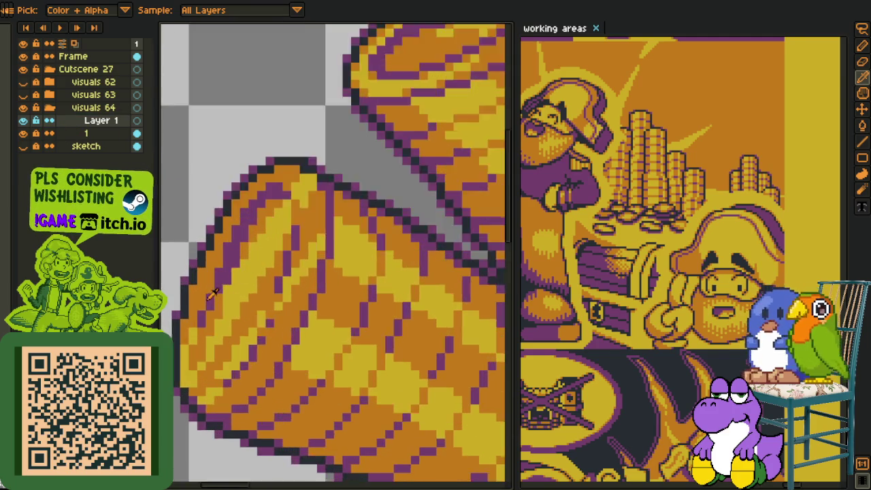
pyautogui.scroll(2, 220, 258)
pyautogui.scroll(-1, 293, 281)
pyautogui.moveTo(293, 281); pyautogui.dragTo(312, 277)
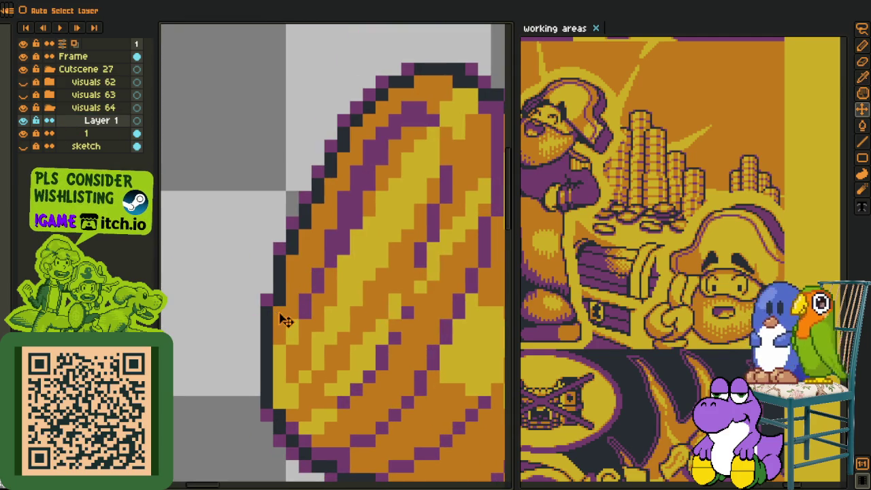
pyautogui.press('b')
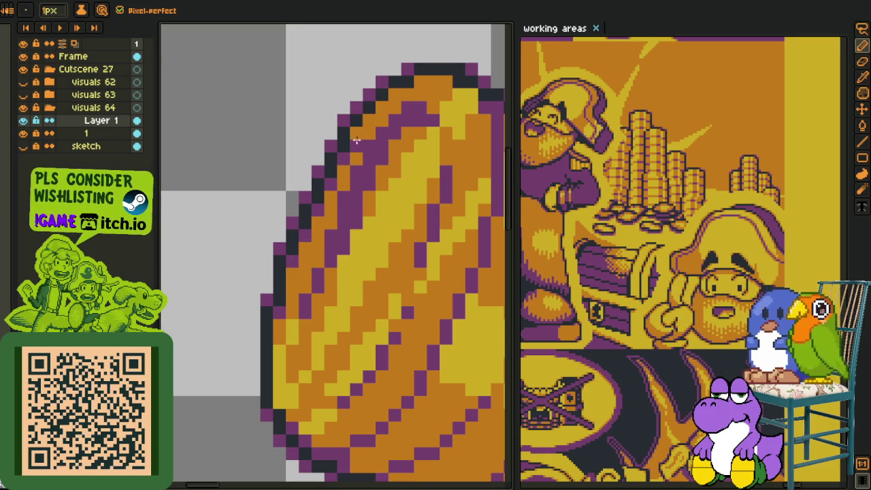
pyautogui.moveTo(397, 94); pyautogui.dragTo(422, 83)
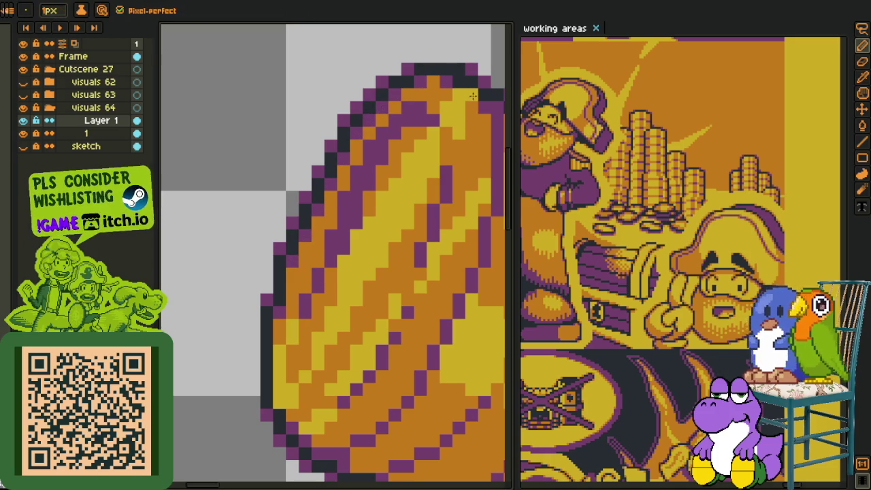
# Pick colours from the artwork and zoom back out to the coin tubes
pyautogui.press('alt')
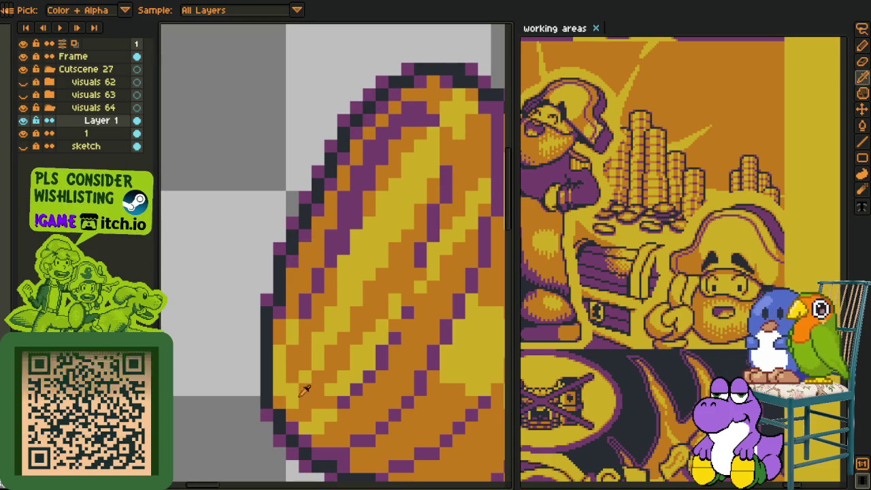
pyautogui.scroll(-4, 358, 420)
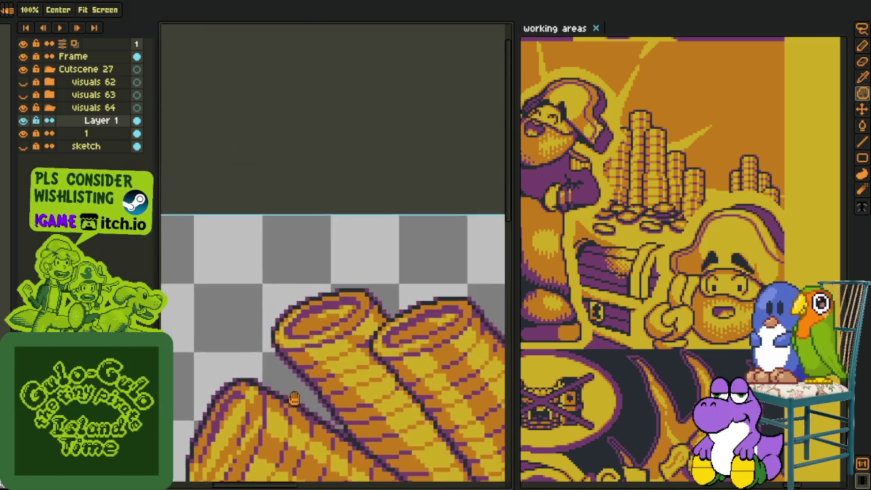
pyautogui.scroll(3, 379, 258)
pyautogui.press('b')
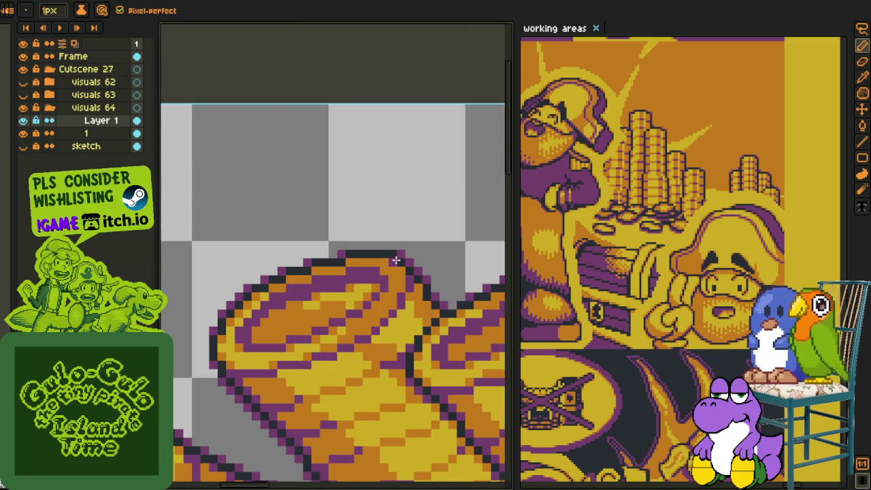
pyautogui.hscroll(-2, 359, 259)
pyautogui.hscroll(-2, 385, 279)
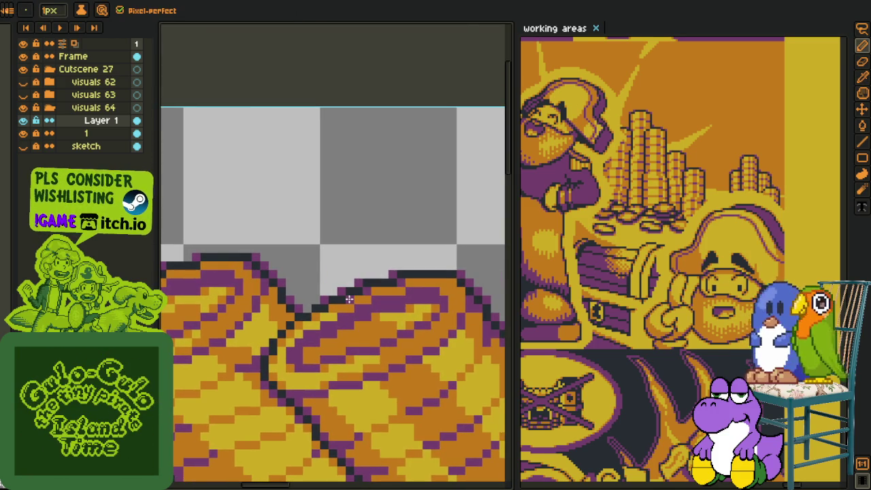
pyautogui.scroll(-2, 461, 289)
pyautogui.scroll(-2, 469, 279)
# Merge Layer 1 down into layer 1 and add a new empty Layer 1 above it
pyautogui.press('i')
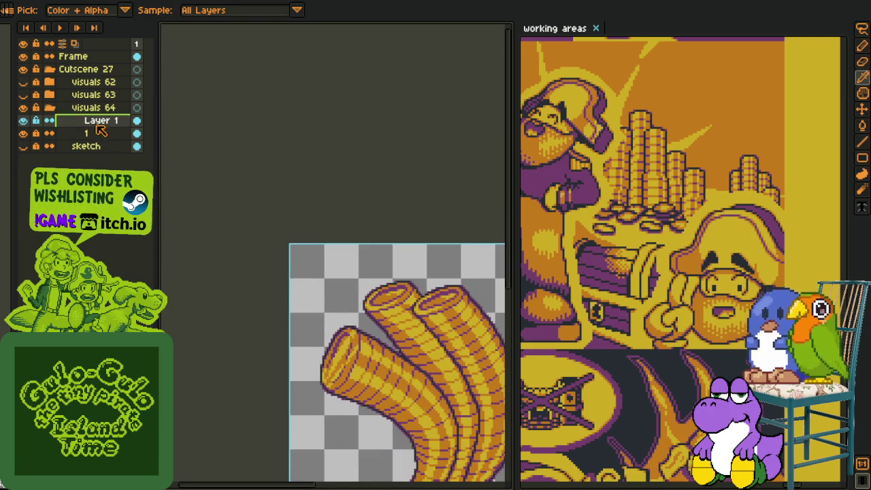
pyautogui.rightClick(97, 125)
pyautogui.click(155, 199)
pyautogui.press('h')
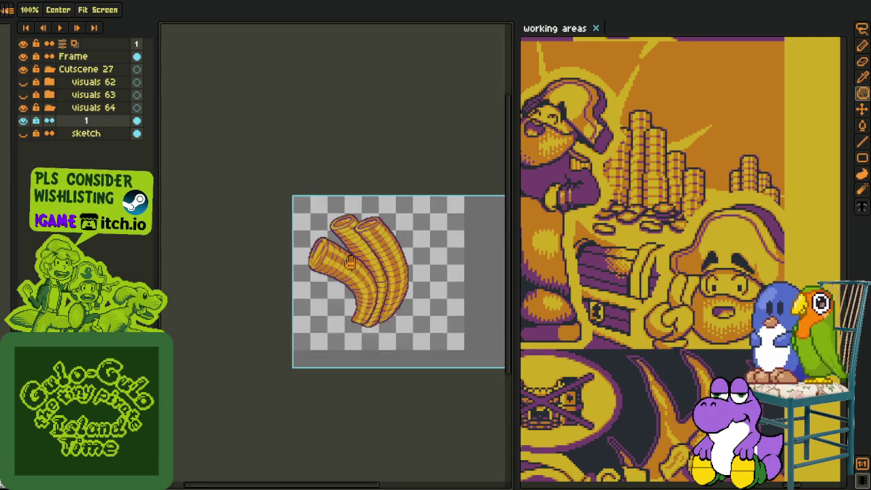
pyautogui.rightClick(100, 125)
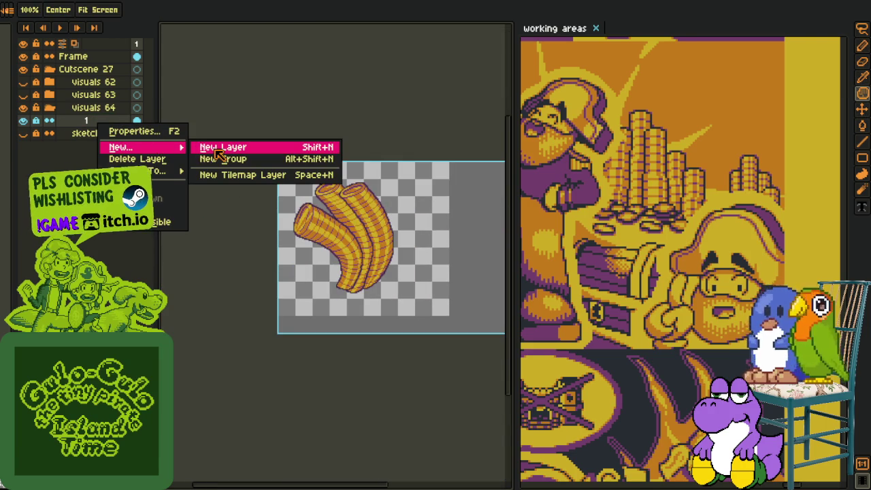
pyautogui.hotkey('shift', 'n')
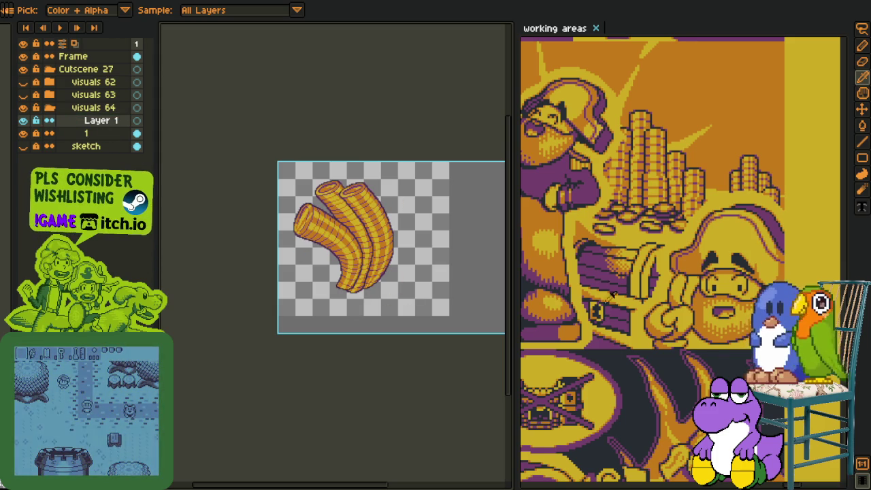
# Marquee-select part of the sketch, hide the sketch and line-art layers, and pan over the coins
pyautogui.hotkey('ctrl', 'Tab')
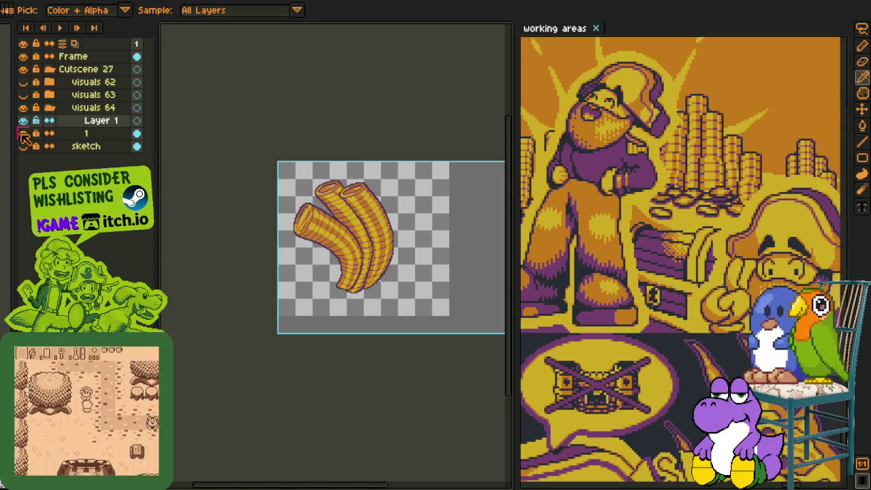
pyautogui.scroll(3, 299, 261)
pyautogui.scroll(1, 299, 260)
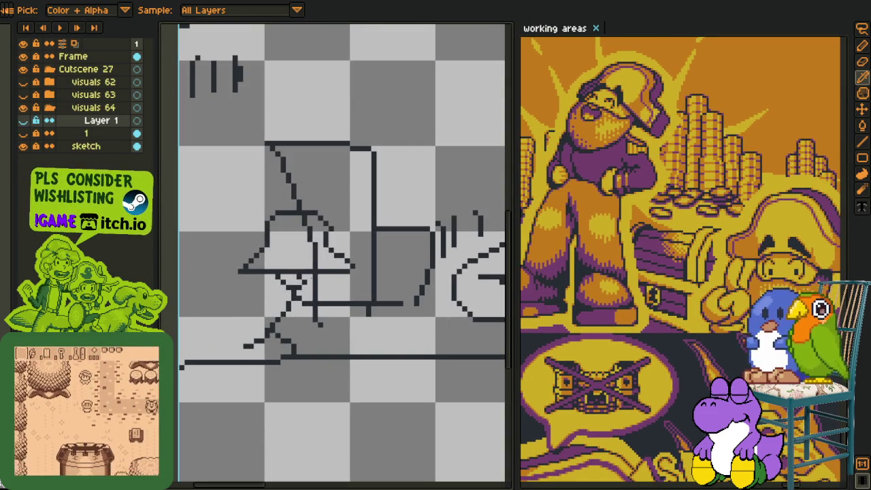
pyautogui.press('m')
pyautogui.moveTo(223, 184); pyautogui.dragTo(400, 400)
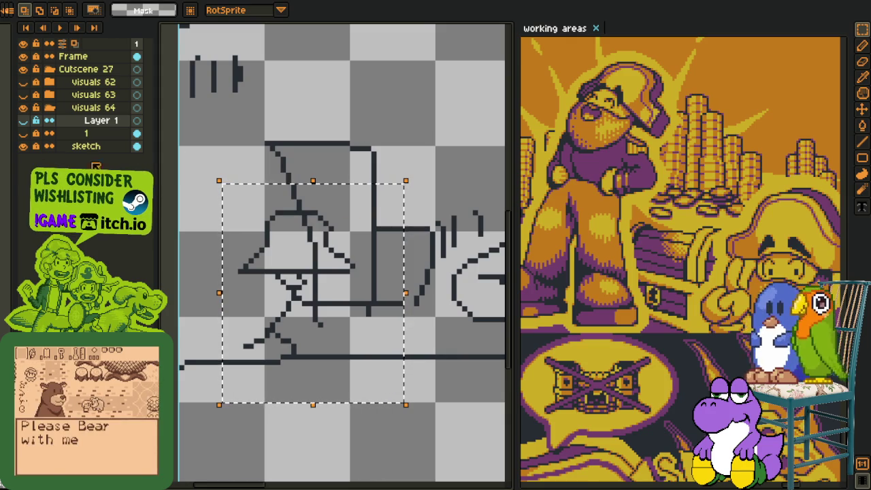
pyautogui.moveTo(23, 145); pyautogui.dragTo(23, 120)
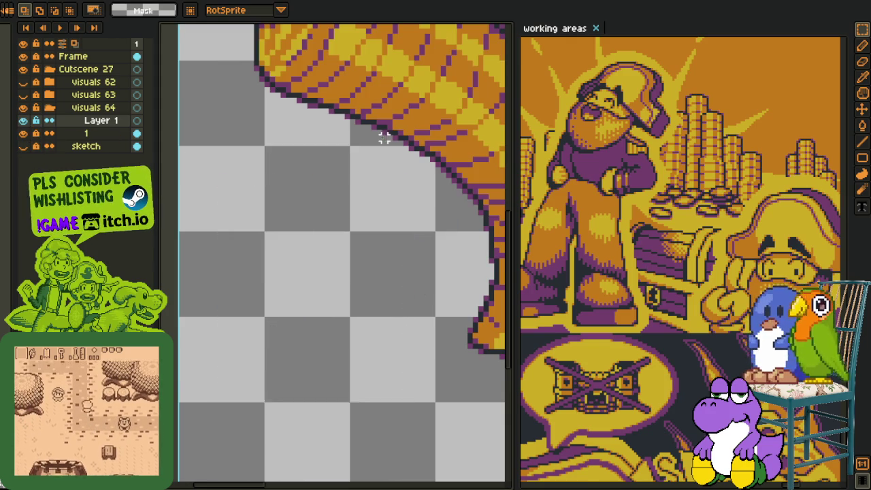
pyautogui.scroll(-2, 391, 166)
pyautogui.moveTo(390, 174); pyautogui.dragTo(292, 281)
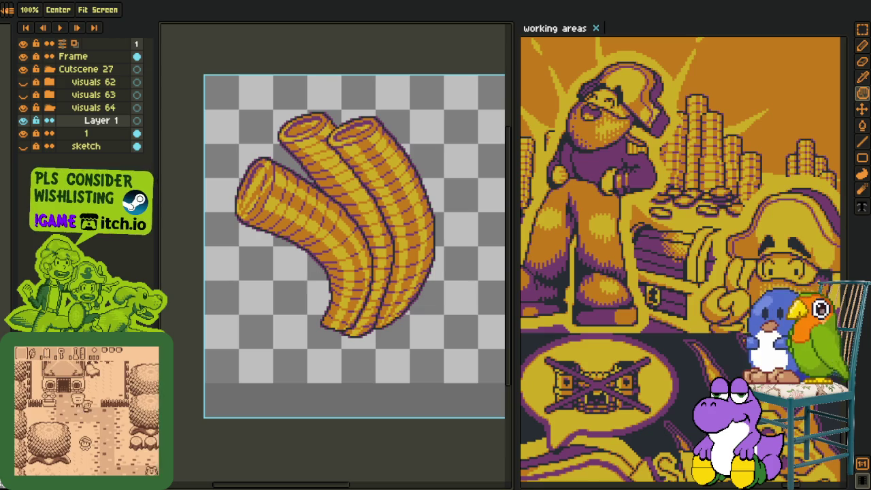
# Save the coin tube artwork with Ctrl+S
pyautogui.scroll(-1, 286, 304)
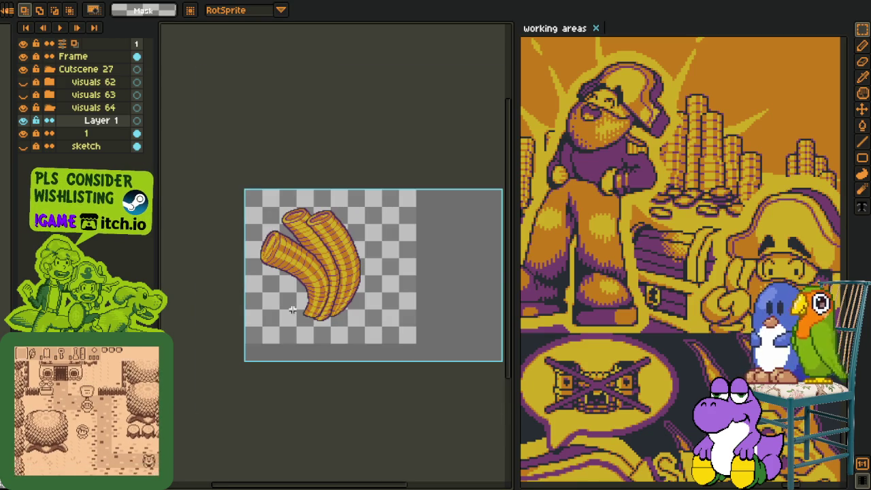
pyautogui.scroll(2, 299, 306)
pyautogui.press('i')
pyautogui.hotkey('ctrl', 's')
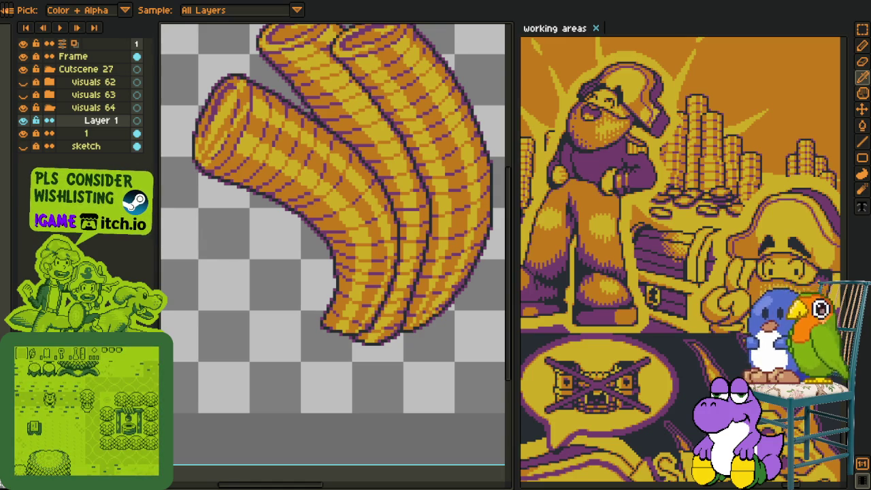
# Widen the canvas by dragging the splitter beside the working areas reference to the right
pyautogui.scroll(-4, 256, 249)
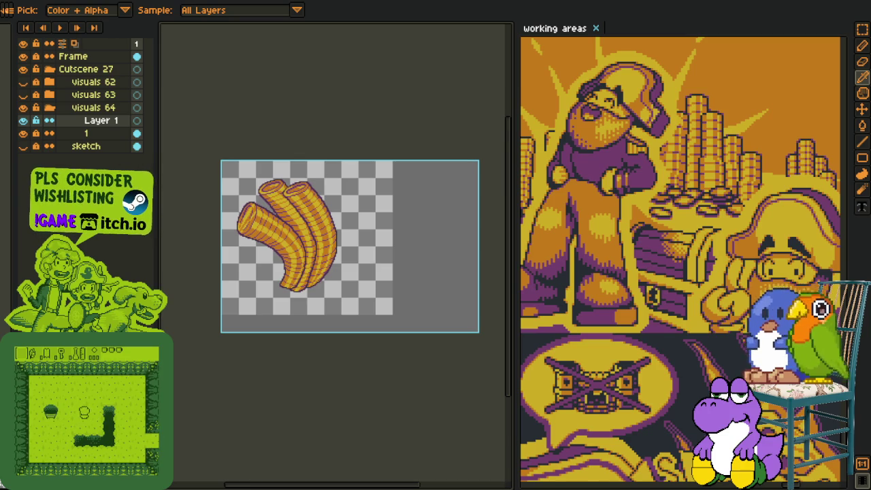
pyautogui.scroll(3, 258, 267)
pyautogui.scroll(1, 326, 261)
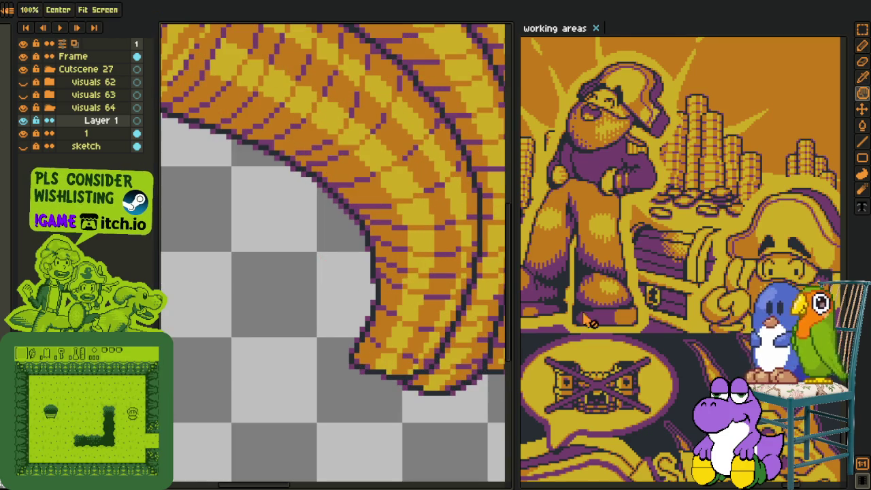
pyautogui.scroll(-2, 653, 338)
pyautogui.scroll(1, 653, 347)
pyautogui.scroll(-2, 687, 353)
pyautogui.scroll(2, 530, 360)
pyautogui.moveTo(516, 355); pyautogui.dragTo(642, 355)
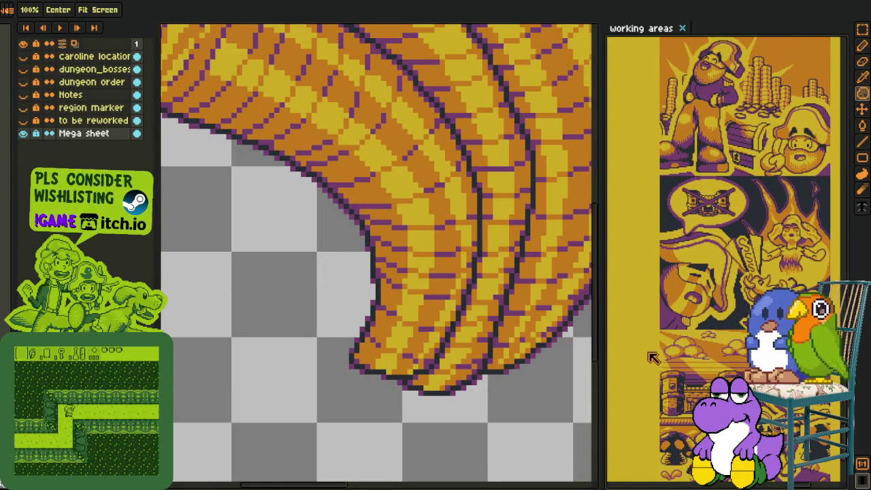
# Toggle layer visibility to check the sketch, then undo a stray red scribble near the bend
pyautogui.scroll(-2, 293, 302)
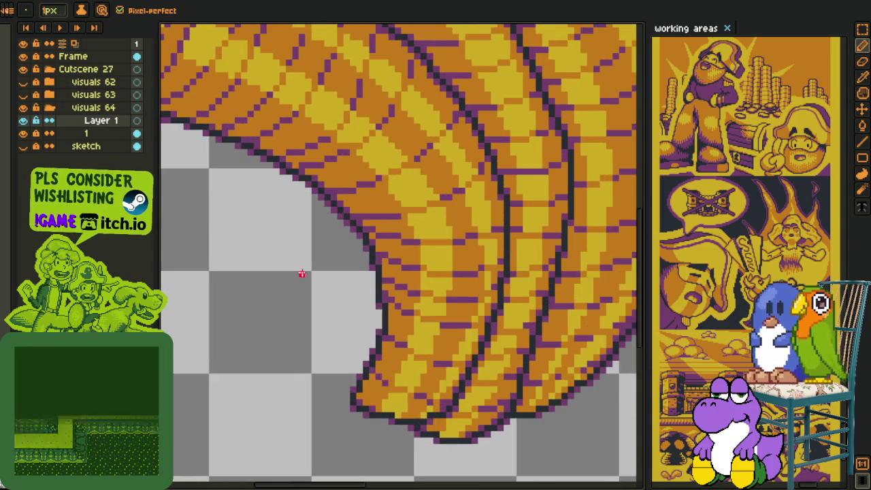
pyautogui.scroll(1, 286, 238)
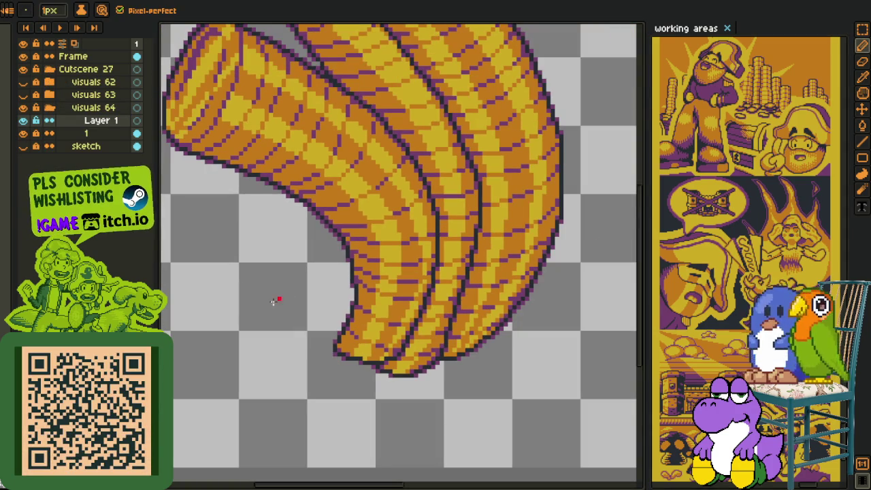
pyautogui.click(23, 95)
pyautogui.click(23, 120)
pyautogui.click(23, 145)
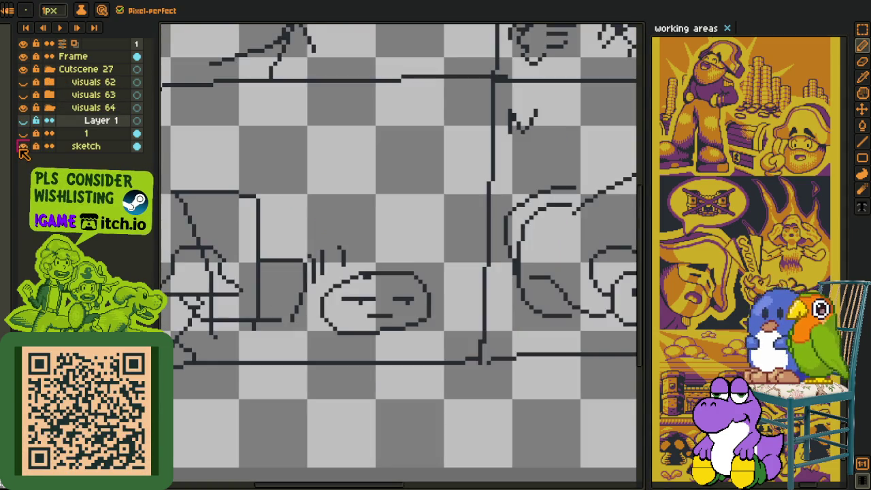
pyautogui.click(23, 132)
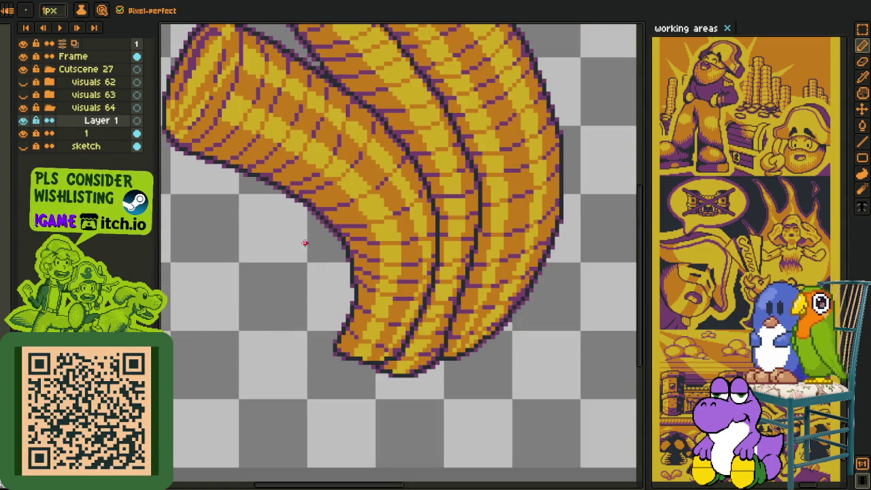
pyautogui.moveTo(381, 264); pyautogui.dragTo(373, 274)
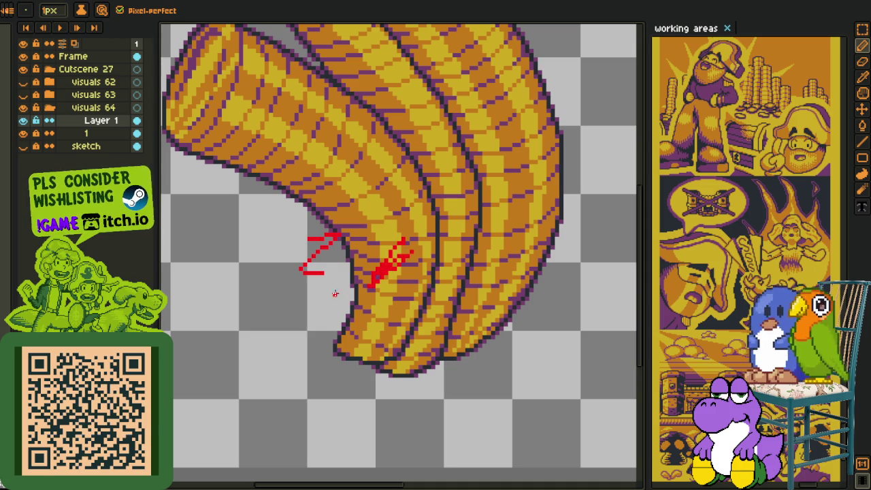
pyautogui.hotkey('ctrl', 'z')
pyautogui.hotkey('ctrl', 'z')
# Draw a red ellipse circle around the front coin tube's inner bend
pyautogui.scroll(-1, 324, 295)
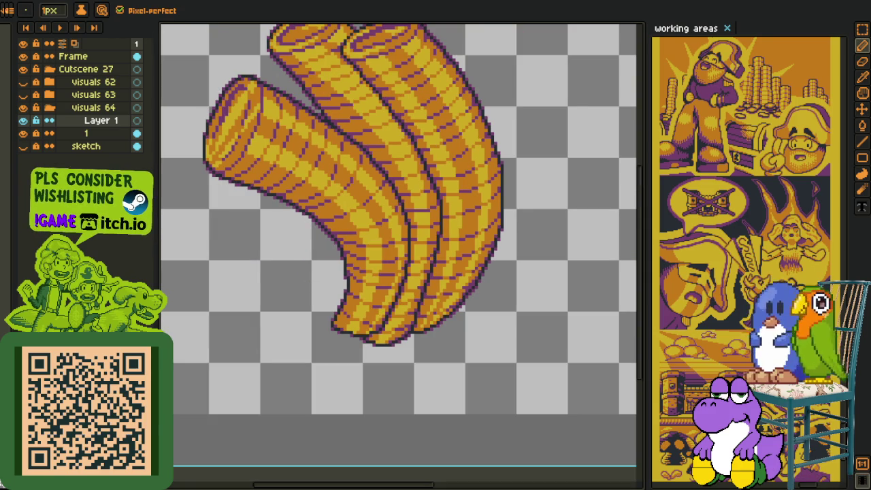
pyautogui.scroll(1, 330, 277)
pyautogui.scroll(1, 328, 276)
pyautogui.scroll(1, 326, 275)
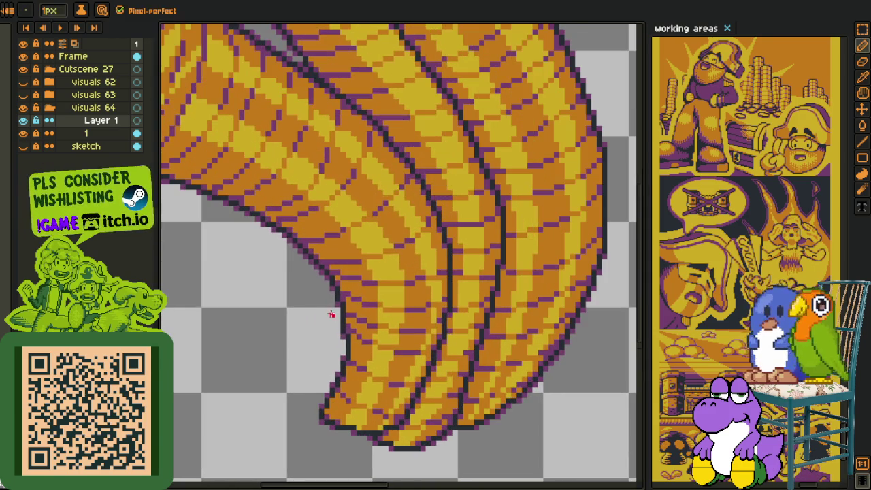
pyautogui.keyDown('shift'); pyautogui.click(323, 275); pyautogui.keyUp('shift')
pyautogui.hotkey('shift', 'u')
pyautogui.moveTo(304, 261); pyautogui.dragTo(379, 333)
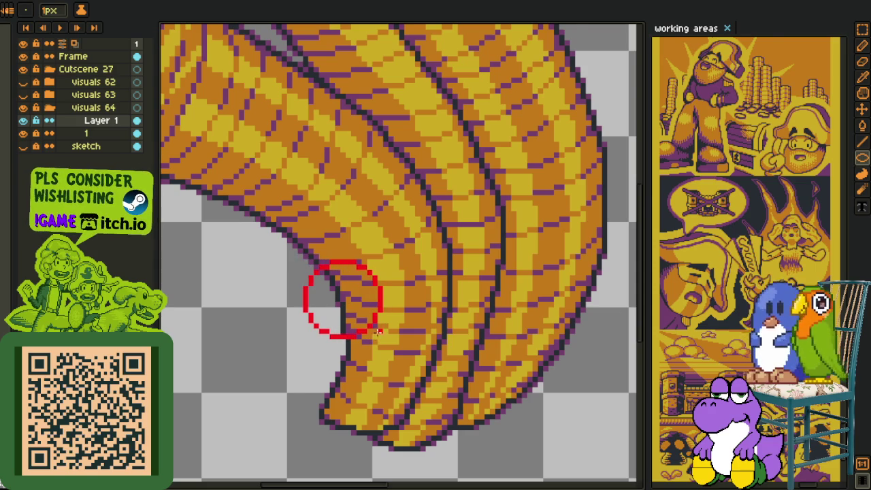
# Select the red circle and shift it up and right into position
pyautogui.scroll(-2, 376, 332)
pyautogui.press('m')
pyautogui.moveTo(307, 268); pyautogui.dragTo(395, 353)
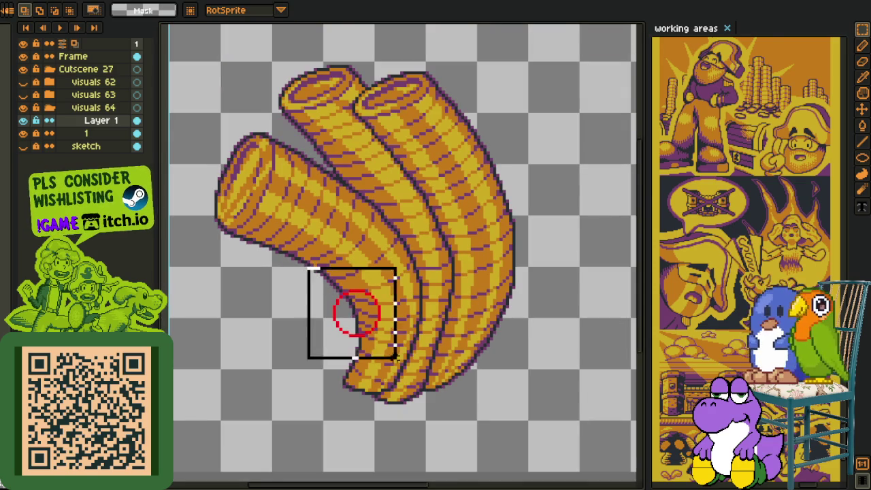
pyautogui.moveTo(361, 329); pyautogui.dragTo(364, 314)
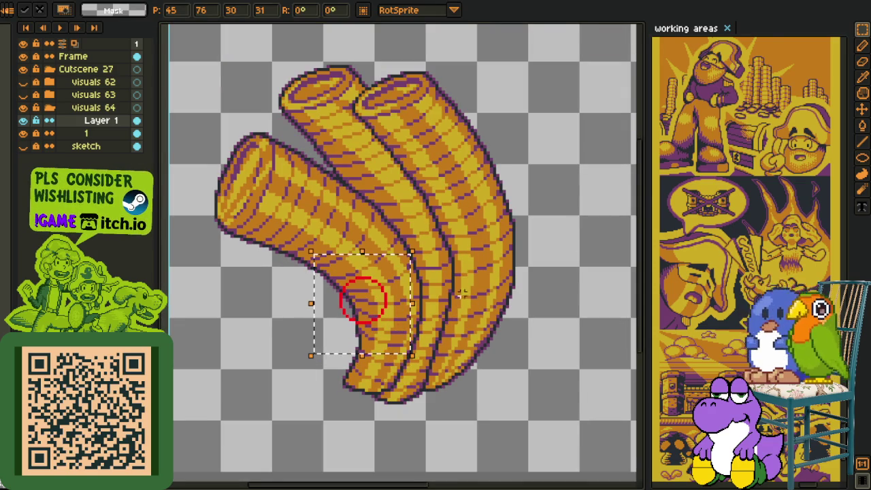
pyautogui.press('Return')
pyautogui.scroll(2, 378, 306)
# Redraw the red head outline with a vertical line, right-side stroke and left-to-bottom connection
pyautogui.press('l')
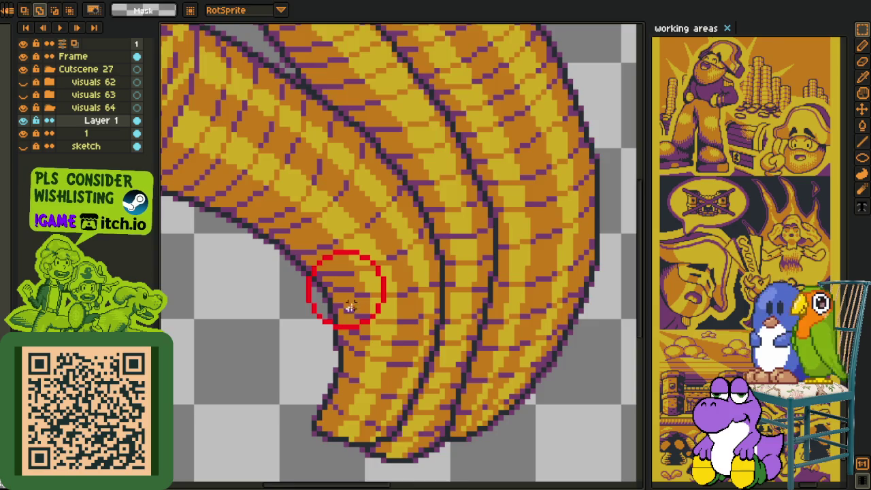
pyautogui.scroll(2, 354, 303)
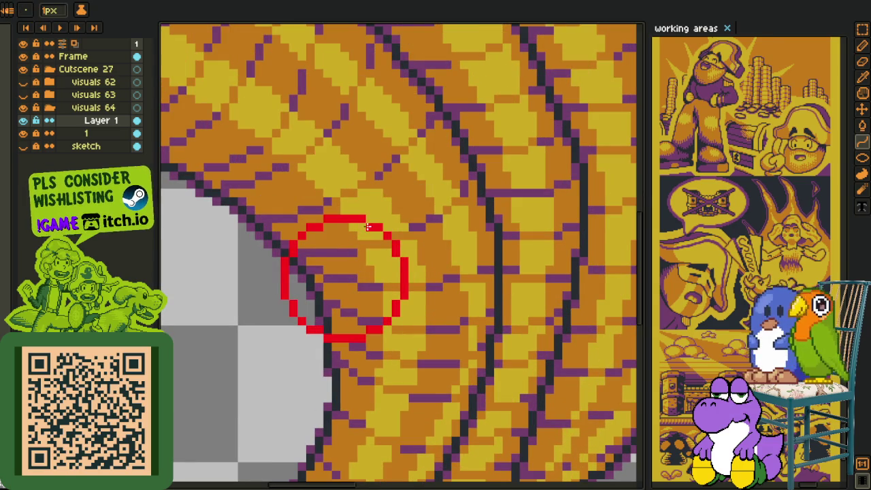
pyautogui.moveTo(368, 226); pyautogui.dragTo(377, 333)
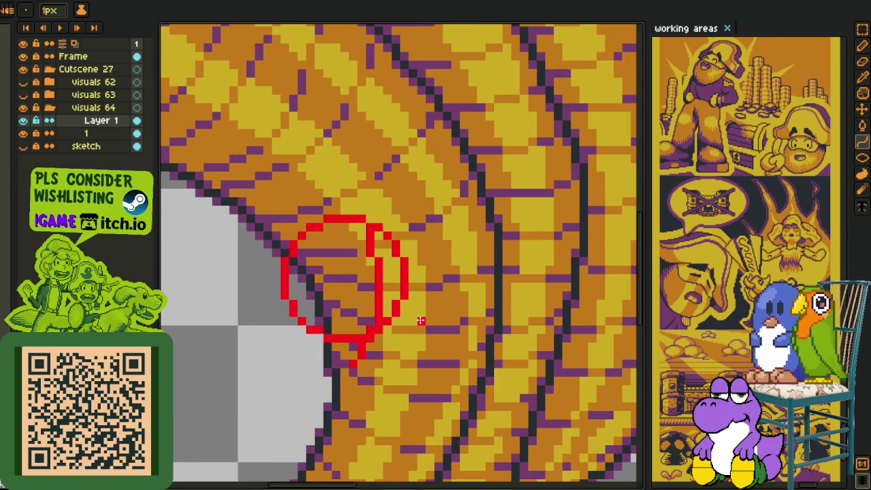
pyautogui.press('b')
pyautogui.scroll(2, 408, 288)
pyautogui.moveTo(421, 299)
pyautogui.mouseDown()
pyautogui.moveTo(412, 382)
pyautogui.moveTo(445, 313)
pyautogui.moveTo(347, 362)
pyautogui.mouseUp()
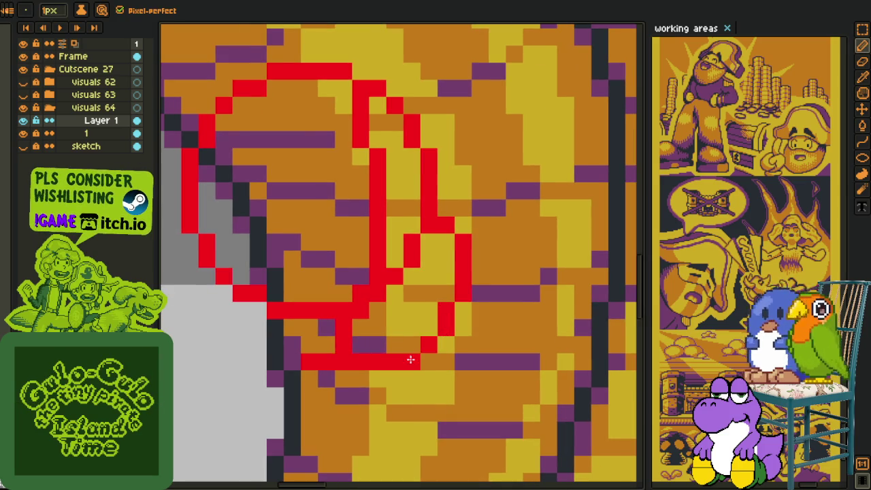
pyautogui.moveTo(220, 320); pyautogui.dragTo(257, 321)
pyautogui.moveTo(247, 276); pyautogui.dragTo(345, 366)
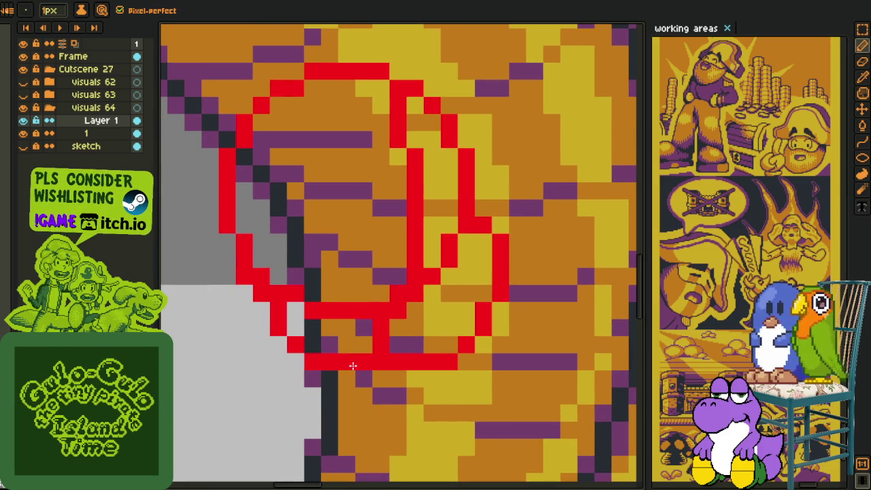
# Erase the red vertical stub, two stray pixels and the inner horizontal sketch line
pyautogui.press('e')
pyautogui.moveTo(379, 329); pyautogui.dragTo(380, 345)
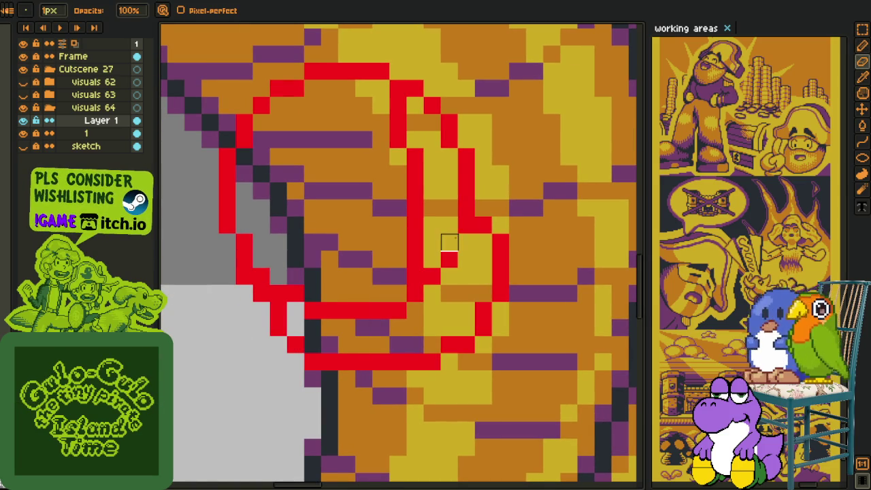
pyautogui.moveTo(466, 225); pyautogui.dragTo(449, 259)
pyautogui.moveTo(415, 293)
pyautogui.mouseDown()
pyautogui.moveTo(340, 307)
pyautogui.moveTo(259, 274)
pyautogui.mouseUp()
pyautogui.scroll(-3, 310, 286)
pyautogui.scroll(-1, 310, 286)
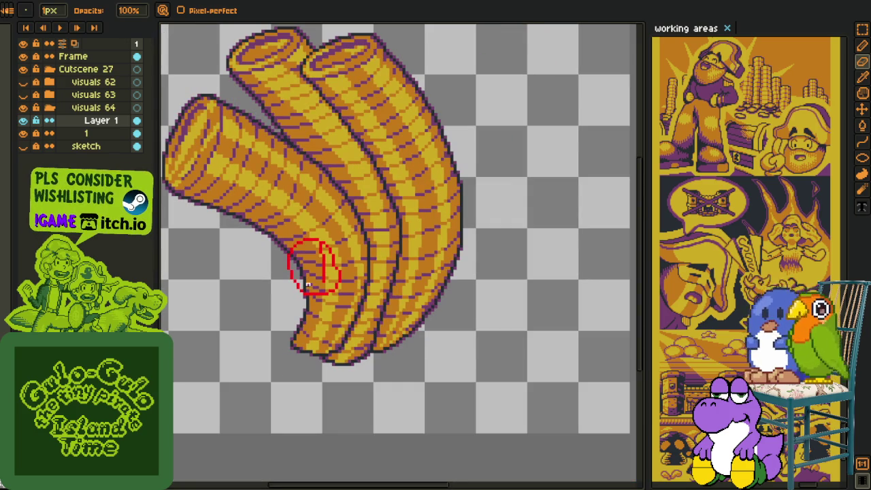
pyautogui.scroll(3, 282, 259)
# Erase a stray red pixel and the lower-left part of the outline
pyautogui.press('i')
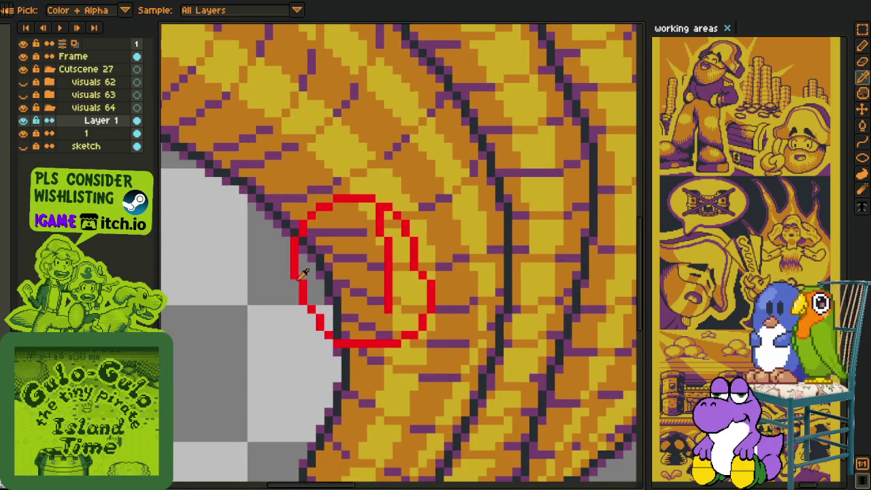
pyautogui.press('b')
pyautogui.scroll(2, 296, 280)
pyautogui.press('e')
pyautogui.click(292, 287)
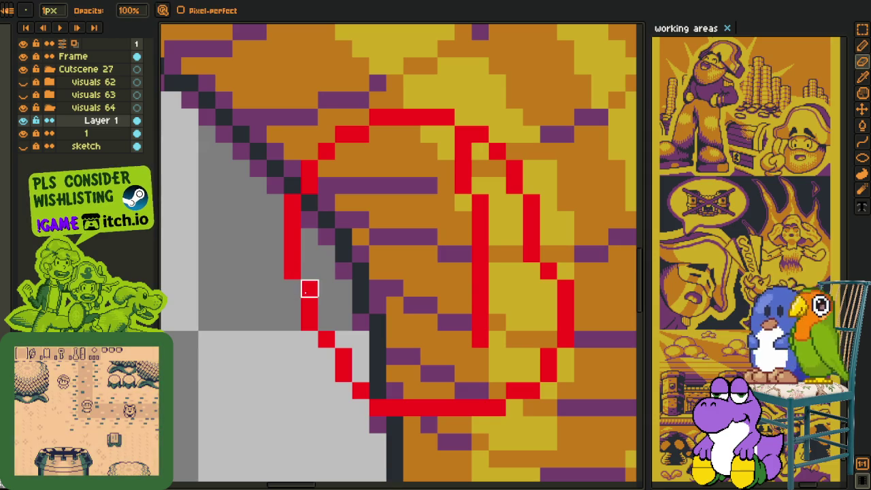
pyautogui.moveTo(310, 306); pyautogui.dragTo(344, 358)
# Add a small stepped red bump on the outline's left side, adjusting individual pixels
pyautogui.press('i')
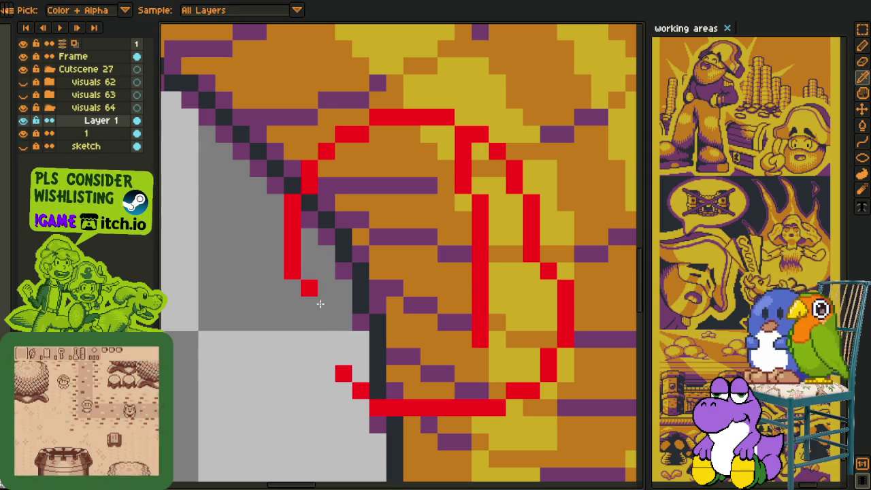
pyautogui.press('b')
pyautogui.click(327, 307)
pyautogui.moveTo(293, 307)
pyautogui.mouseDown()
pyautogui.moveTo(288, 337)
pyautogui.moveTo(299, 348)
pyautogui.moveTo(326, 350)
pyautogui.mouseUp()
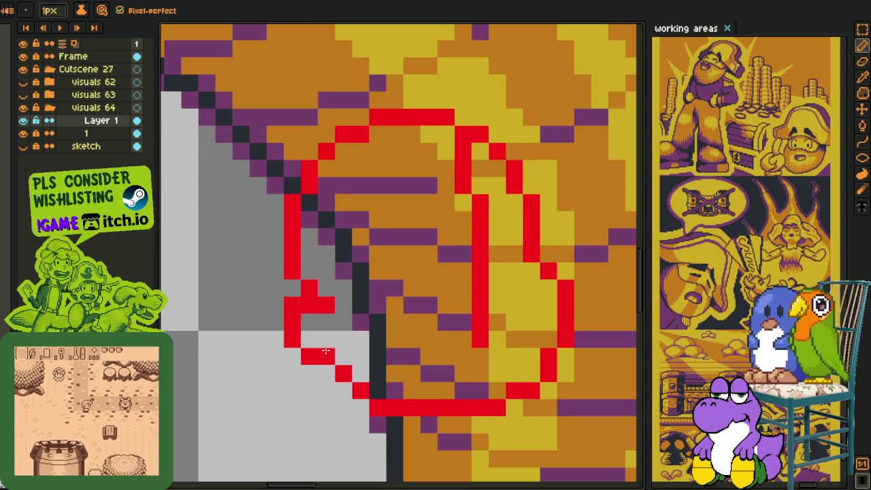
pyautogui.rightClick(309, 305)
pyautogui.rightClick(325, 305)
pyautogui.click(325, 287)
pyautogui.click(343, 305)
pyautogui.scroll(-4, 338, 302)
pyautogui.press('h')
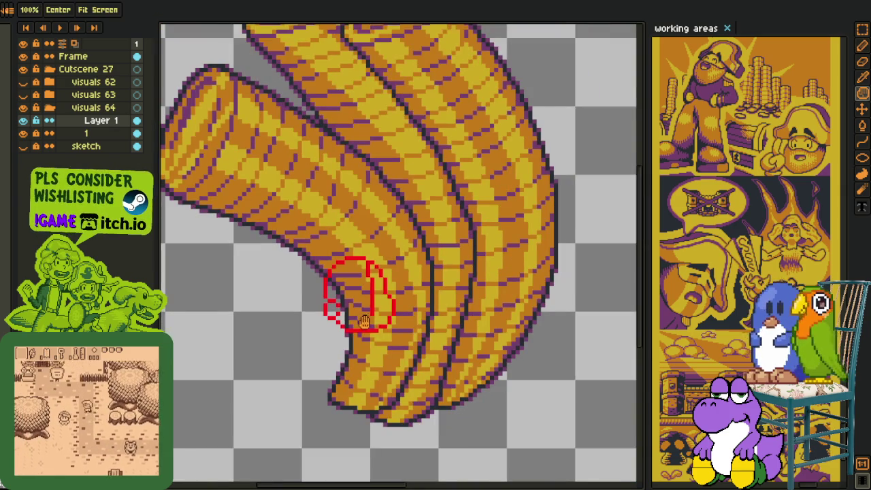
pyautogui.scroll(-1, 343, 289)
pyautogui.scroll(3, 360, 290)
pyautogui.scroll(1, 360, 290)
pyautogui.press('b')
pyautogui.scroll(2, 311, 263)
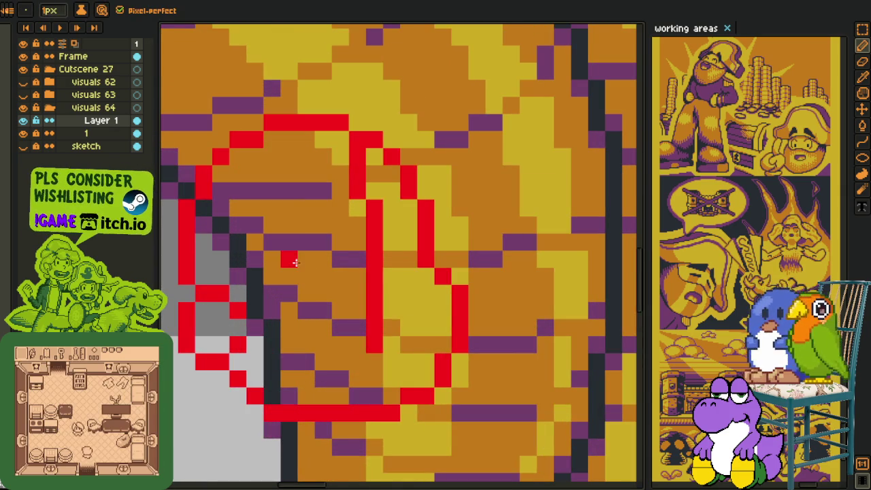
# Try a red pixel and diagonal eye stroke inside the head, then undo them
pyautogui.click(306, 262)
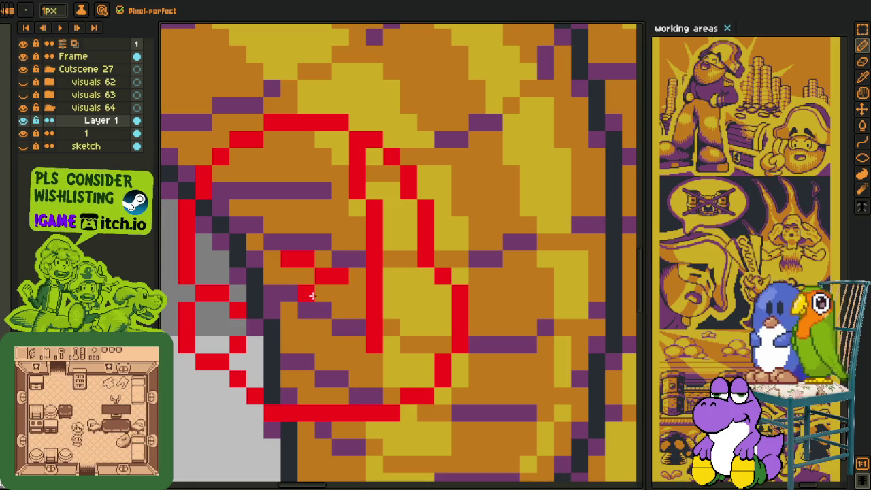
pyautogui.moveTo(322, 273); pyautogui.dragTo(306, 304)
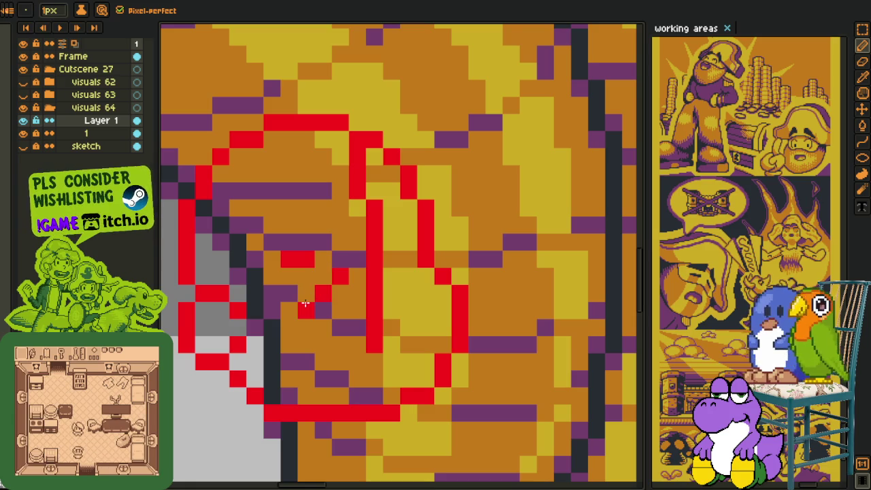
pyautogui.hotkey('ctrl', 'z')
pyautogui.hotkey('ctrl', 'z')
pyautogui.hotkey('ctrl', 'z')
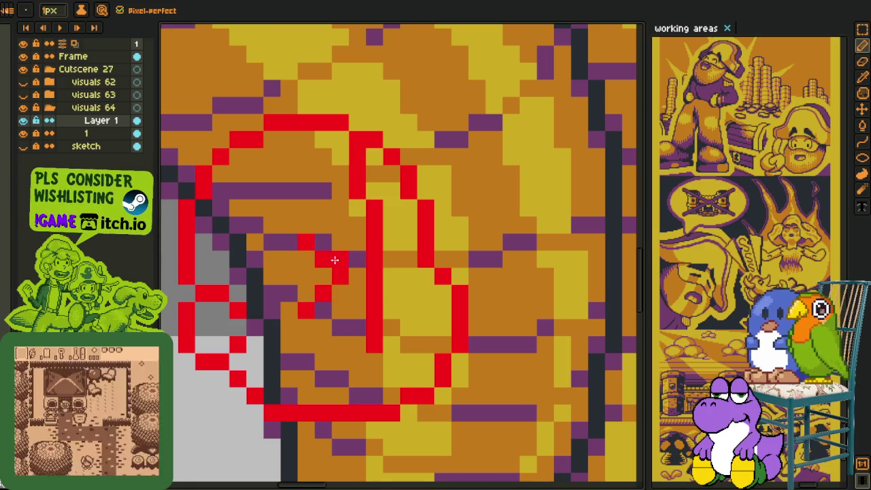
pyautogui.scroll(-5, 345, 262)
pyautogui.scroll(5, 345, 261)
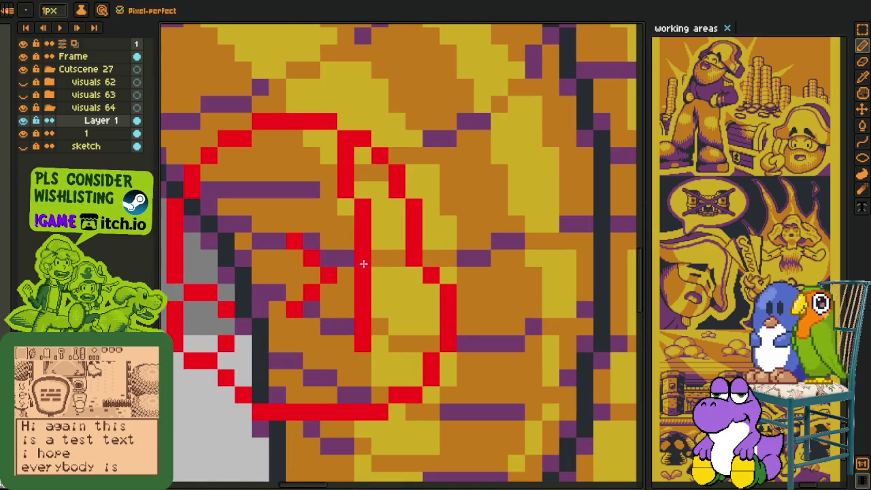
# Close the inner line gap and reshape the inner red lines into squinting eyes
pyautogui.moveTo(361, 274)
pyautogui.mouseDown()
pyautogui.moveTo(377, 274)
pyautogui.moveTo(396, 308)
pyautogui.mouseUp()
pyautogui.moveTo(362, 241); pyautogui.dragTo(342, 165)
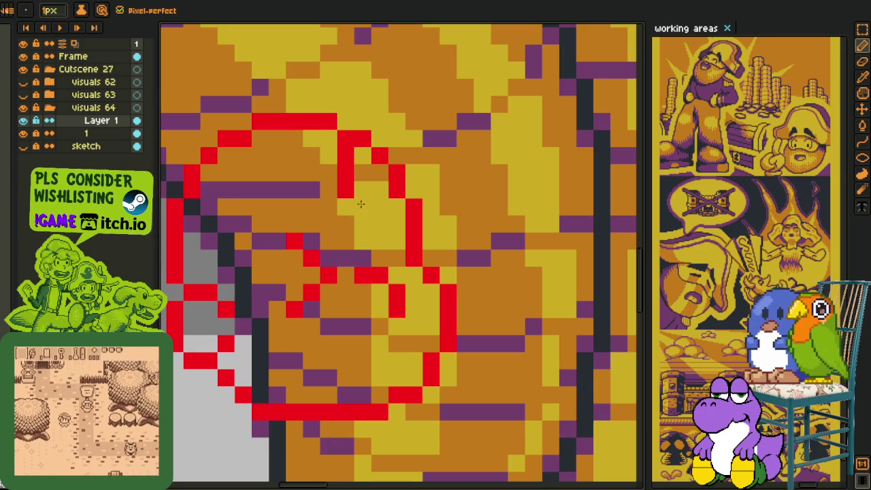
pyautogui.rightClick(345, 156)
pyautogui.click(379, 240)
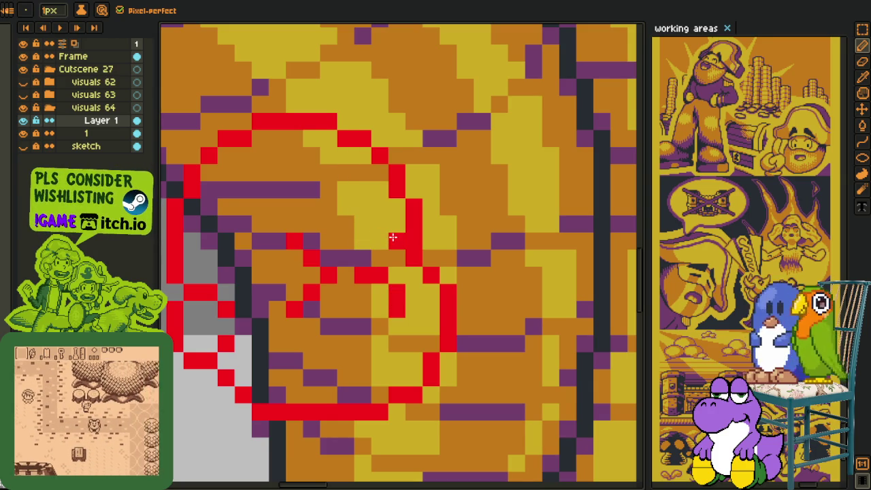
pyautogui.scroll(-2, 363, 316)
pyautogui.scroll(-1, 357, 329)
pyautogui.scroll(-1, 353, 327)
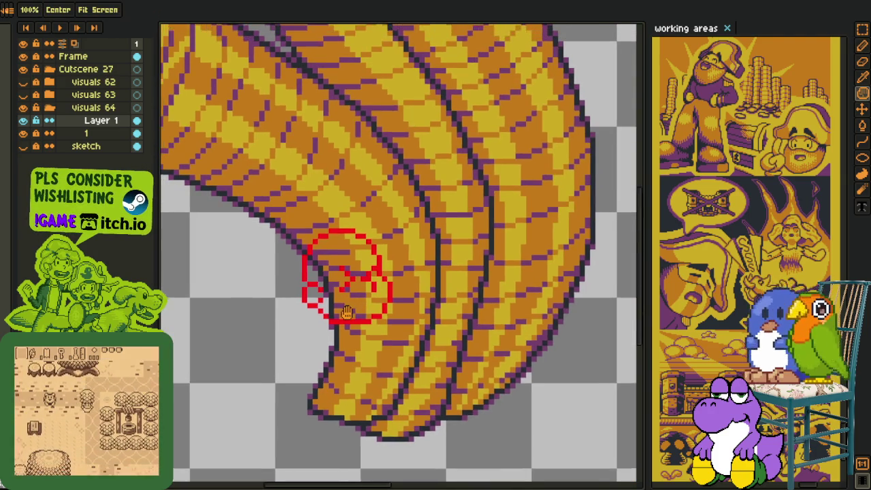
pyautogui.press('alt')
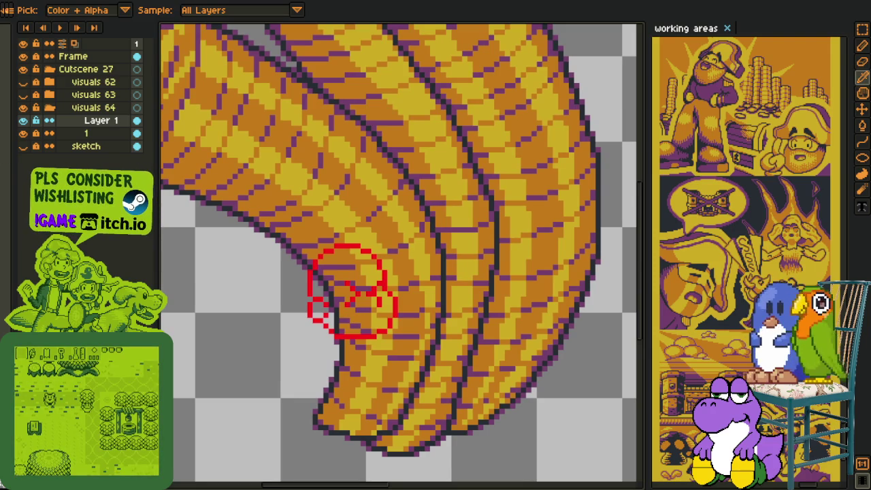
# Pick the artwork's purple and bucket-fill the head's interior patches purple
pyautogui.scroll(2, 330, 290)
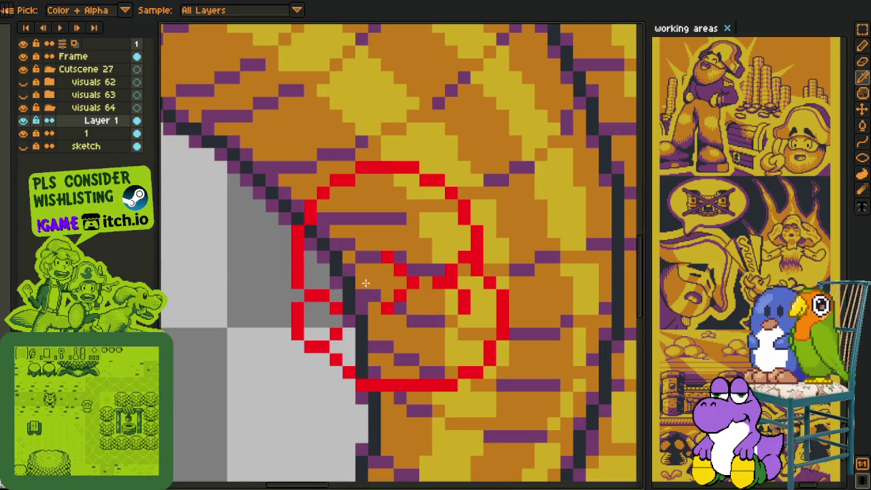
pyautogui.click(365, 286)
pyautogui.click(364, 237)
pyautogui.click(420, 200)
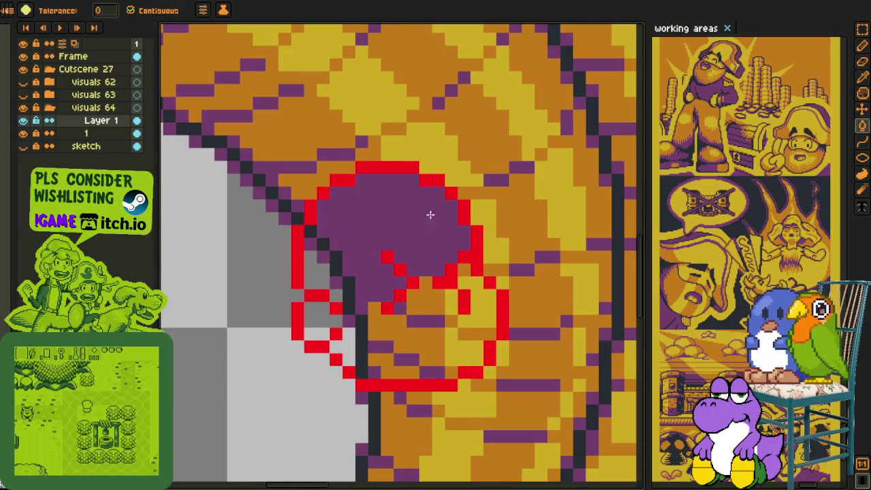
pyautogui.click(470, 285)
pyautogui.moveTo(478, 326); pyautogui.dragTo(431, 309)
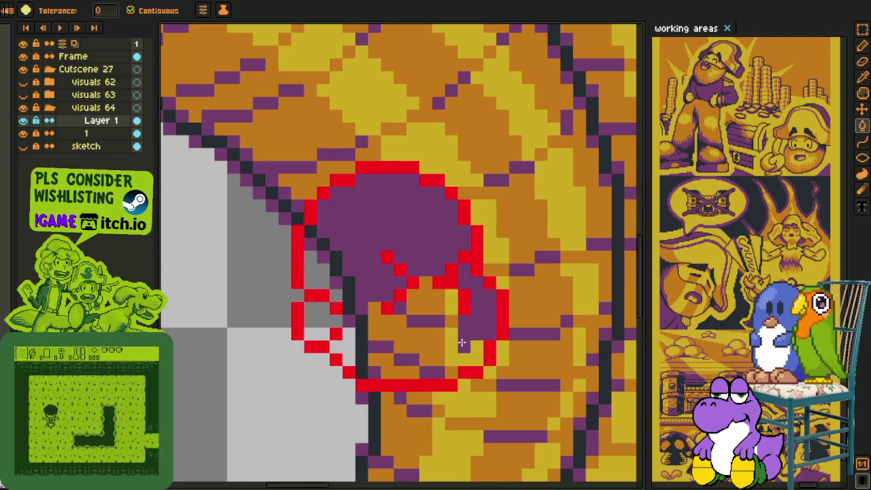
pyautogui.click(431, 309)
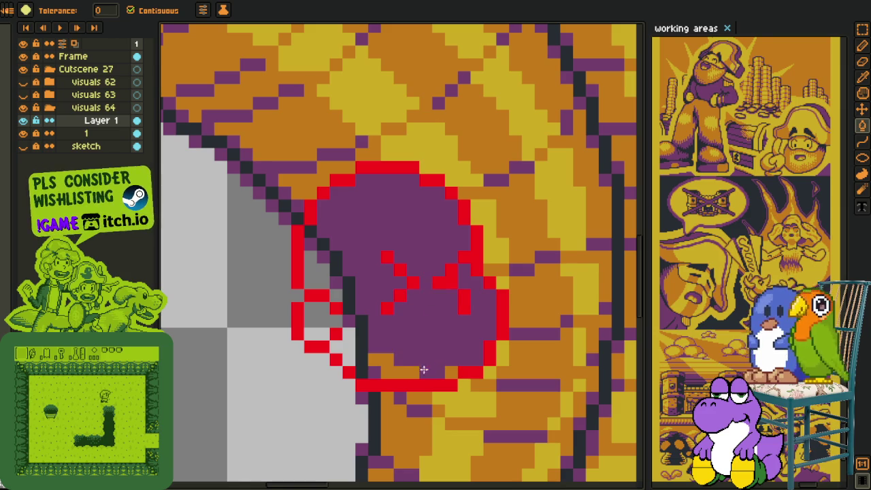
pyautogui.click(401, 368)
pyautogui.click(360, 354)
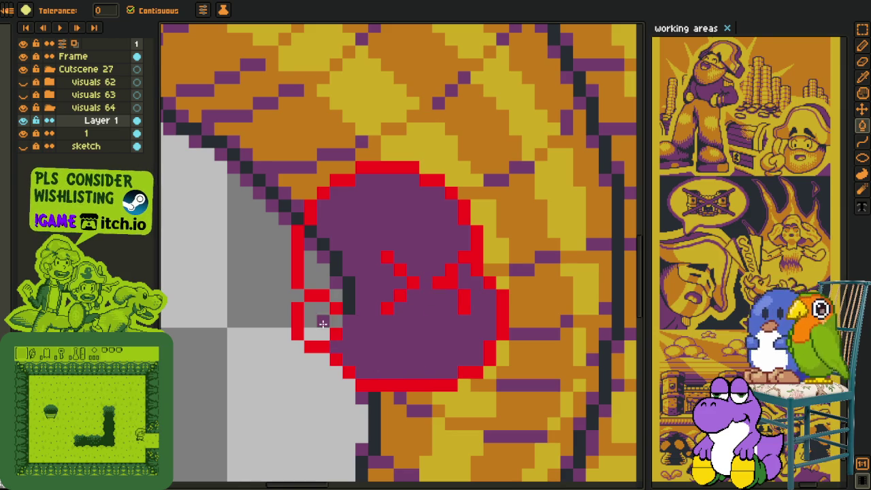
pyautogui.click(316, 314)
pyautogui.click(317, 272)
# Pick the dark navy and fill the head interior navy
pyautogui.press('i')
pyautogui.click(340, 255)
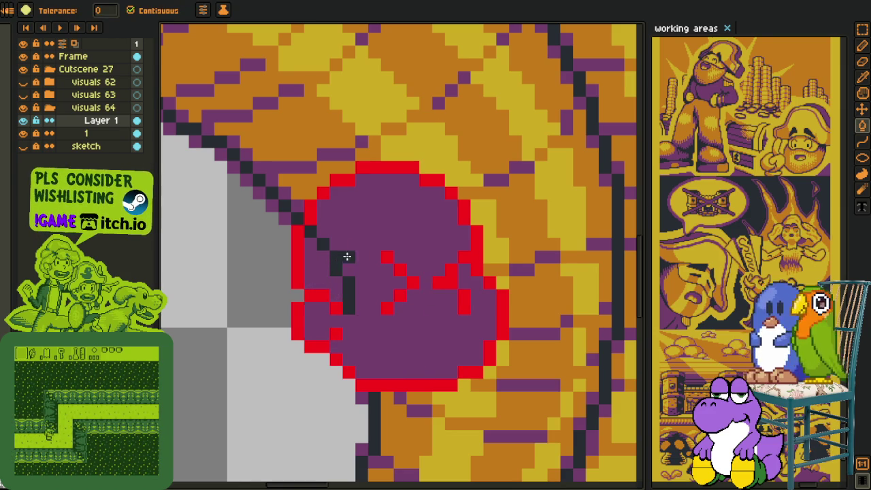
pyautogui.click(325, 272)
pyautogui.press('i')
pyautogui.scroll(-1, 296, 207)
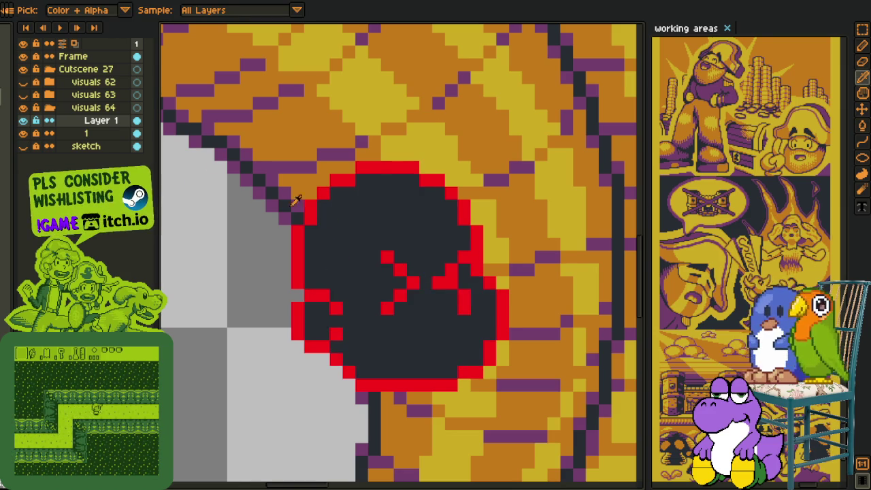
# Pick the coin yellow for the head fill and recentre the view on the head
pyautogui.press('g')
pyautogui.click(333, 255)
pyautogui.scroll(-2, 345, 272)
pyautogui.press('i')
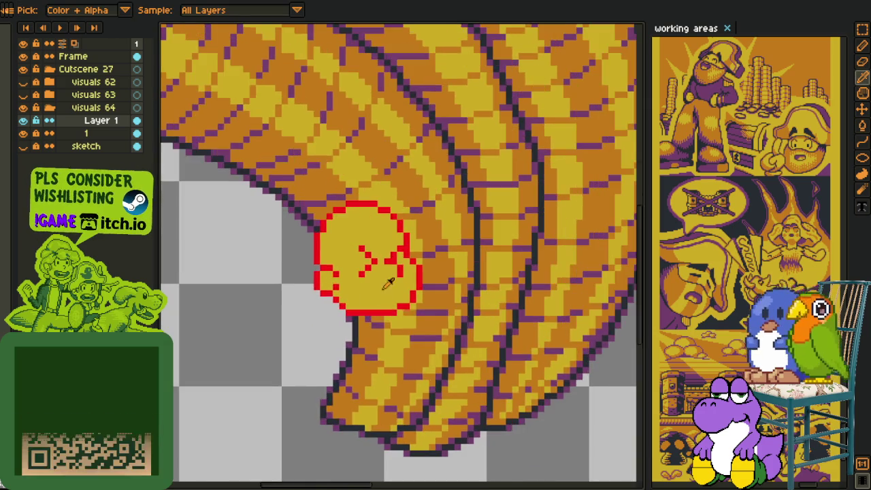
pyautogui.scroll(3, 360, 337)
pyautogui.scroll(-4, 306, 229)
pyautogui.moveTo(257, 244); pyautogui.dragTo(306, 274)
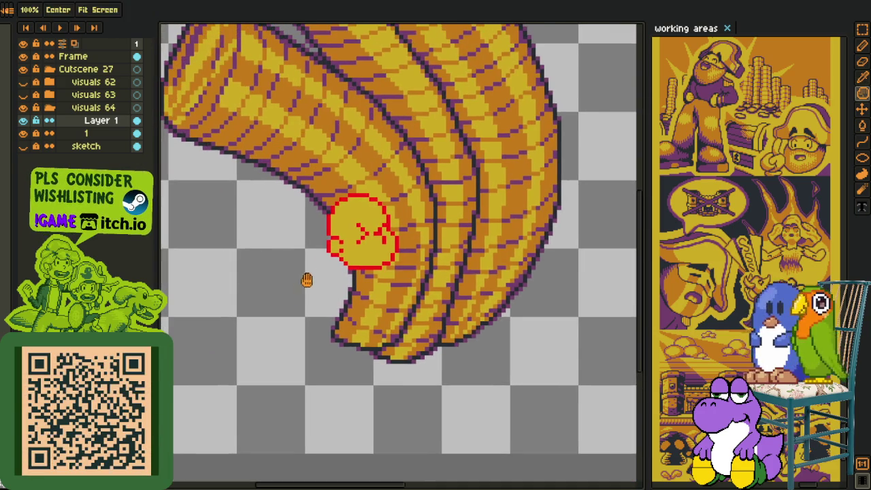
pyautogui.rightClick(70, 120)
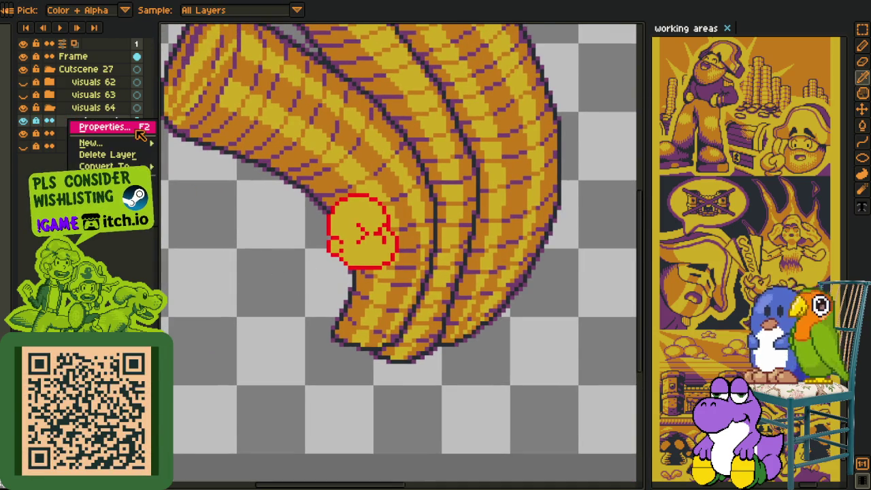
# Add a new layer and draw a dark mouth stroke beneath the face's eyes
pyautogui.click(193, 141)
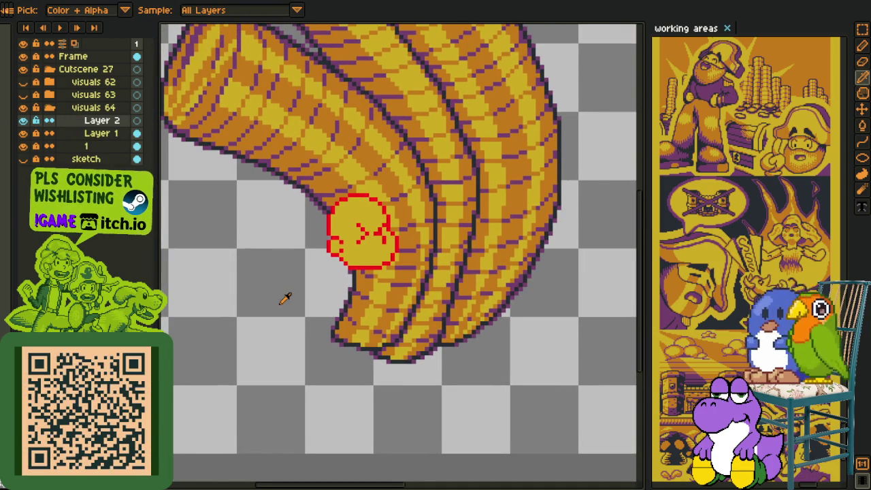
pyautogui.scroll(1, 317, 272)
pyautogui.scroll(1, 211, 267)
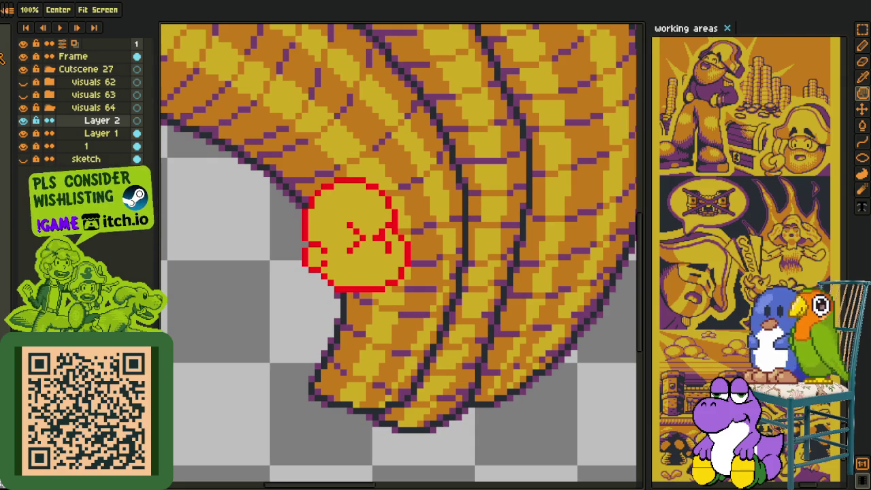
pyautogui.scroll(2, 379, 288)
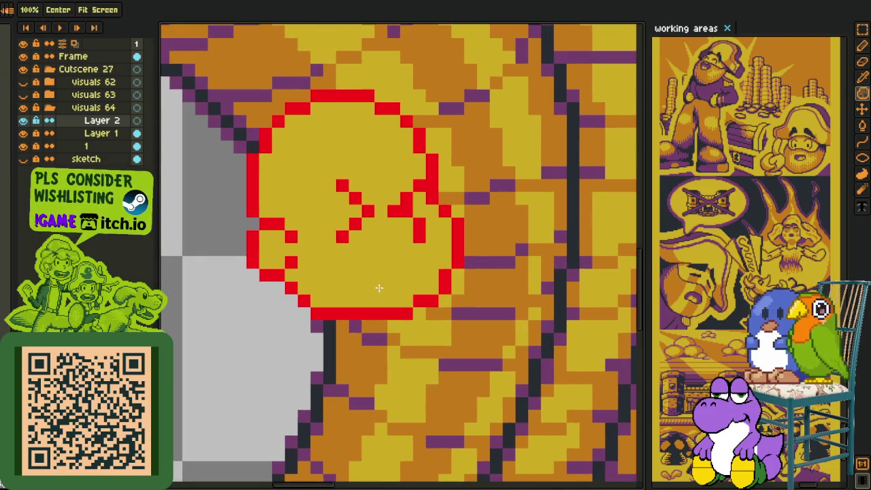
pyautogui.scroll(1, 379, 288)
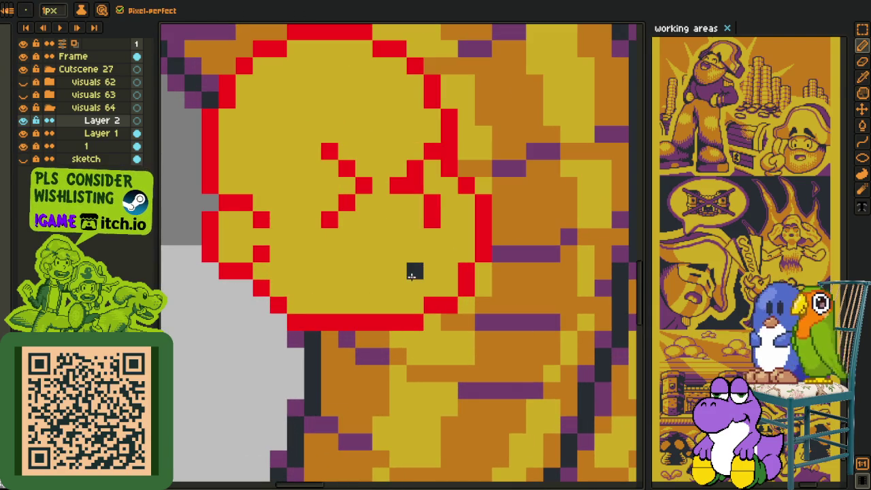
pyautogui.moveTo(411, 272); pyautogui.dragTo(373, 272)
pyautogui.hotkey('ctrl', 'z')
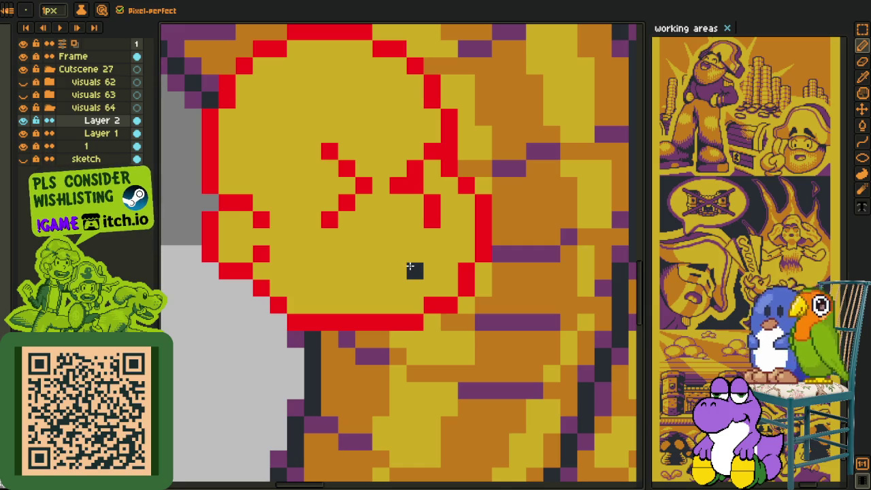
pyautogui.moveTo(408, 269)
pyautogui.mouseDown()
pyautogui.moveTo(341, 267)
pyautogui.moveTo(357, 319)
pyautogui.moveTo(408, 320)
pyautogui.moveTo(350, 307)
pyautogui.moveTo(377, 320)
pyautogui.mouseUp()
# Extend the dark mouth bar, darken its right edge and erase stray pixels
pyautogui.click(434, 269)
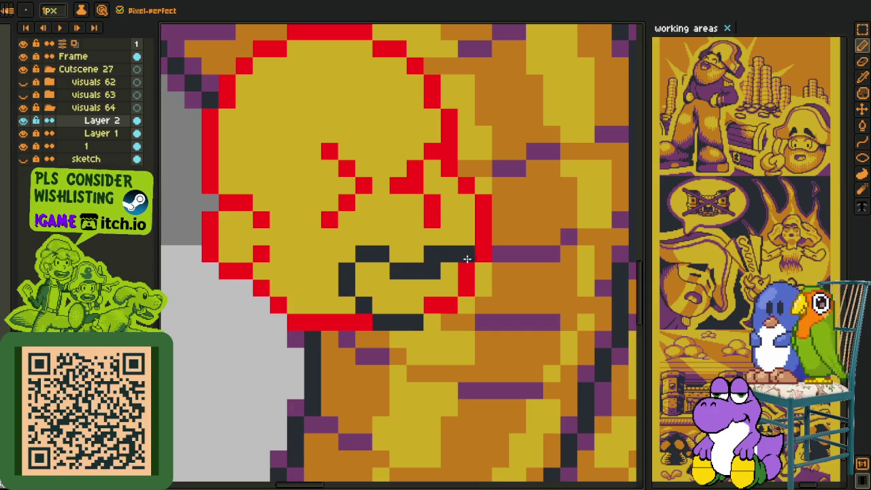
pyautogui.moveTo(467, 257); pyautogui.dragTo(462, 305)
pyautogui.click(452, 267)
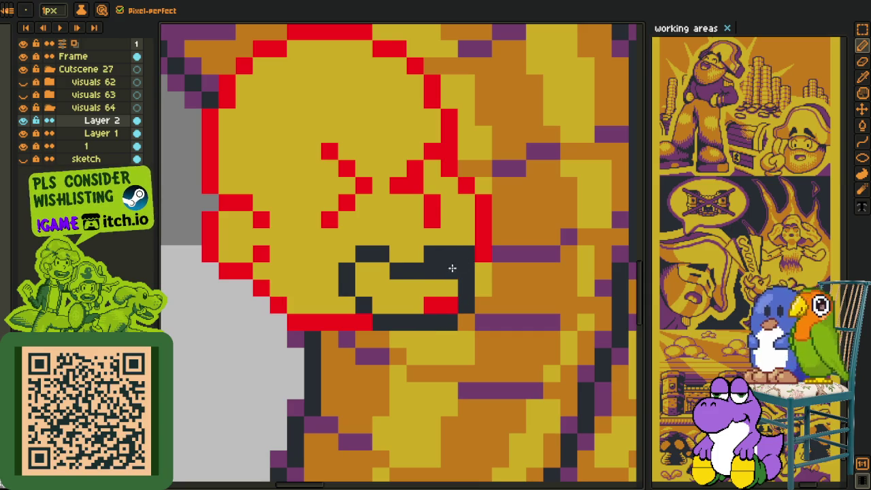
pyautogui.rightClick(435, 271)
pyautogui.rightClick(466, 253)
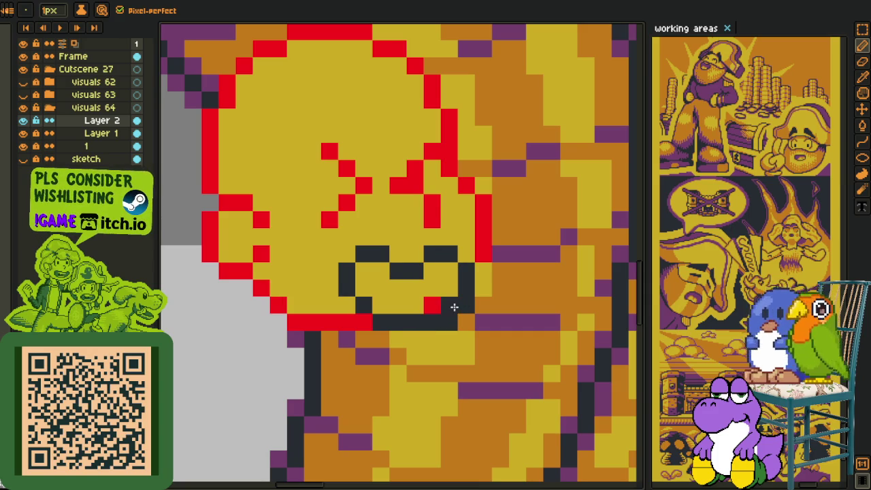
pyautogui.click(435, 305)
# Paint dark pixels into the mouth and reshape its right corner into a smile
pyautogui.scroll(-5, 447, 335)
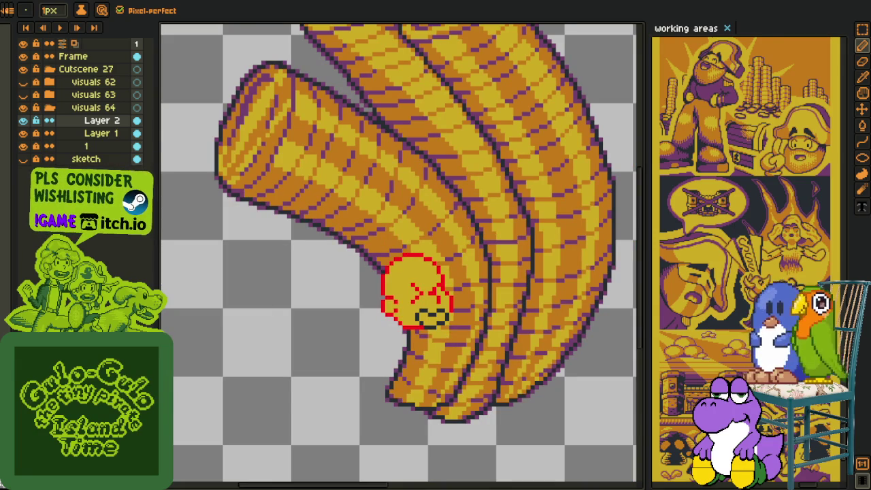
pyautogui.scroll(1, 446, 348)
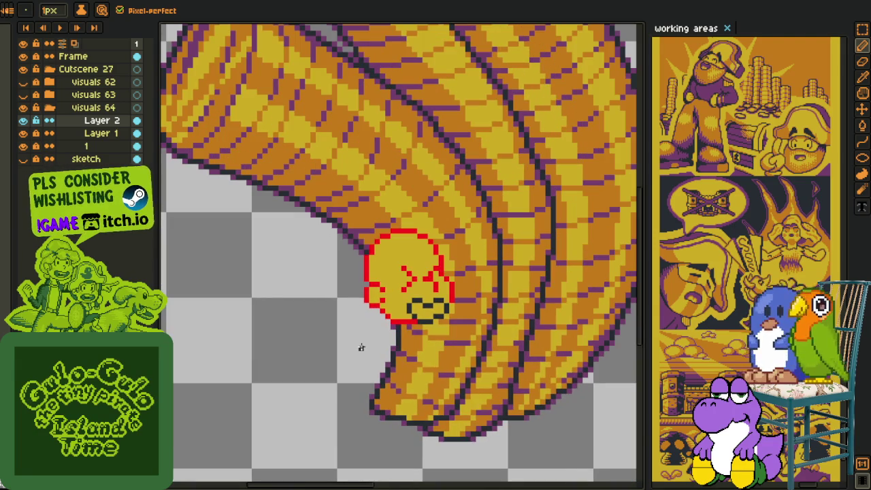
pyautogui.scroll(2, 361, 347)
pyautogui.press('e')
pyautogui.press('o')
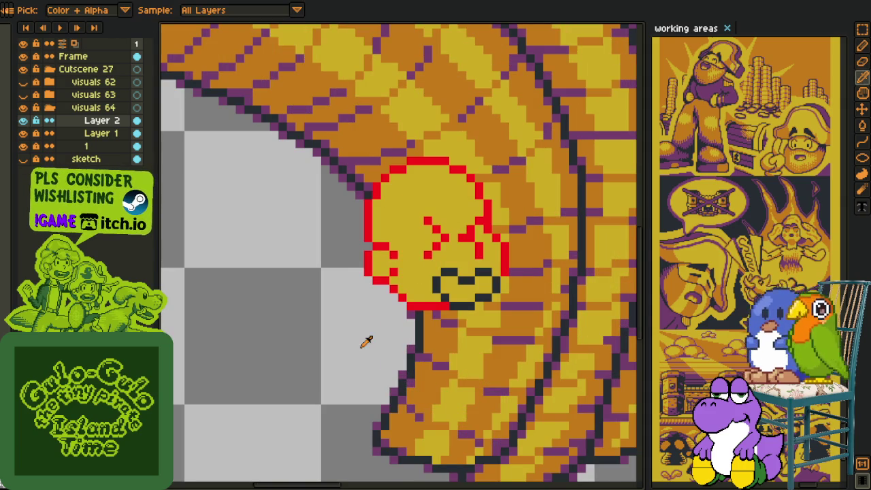
pyautogui.scroll(3, 481, 291)
pyautogui.scroll(1, 480, 291)
pyautogui.scroll(1, 508, 294)
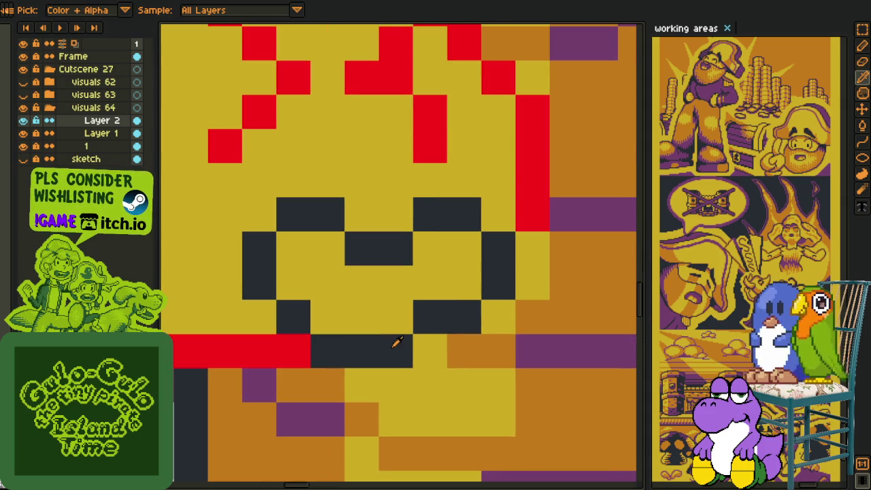
pyautogui.press('b')
pyautogui.click(405, 329)
pyautogui.click(464, 283)
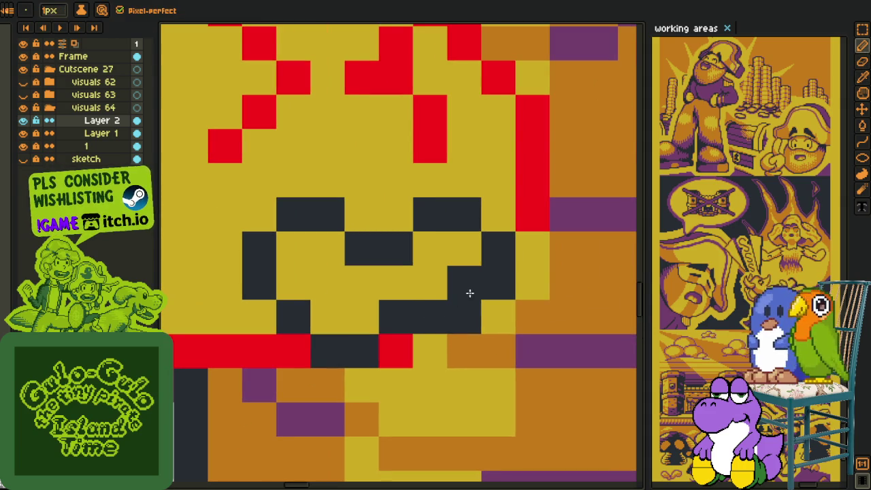
pyautogui.moveTo(496, 282); pyautogui.dragTo(464, 317)
pyautogui.rightClick(398, 315)
# Select a small block of mouth pixels, then erase and restore a dark pixel beside the mouth
pyautogui.scroll(-5, 405, 338)
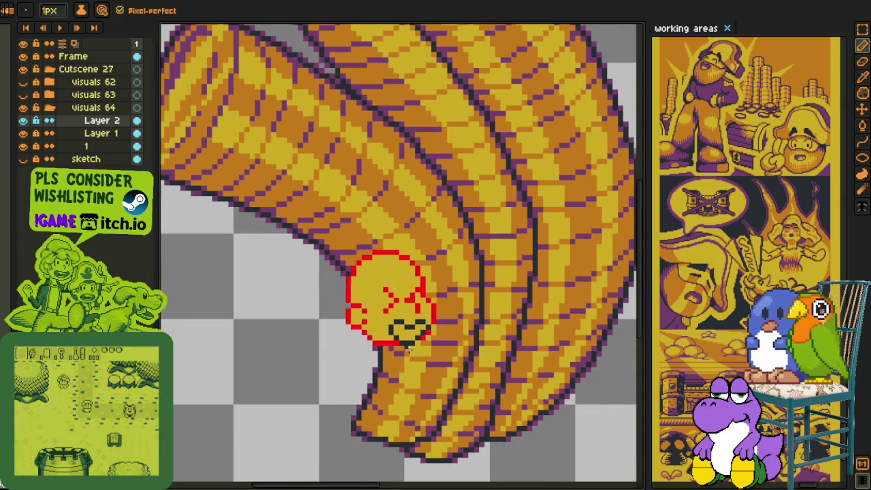
pyautogui.press('i')
pyautogui.scroll(3, 408, 327)
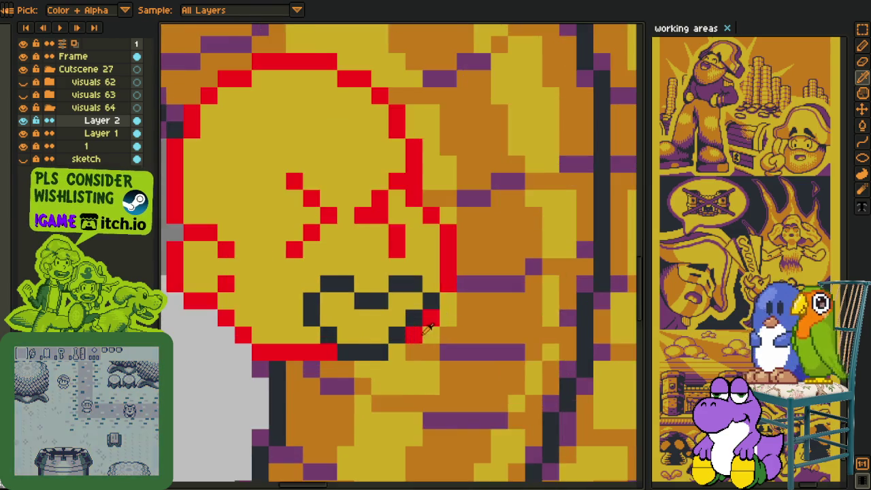
pyautogui.press('m')
pyautogui.scroll(2, 409, 326)
pyautogui.moveTo(386, 225); pyautogui.dragTo(455, 326)
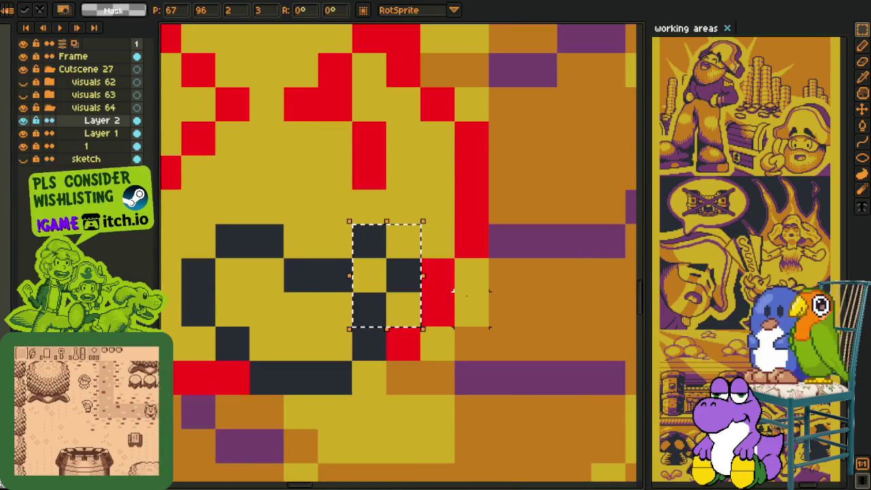
pyautogui.hotkey('ctrl', 'd')
pyautogui.press('e')
pyautogui.click(404, 310)
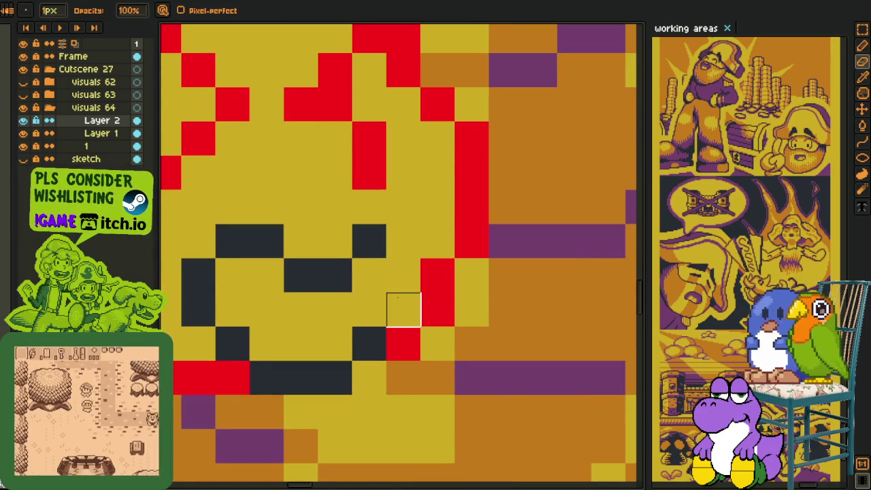
pyautogui.press('b')
pyautogui.click(398, 296)
# Hide and show Layer 2 to compare the finished smiling mouth
pyautogui.scroll(-3, 398, 293)
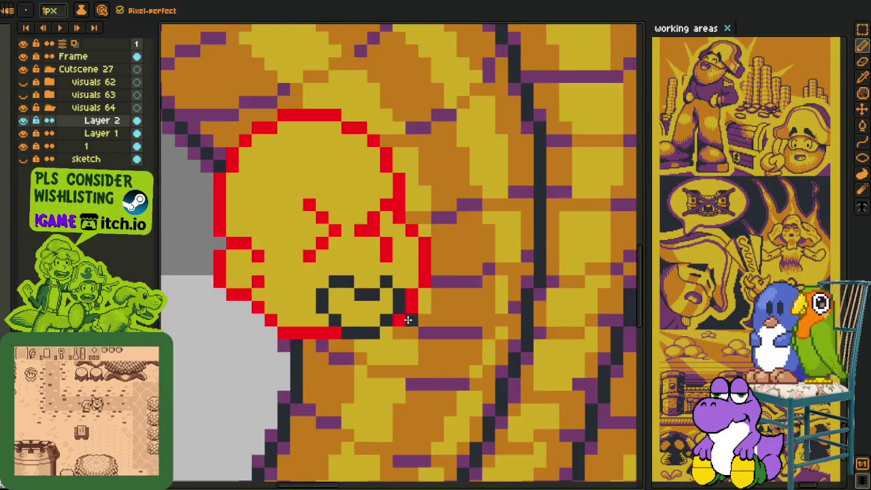
pyautogui.scroll(-2, 398, 293)
pyautogui.scroll(-1, 361, 347)
pyautogui.press('i')
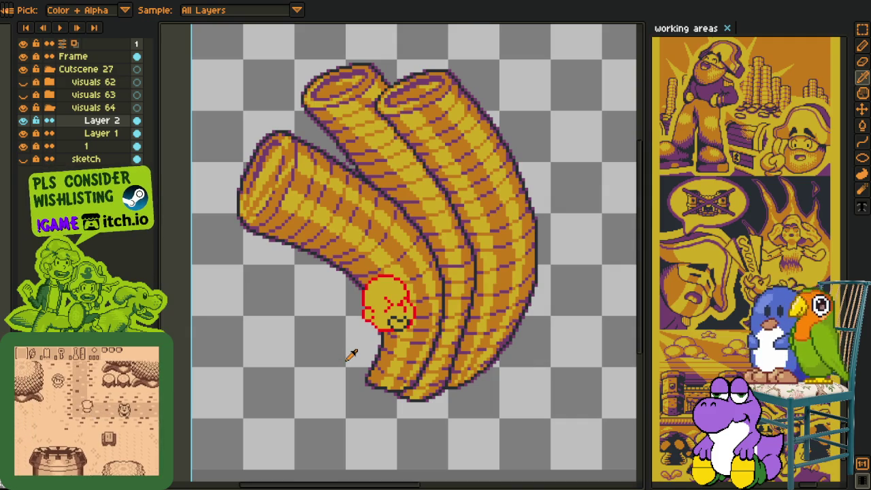
pyautogui.scroll(2, 365, 304)
pyautogui.scroll(1, 358, 314)
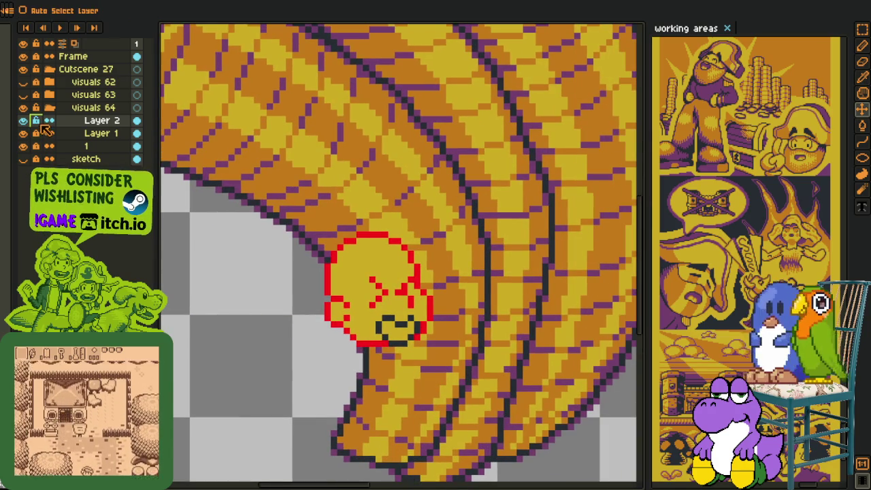
pyautogui.click(24, 120)
pyautogui.click(23, 120)
pyautogui.click(23, 121)
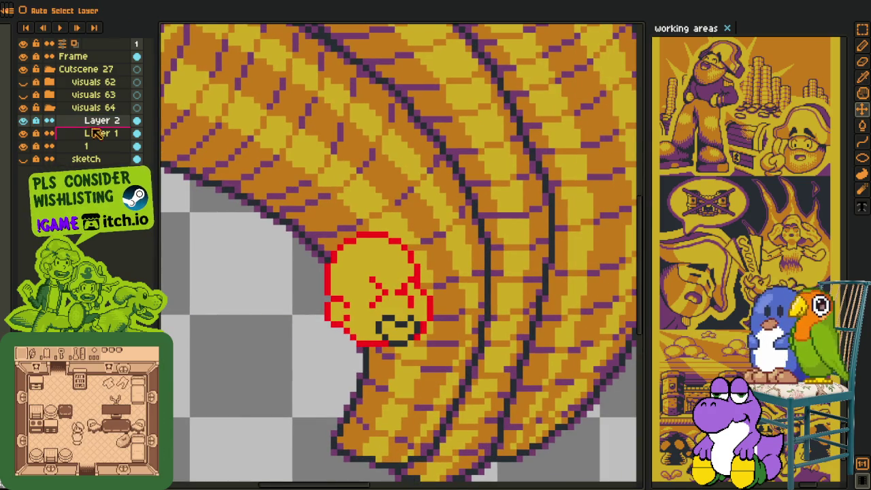
pyautogui.rightClick(104, 129)
pyautogui.moveTo(143, 147)
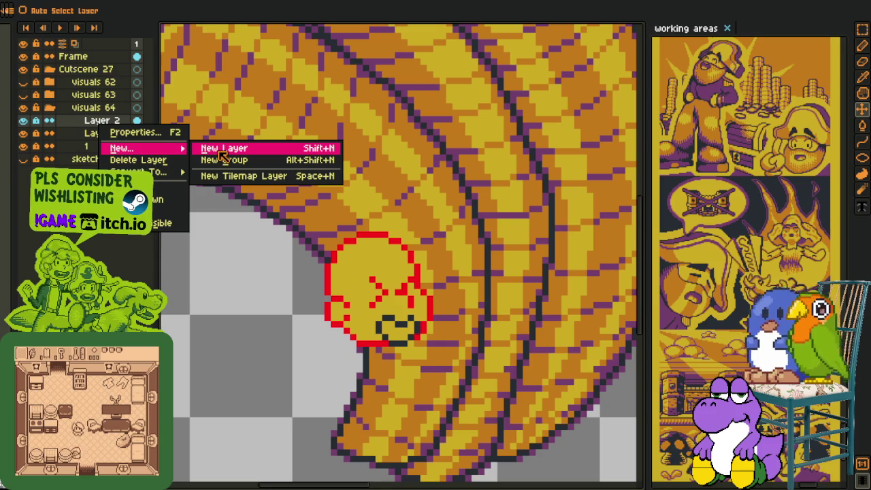
# Add Layer 3, zoom in on the face, and ink a dark edge down its right side
pyautogui.click(222, 148)
pyautogui.press('i')
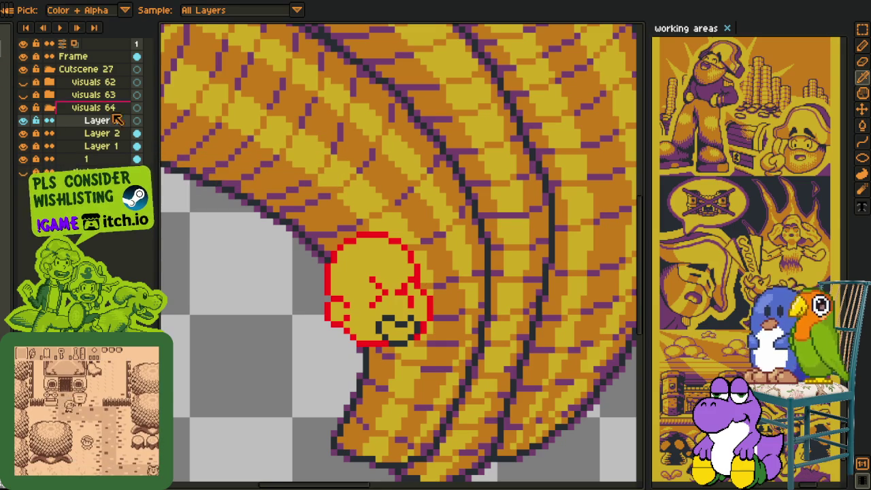
pyautogui.press('z')
pyautogui.click(437, 347)
pyautogui.press('b')
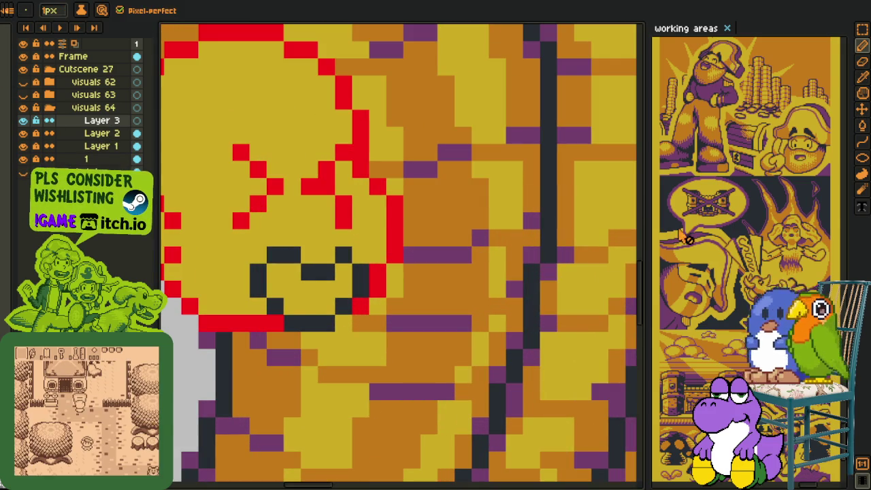
pyautogui.moveTo(424, 220); pyautogui.dragTo(472, 210)
pyautogui.click(435, 179)
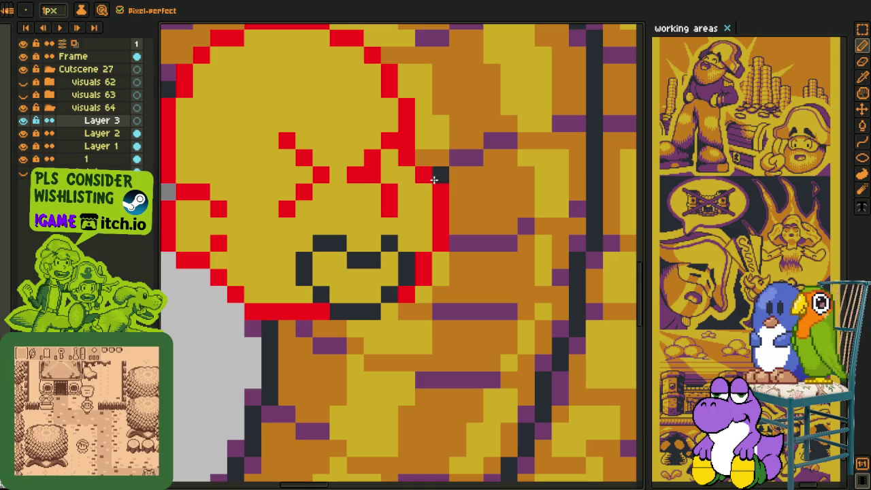
pyautogui.click(423, 175)
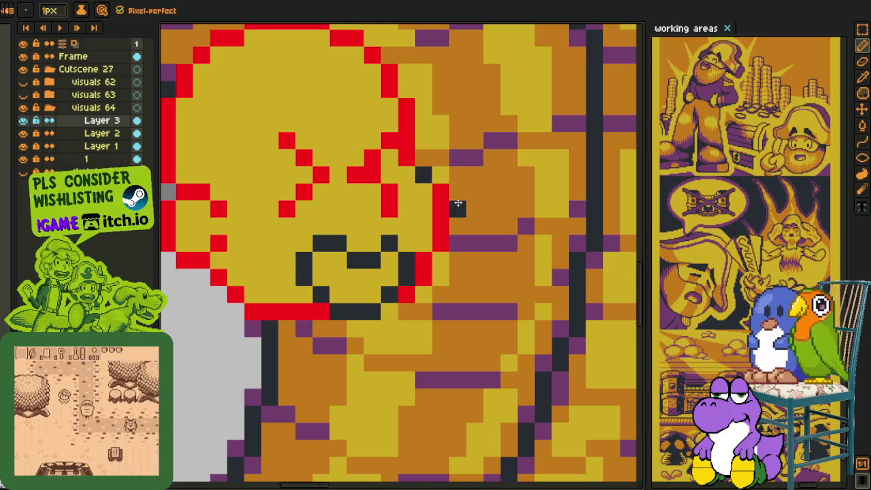
pyautogui.moveTo(440, 192)
pyautogui.mouseDown()
pyautogui.moveTo(457, 243)
pyautogui.moveTo(457, 299)
pyautogui.moveTo(387, 358)
pyautogui.moveTo(227, 363)
pyautogui.mouseUp()
pyautogui.click(441, 208)
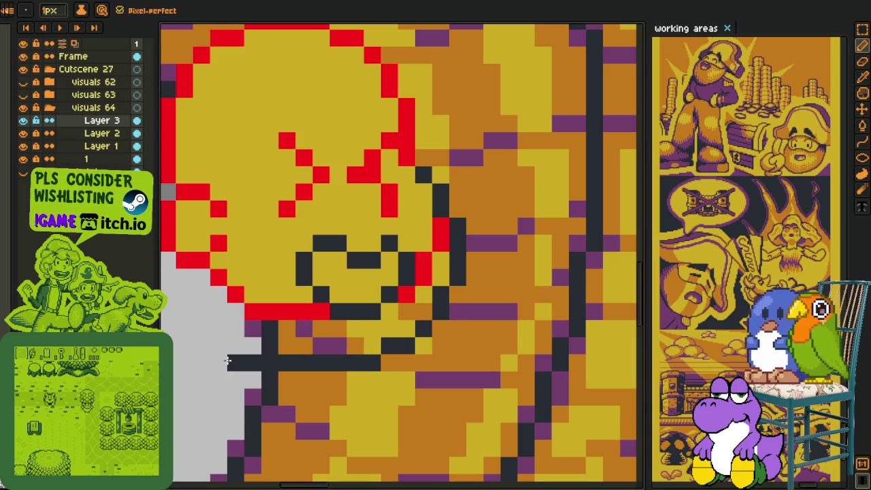
# Draw a diagonal dark shoulder line below the face's lower-left and tidy its pixels
pyautogui.scroll(-1, 233, 354)
pyautogui.scroll(-3, 233, 354)
pyautogui.moveTo(261, 288); pyautogui.dragTo(274, 283)
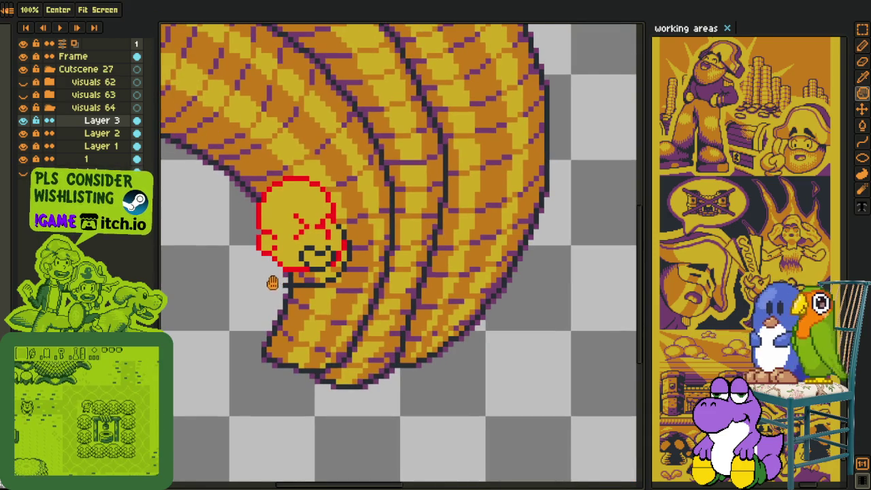
pyautogui.scroll(2, 280, 262)
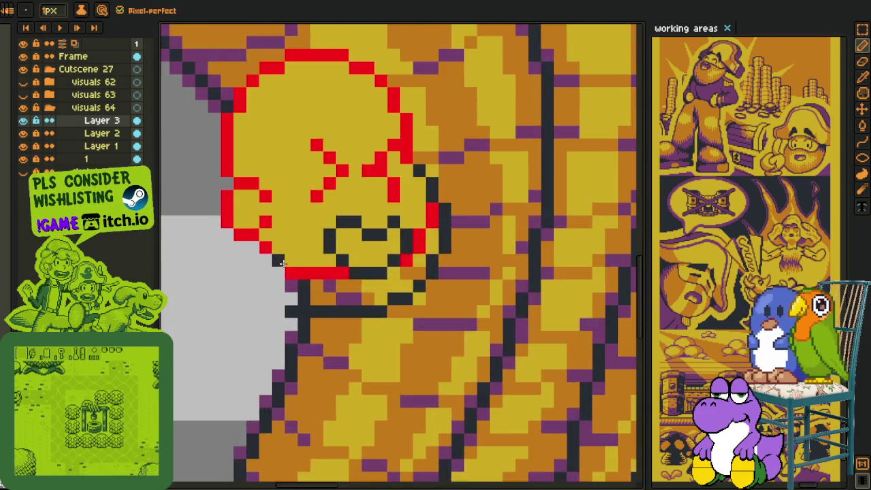
pyautogui.scroll(1, 258, 257)
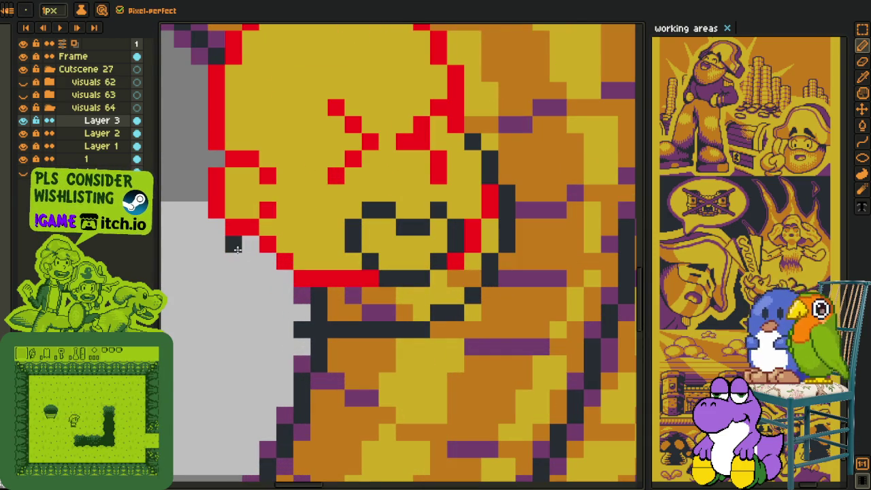
pyautogui.moveTo(231, 265)
pyautogui.mouseDown()
pyautogui.moveTo(266, 310)
pyautogui.moveTo(291, 323)
pyautogui.mouseUp()
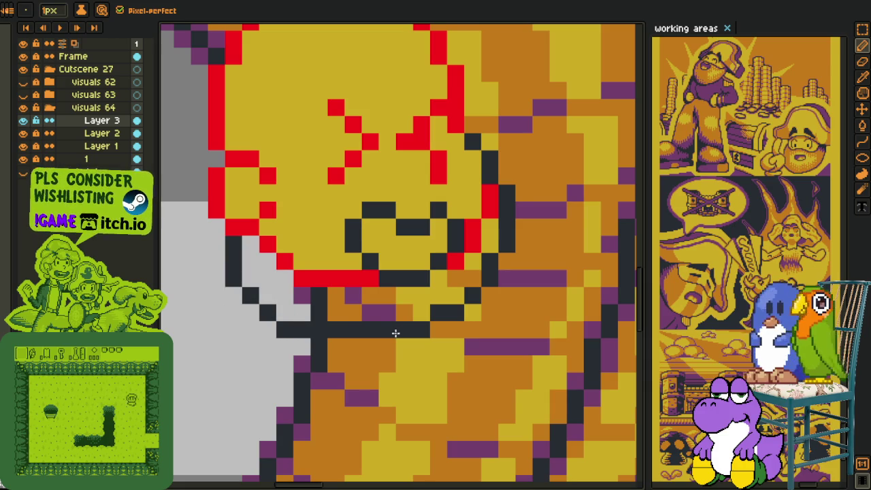
pyautogui.rightClick(421, 329)
pyautogui.click(420, 311)
pyautogui.rightClick(451, 312)
# Smooth the diagonal edge, then draw a three-pixel dark vertical line inside the face's left side
pyautogui.click(455, 295)
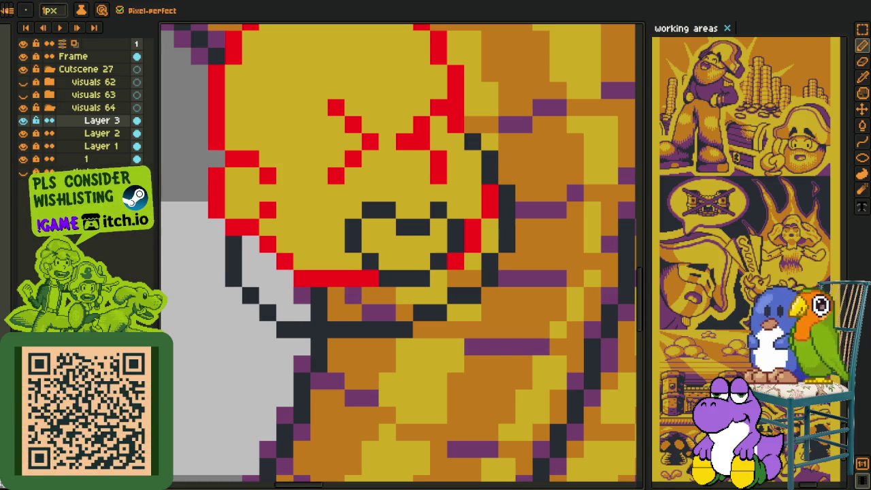
pyautogui.scroll(-5, 435, 265)
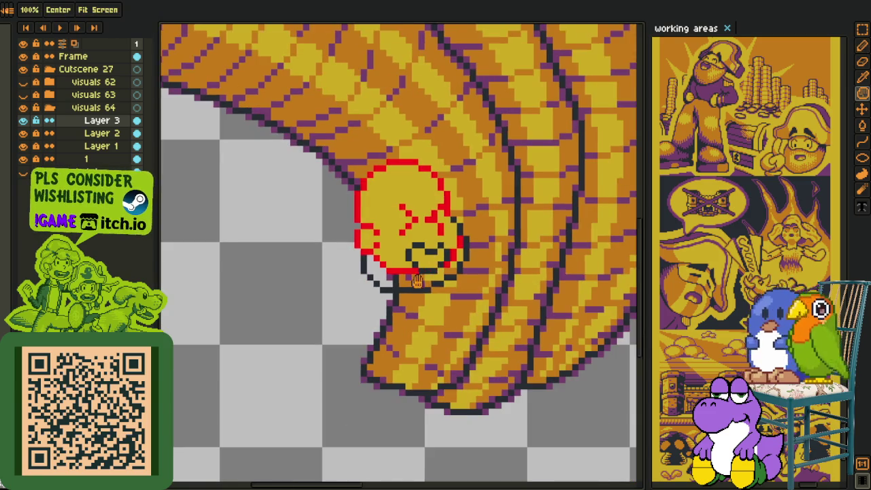
pyautogui.moveTo(422, 265); pyautogui.dragTo(327, 297)
pyautogui.scroll(3, 327, 296)
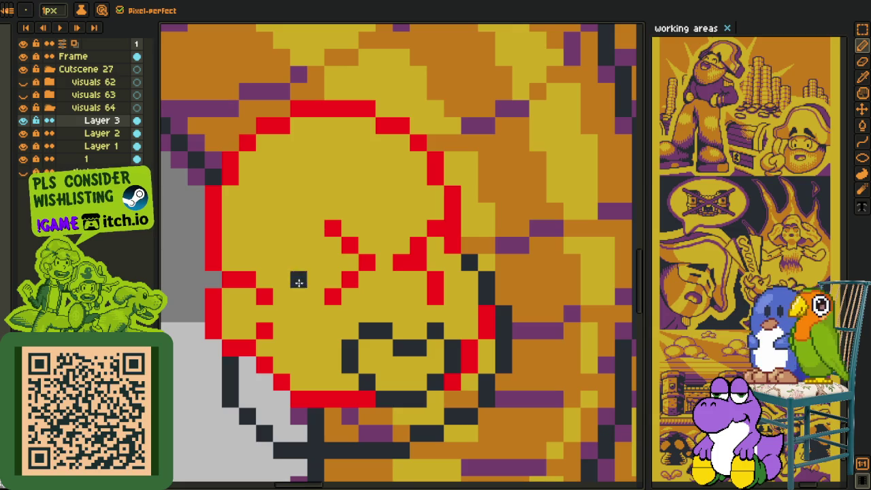
pyautogui.moveTo(280, 247)
pyautogui.mouseDown()
pyautogui.moveTo(281, 280)
pyautogui.moveTo(309, 306)
pyautogui.moveTo(352, 310)
pyautogui.mouseUp()
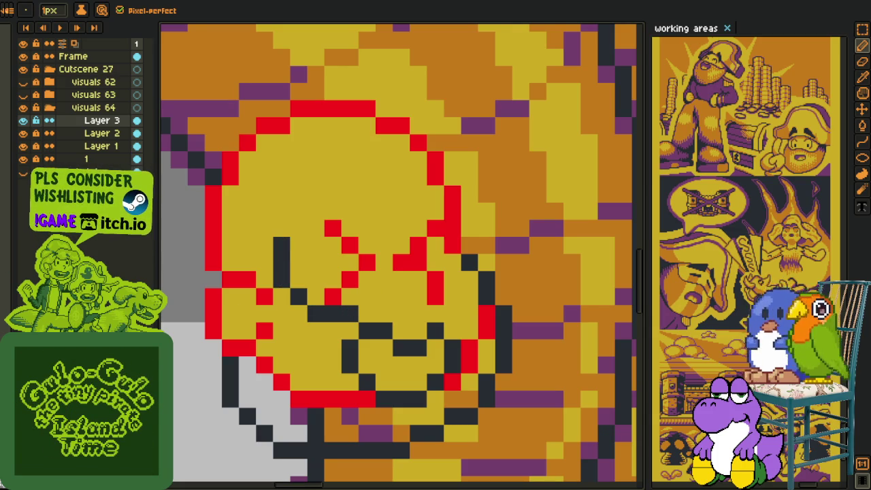
# Draw a dark horizontal line above the mouth, inking the red right-edge pixel dark
pyautogui.press('z')
pyautogui.click(400, 304)
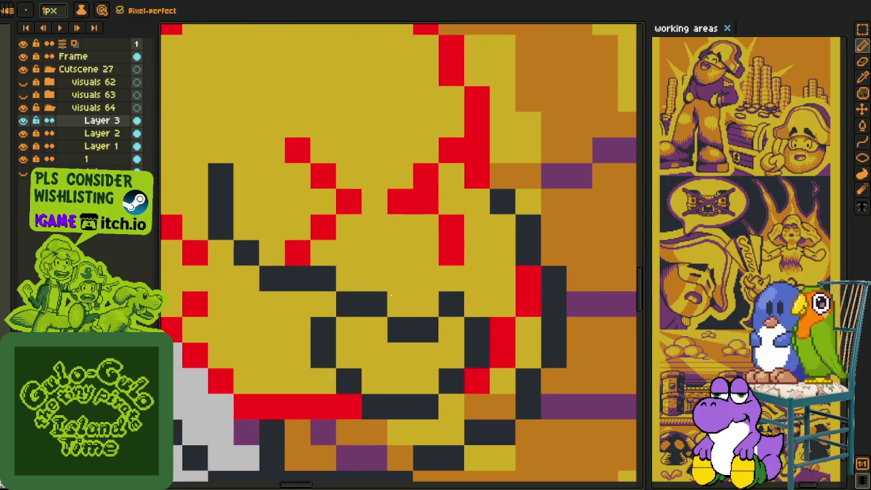
pyautogui.press('m')
pyautogui.scroll(-2, 361, 286)
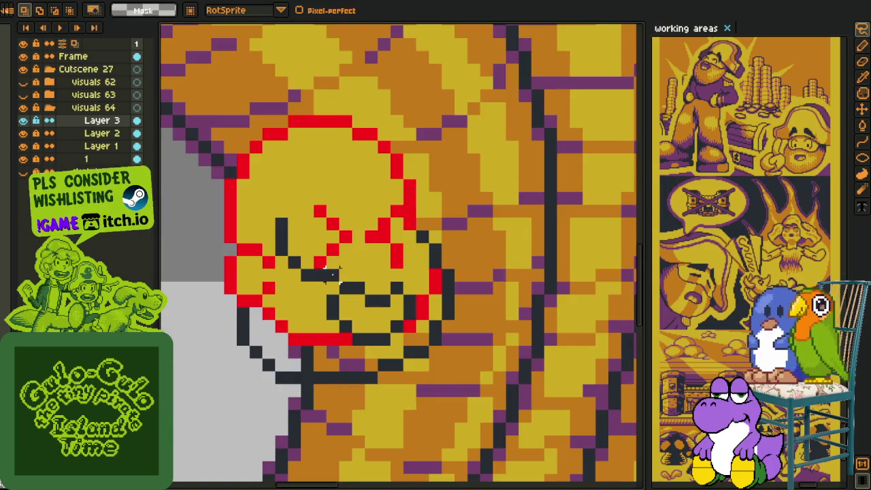
pyautogui.scroll(1, 381, 272)
pyautogui.press('b')
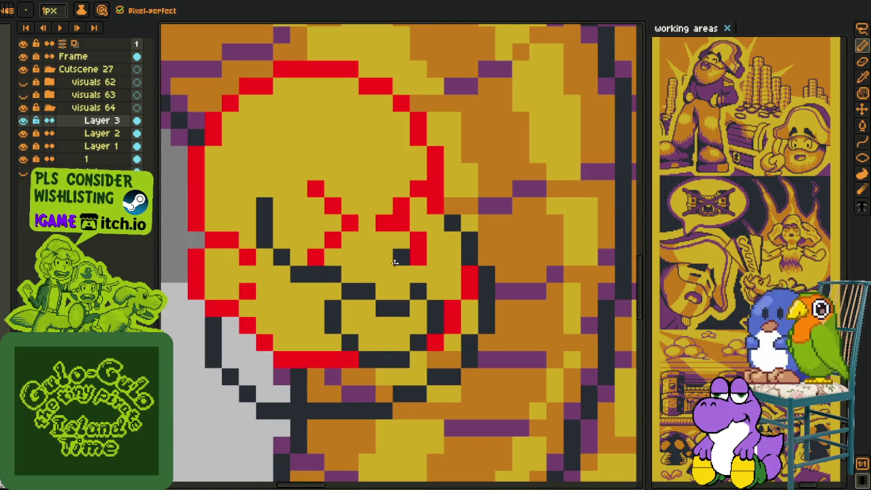
pyautogui.moveTo(395, 262); pyautogui.dragTo(370, 262)
pyautogui.click(438, 261)
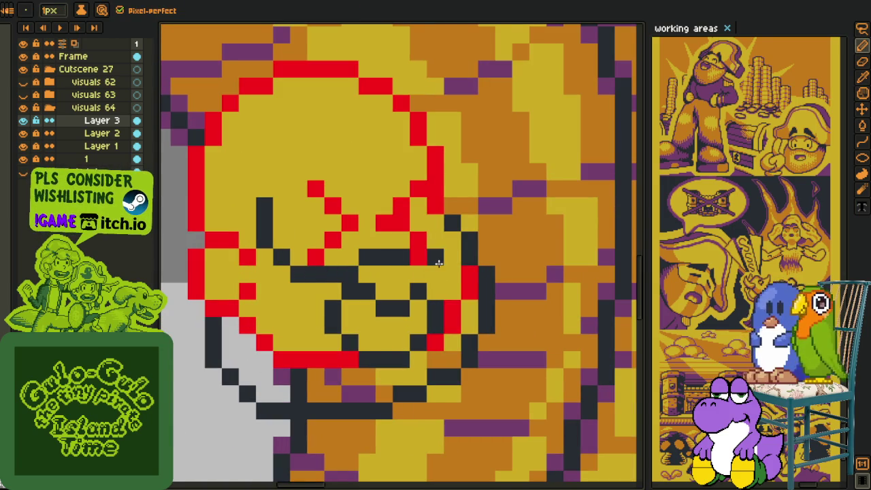
pyautogui.click(465, 271)
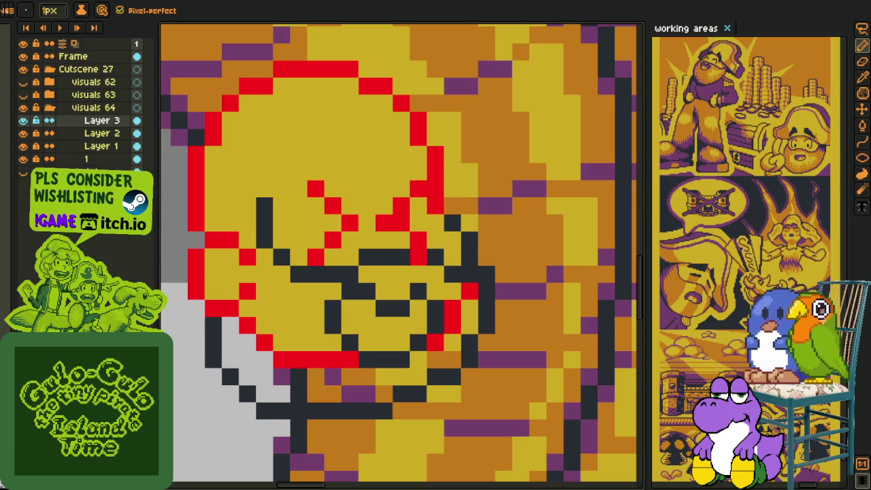
# Marquee-select the 9 by 5 mouth area
pyautogui.scroll(-2, 317, 286)
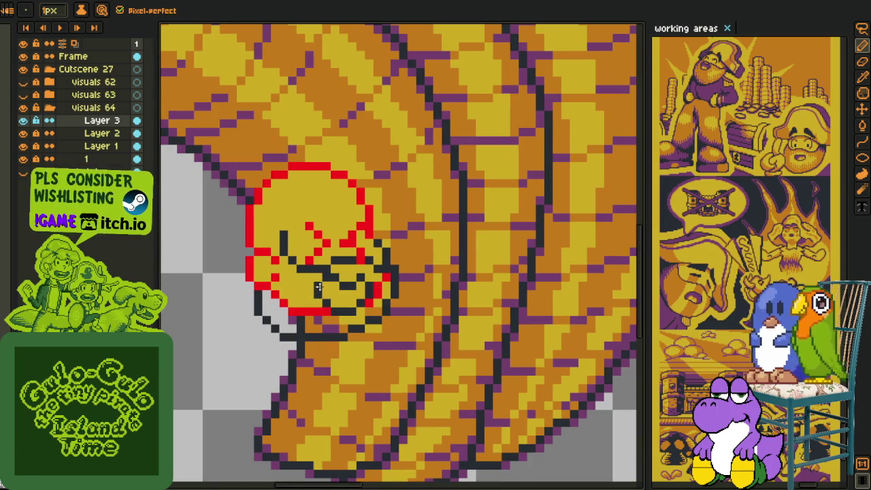
pyautogui.scroll(1, 317, 289)
pyautogui.scroll(1, 317, 289)
pyautogui.press('m')
pyautogui.moveTo(278, 294); pyautogui.dragTo(435, 382)
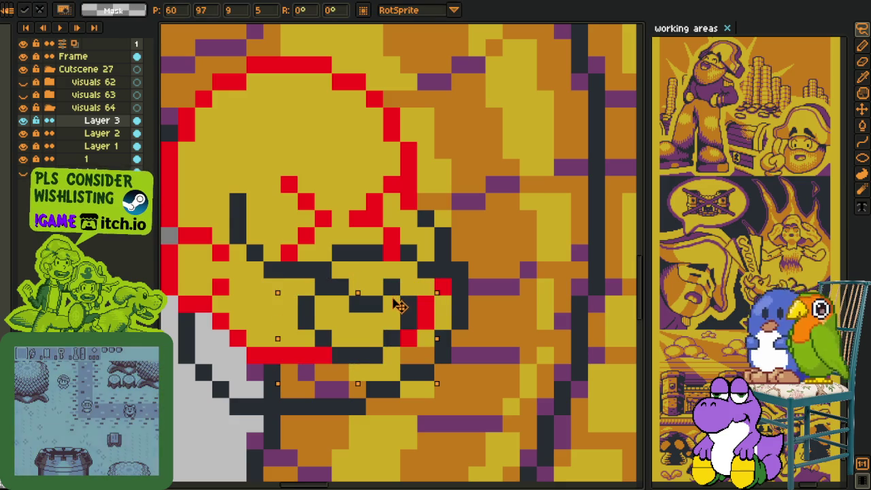
# On Layer 2, move the 9x5 mouth selection up one pixel and commit it
pyautogui.moveTo(399, 306); pyautogui.dragTo(388, 290)
pyautogui.click(102, 133)
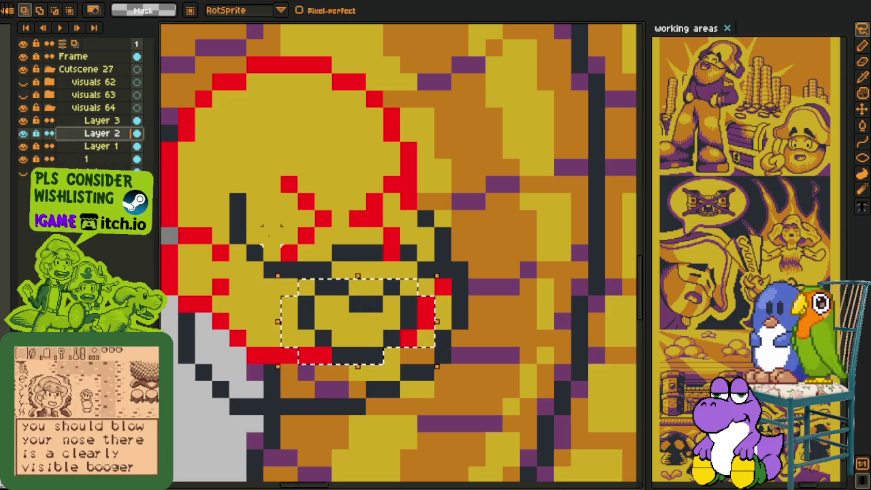
pyautogui.click(351, 333)
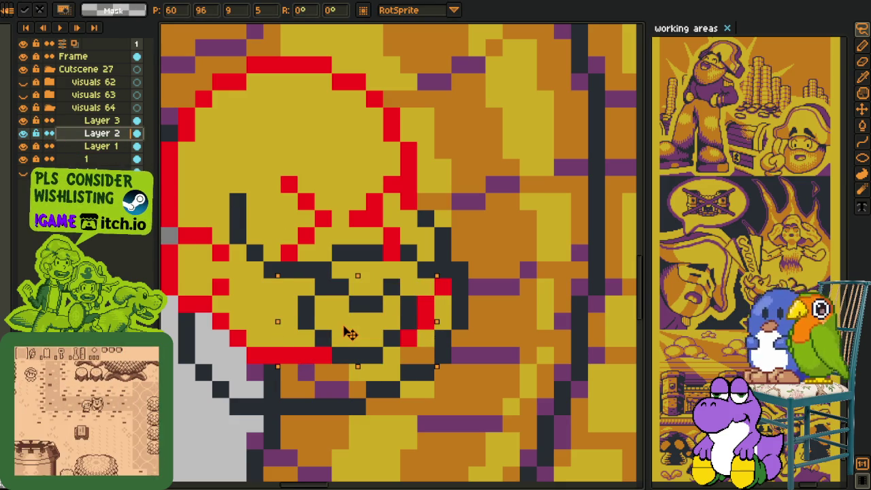
pyautogui.click(493, 304)
pyautogui.scroll(-4, 483, 303)
pyautogui.scroll(-1, 473, 301)
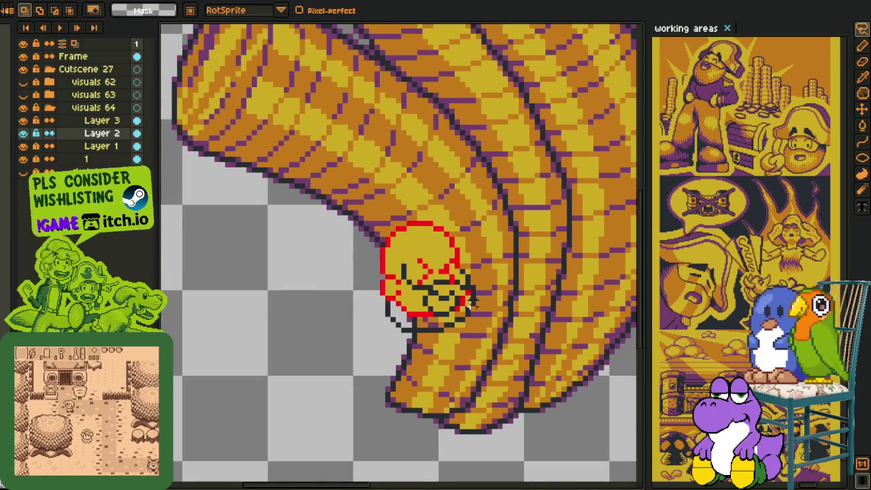
pyautogui.click(102, 120)
pyautogui.scroll(2, 382, 340)
pyautogui.press('e')
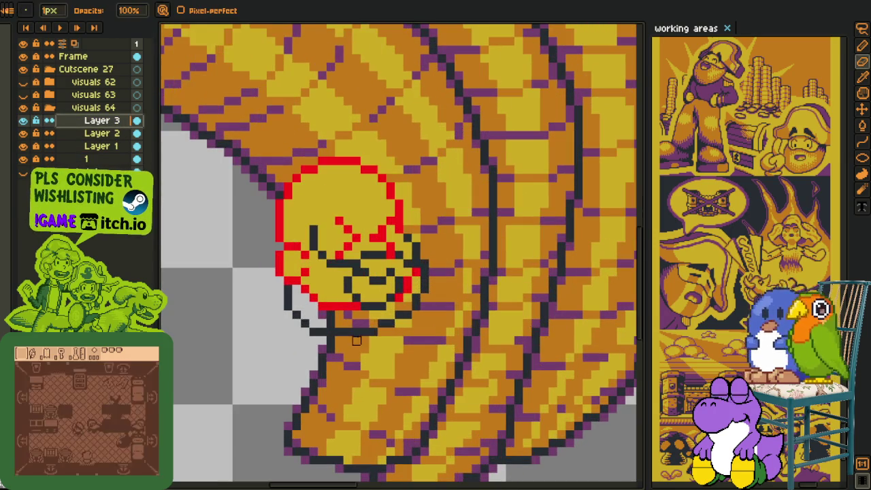
pyautogui.press('i')
pyautogui.press('b')
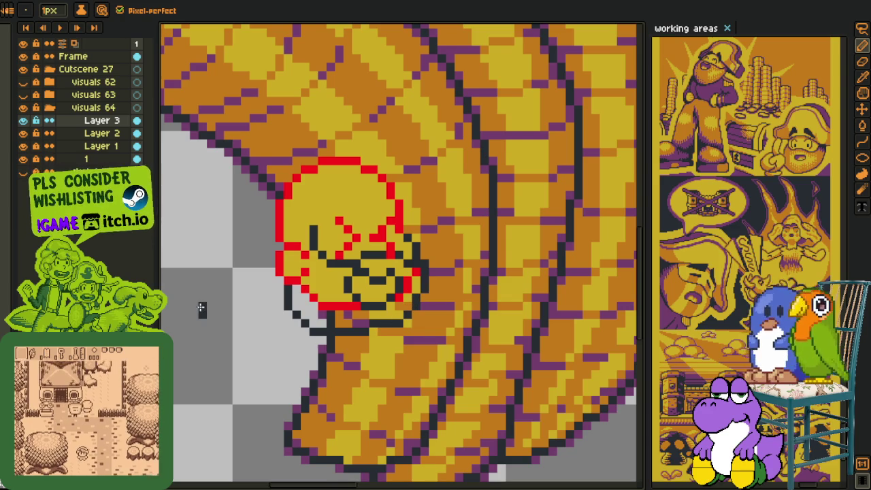
pyautogui.press('i')
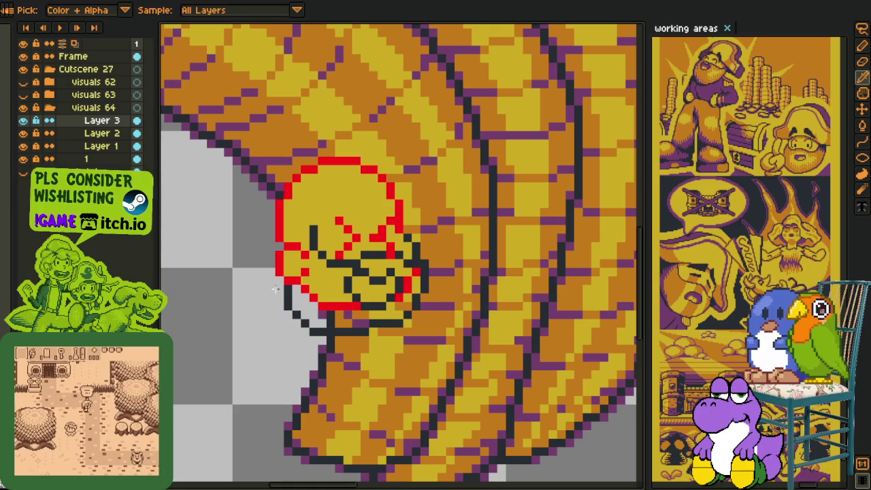
pyautogui.press('b')
pyautogui.scroll(-2, 348, 302)
pyautogui.scroll(3, 398, 300)
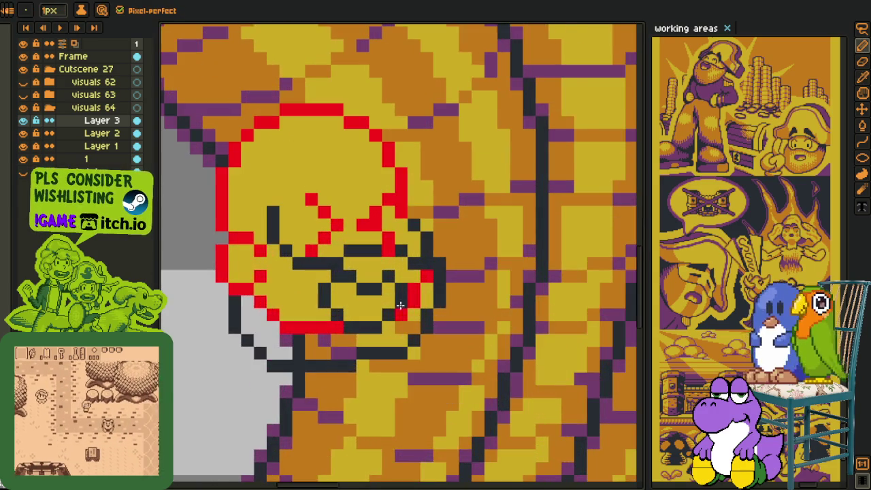
pyautogui.scroll(-3, 398, 300)
pyautogui.scroll(1, 383, 298)
pyautogui.scroll(3, 385, 279)
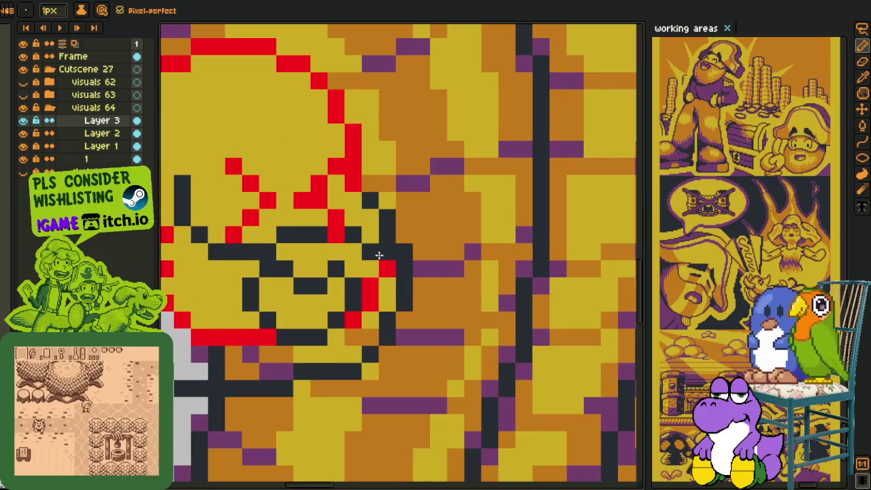
pyautogui.scroll(-3, 349, 242)
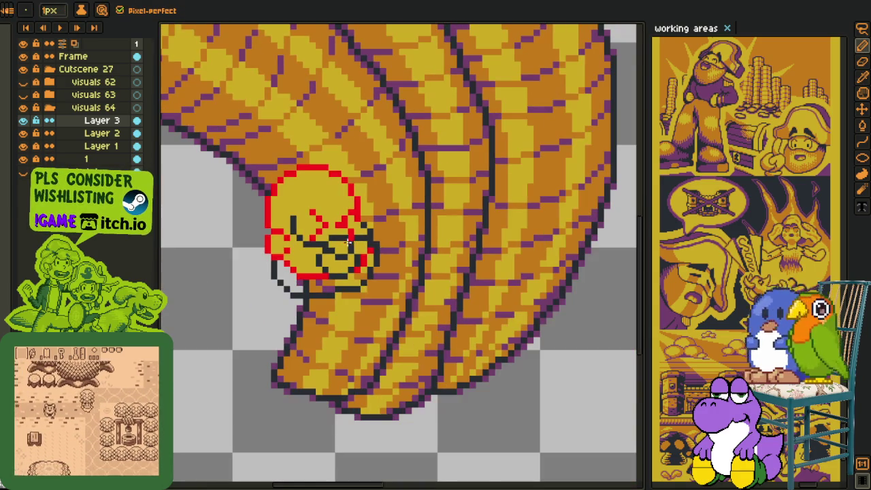
pyautogui.scroll(1, 349, 242)
pyautogui.moveTo(251, 246); pyautogui.dragTo(295, 308)
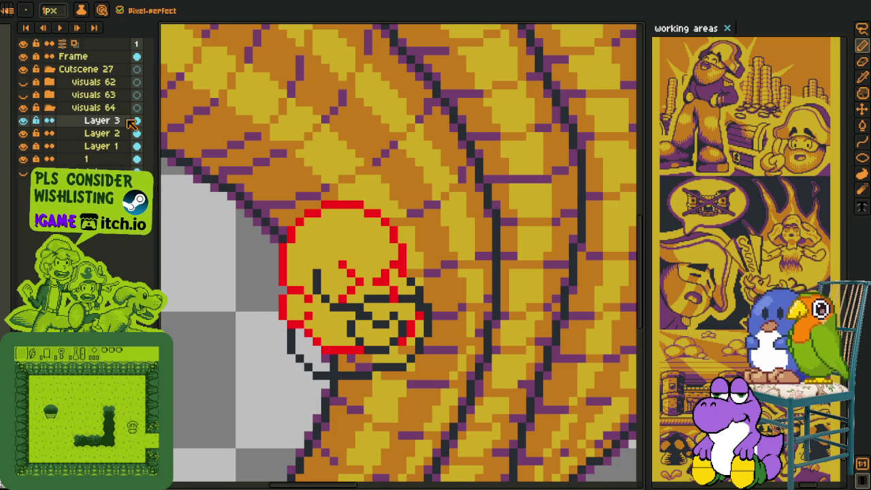
# Add a new layer, draw a blue filled bar across the head, and erase parts of it
pyautogui.rightClick(70, 122)
pyautogui.moveTo(91, 145)
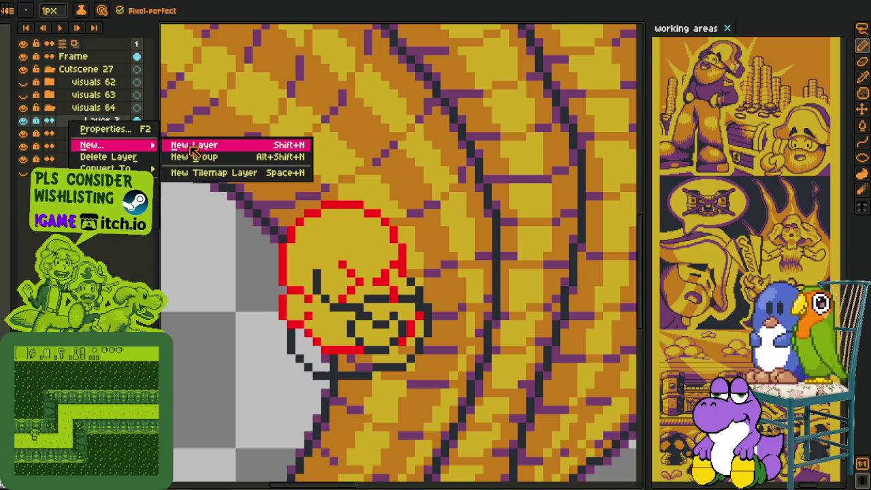
pyautogui.click(194, 145)
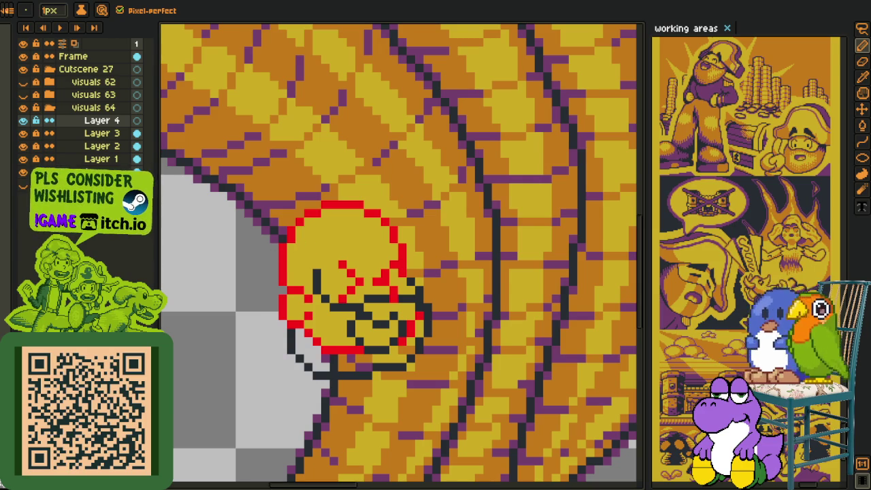
pyautogui.hotkey('shift', 'u')
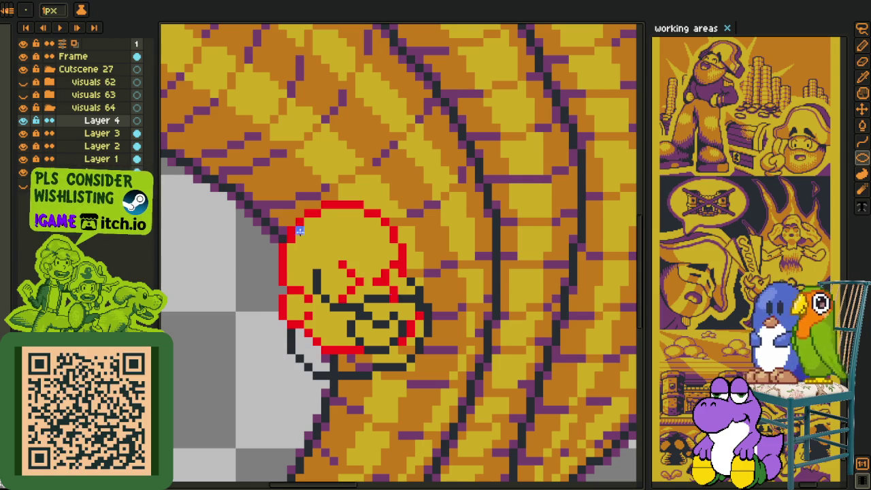
pyautogui.moveTo(265, 244)
pyautogui.mouseDown()
pyautogui.moveTo(410, 263)
pyautogui.moveTo(419, 236)
pyautogui.mouseUp()
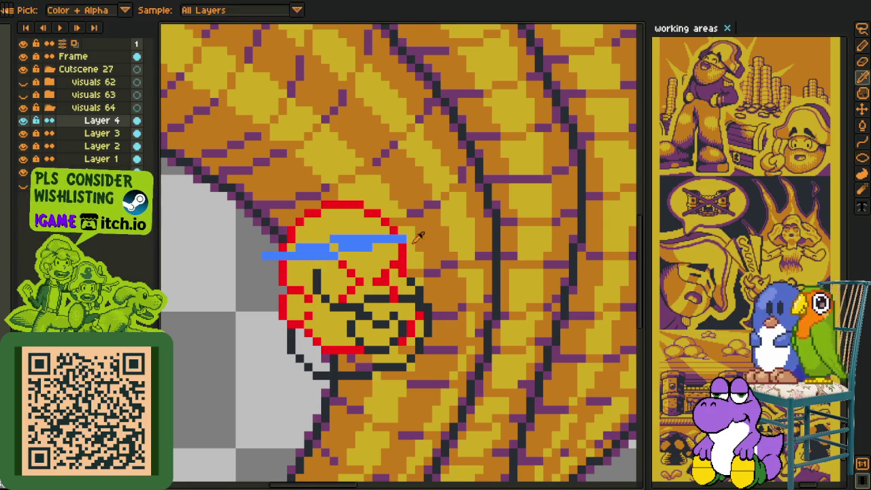
pyautogui.scroll(3, 333, 246)
pyautogui.press('e')
pyautogui.moveTo(338, 249)
pyautogui.mouseDown()
pyautogui.moveTo(320, 232)
pyautogui.moveTo(423, 231)
pyautogui.mouseUp()
pyautogui.moveTo(296, 267); pyautogui.dragTo(168, 267)
# Redraw the blue brim as a stepped row across the forehead, extending it past the left outline
pyautogui.press('b')
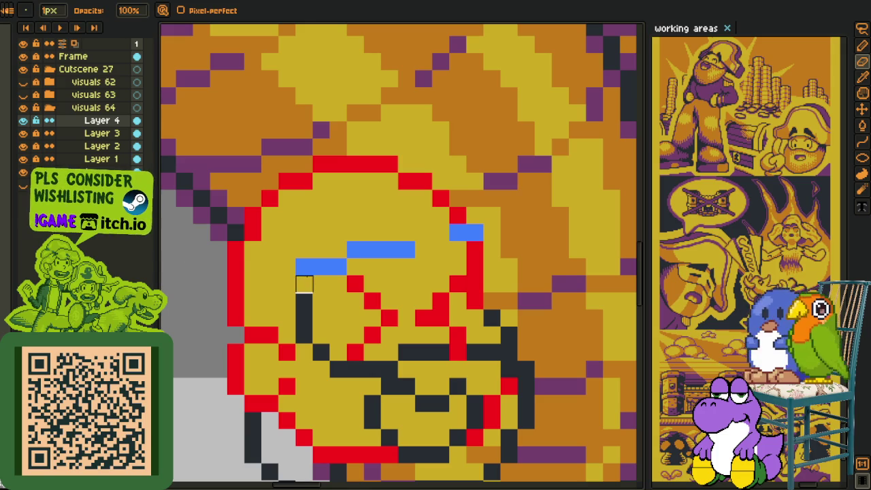
pyautogui.moveTo(302, 284); pyautogui.dragTo(258, 287)
pyautogui.moveTo(307, 265)
pyautogui.mouseDown()
pyautogui.moveTo(450, 249)
pyautogui.moveTo(451, 230)
pyautogui.moveTo(445, 252)
pyautogui.moveTo(421, 250)
pyautogui.mouseUp()
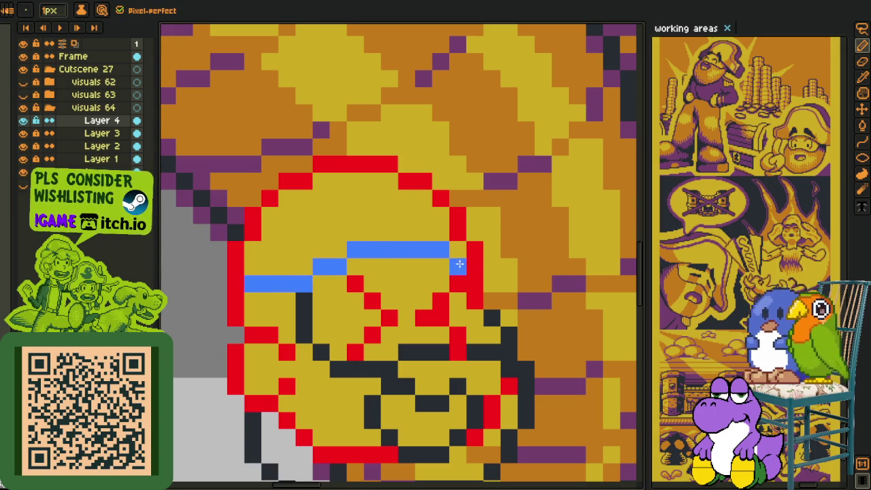
pyautogui.click(474, 284)
pyautogui.scroll(1, 238, 285)
pyautogui.scroll(1, 238, 285)
pyautogui.moveTo(292, 282); pyautogui.dragTo(248, 286)
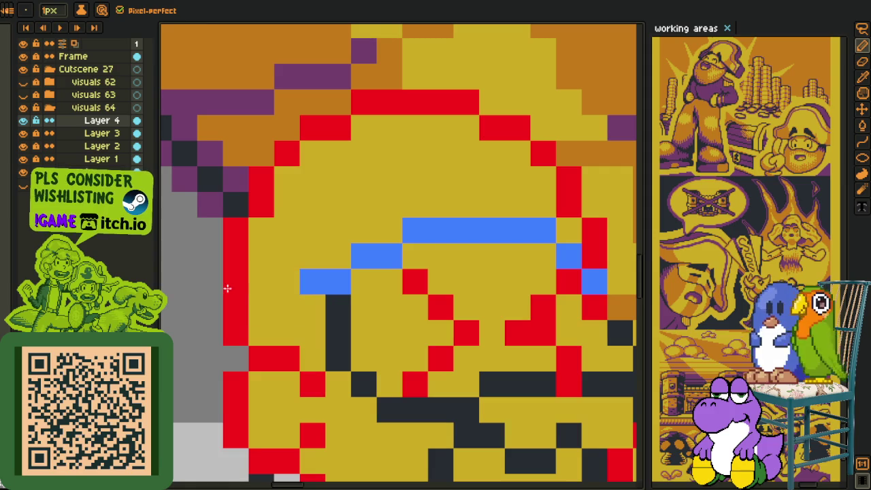
pyautogui.moveTo(285, 306); pyautogui.dragTo(231, 309)
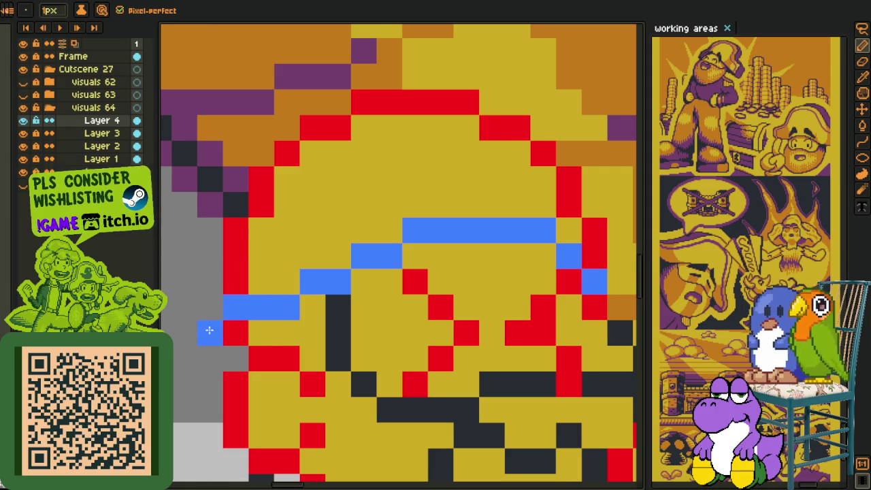
pyautogui.scroll(-2, 545, 204)
pyautogui.moveTo(495, 155); pyautogui.dragTo(356, 282)
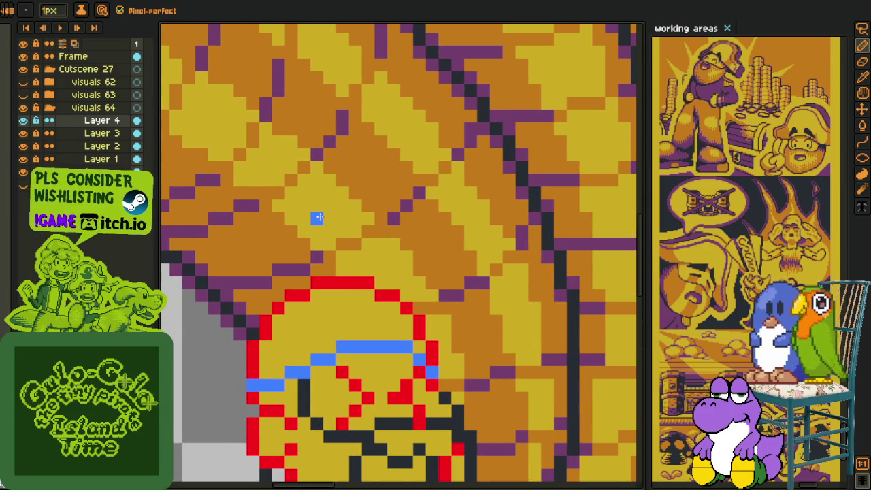
# Add a new layer above Layer 4 and draw a blue ellipse above the head
pyautogui.rightClick(97, 121)
pyautogui.moveTo(115, 145)
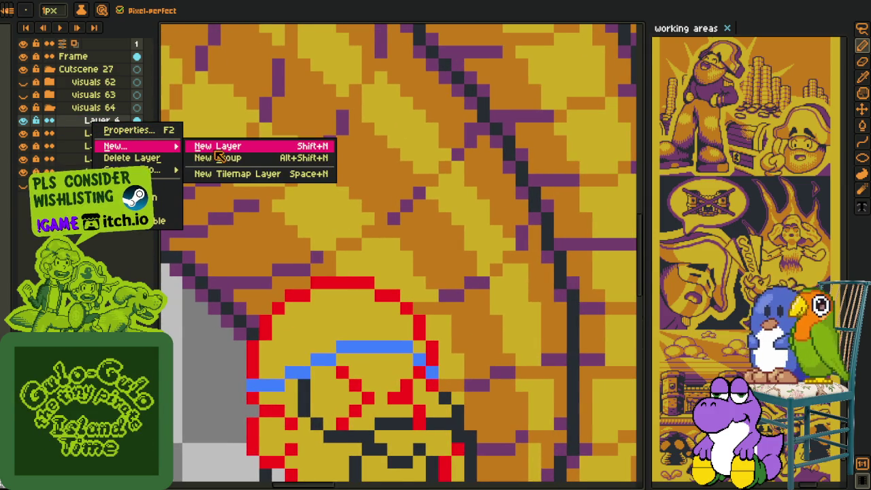
pyautogui.click(216, 146)
pyautogui.press('u')
pyautogui.moveTo(286, 167)
pyautogui.mouseDown()
pyautogui.moveTo(420, 329)
pyautogui.moveTo(418, 311)
pyautogui.mouseUp()
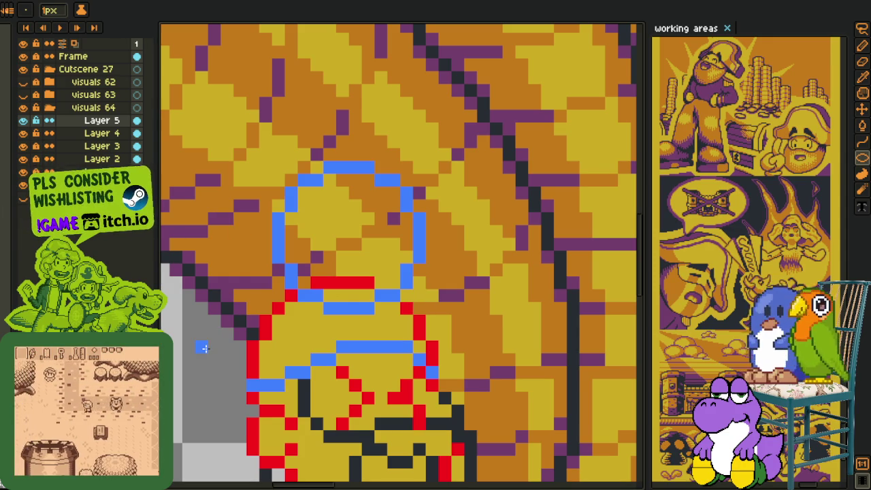
# Select the blue oval, move it down-right, and rotate it about 11 degrees
pyautogui.press('e')
pyautogui.press('r')
pyautogui.moveTo(232, 109)
pyautogui.mouseDown()
pyautogui.moveTo(321, 204)
pyautogui.moveTo(454, 389)
pyautogui.mouseUp()
pyautogui.moveTo(369, 301); pyautogui.dragTo(401, 340)
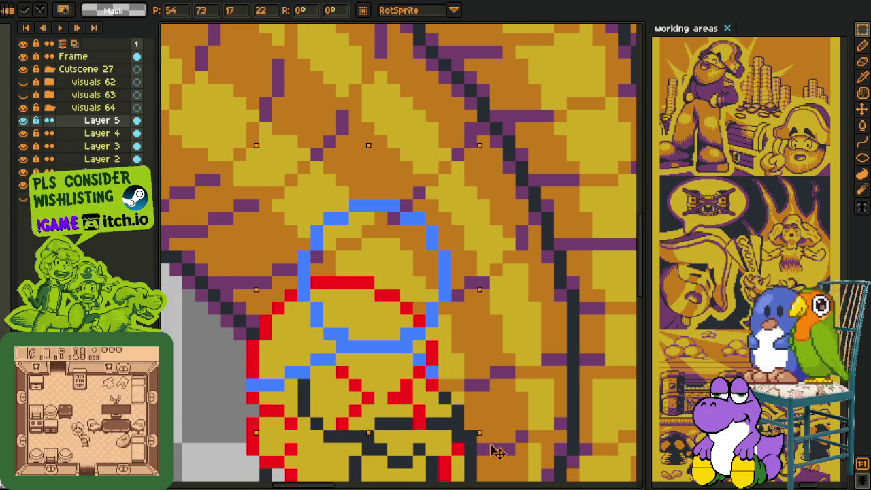
pyautogui.moveTo(489, 444); pyautogui.dragTo(405, 335)
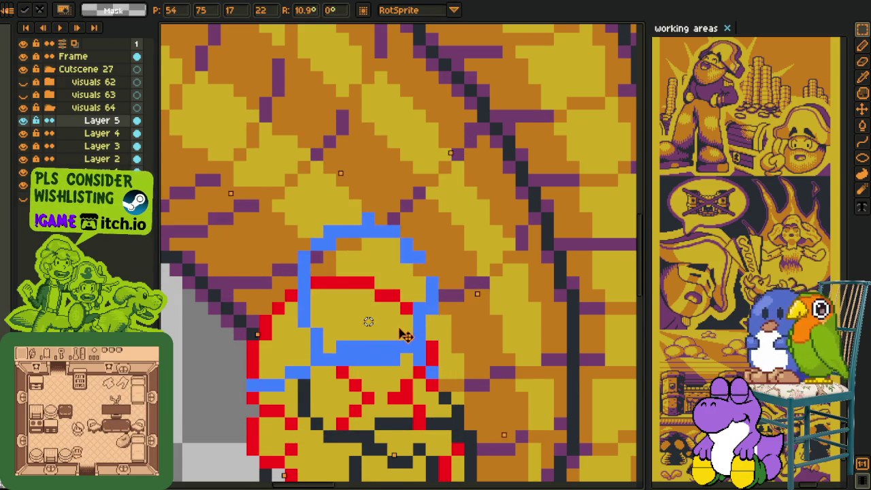
pyautogui.press('Return')
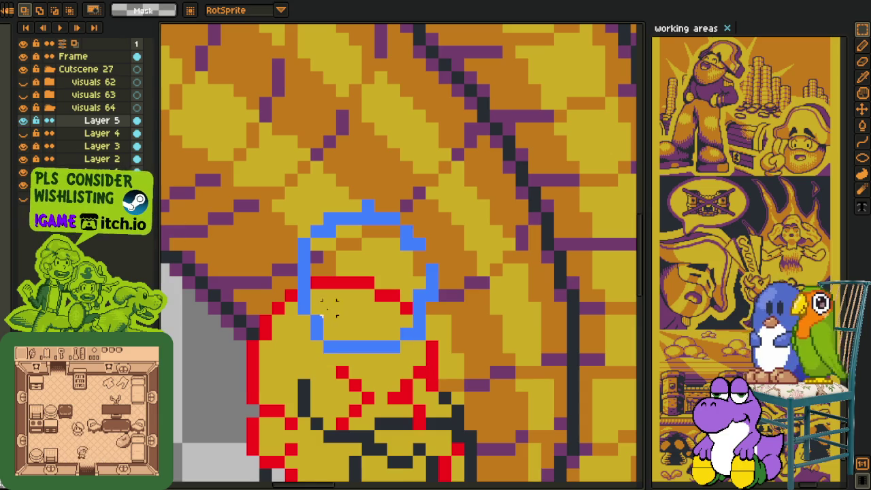
# Erase the circle's bottom and reshape its top arc in the sampled blue, leaving an open dome
pyautogui.scroll(1, 340, 329)
pyautogui.press('e')
pyautogui.moveTo(313, 336)
pyautogui.mouseDown()
pyautogui.moveTo(398, 334)
pyautogui.moveTo(399, 351)
pyautogui.moveTo(449, 336)
pyautogui.moveTo(449, 284)
pyautogui.mouseUp()
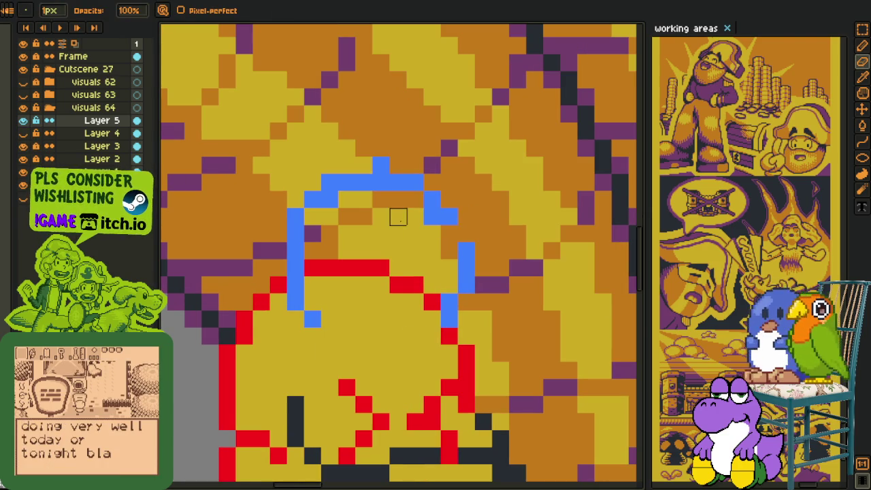
pyautogui.press('i')
pyautogui.click(365, 177)
pyautogui.press('b')
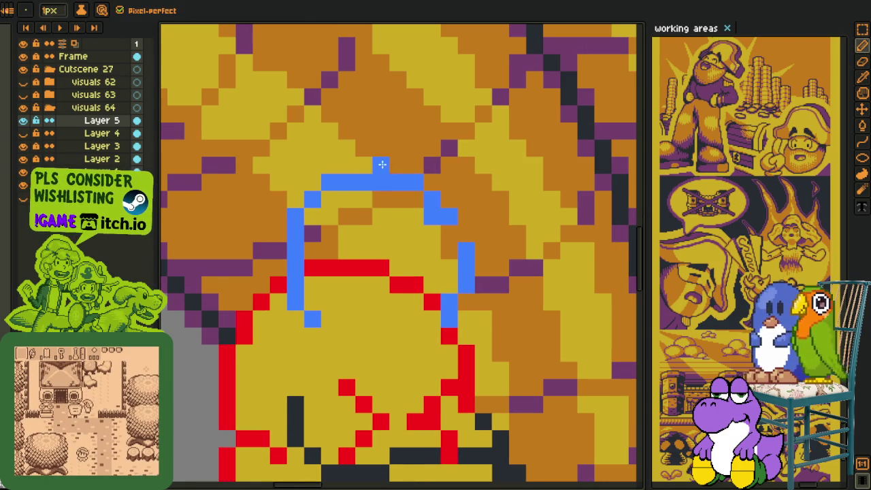
pyautogui.moveTo(431, 198); pyautogui.dragTo(448, 233)
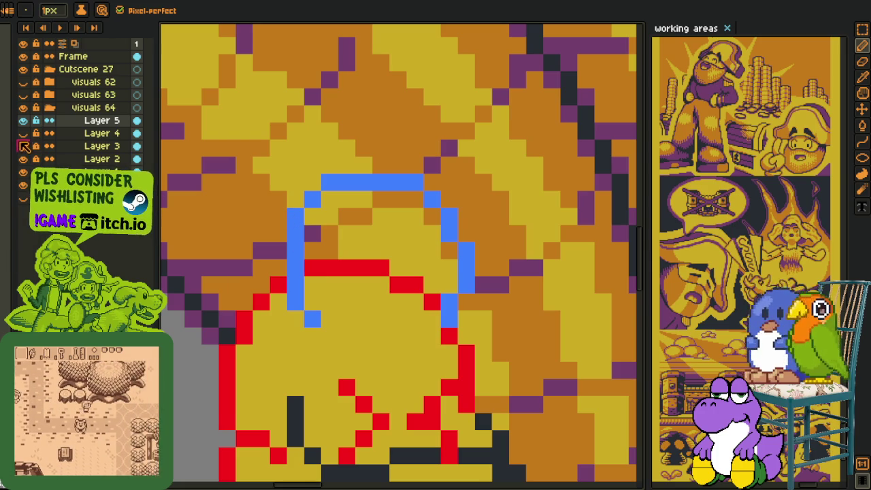
pyautogui.scroll(-3, 300, 291)
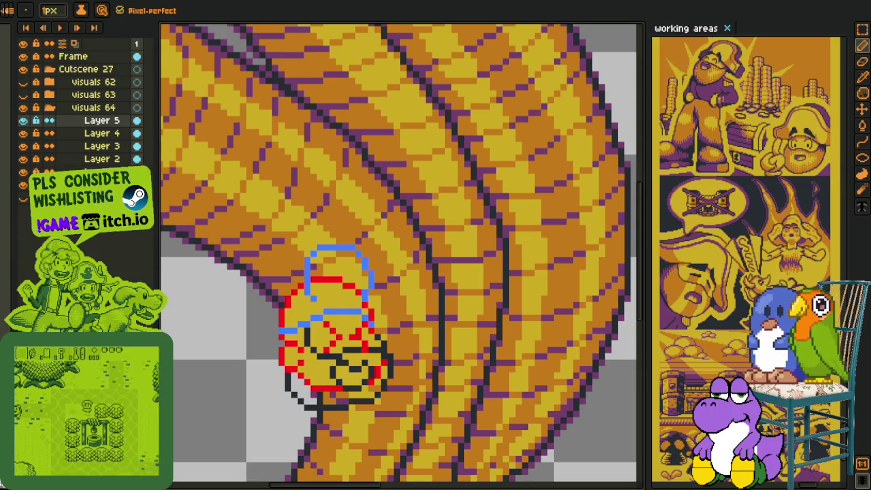
# Lasso a freehand selection around the character's head, then deselect it
pyautogui.scroll(-2, 259, 350)
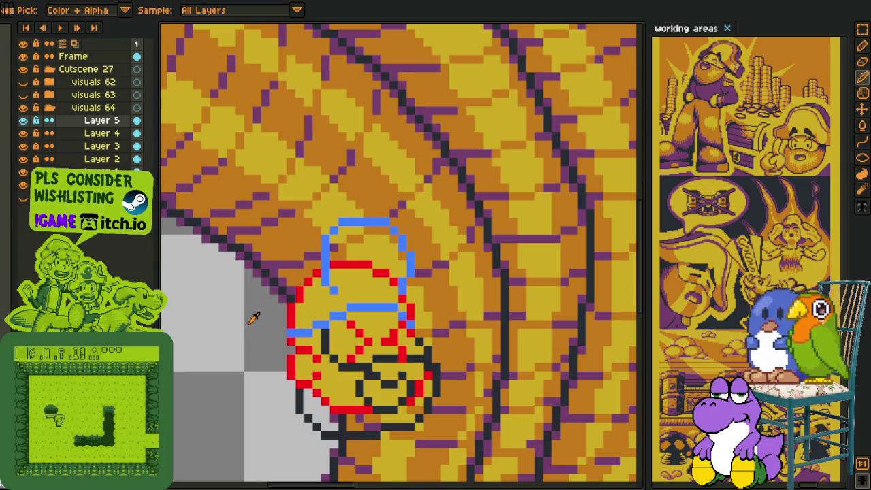
pyautogui.scroll(3, 348, 251)
pyautogui.scroll(1, 350, 249)
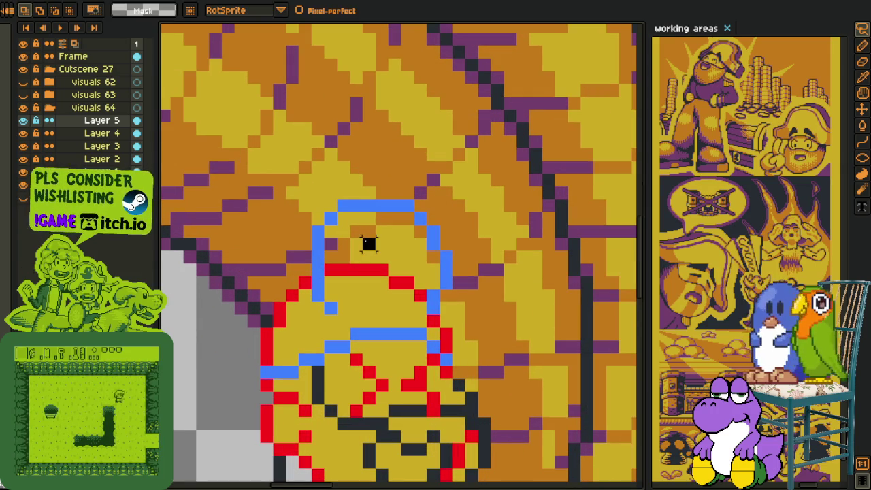
pyautogui.moveTo(368, 246); pyautogui.dragTo(331, 364)
pyautogui.scroll(-1, 331, 364)
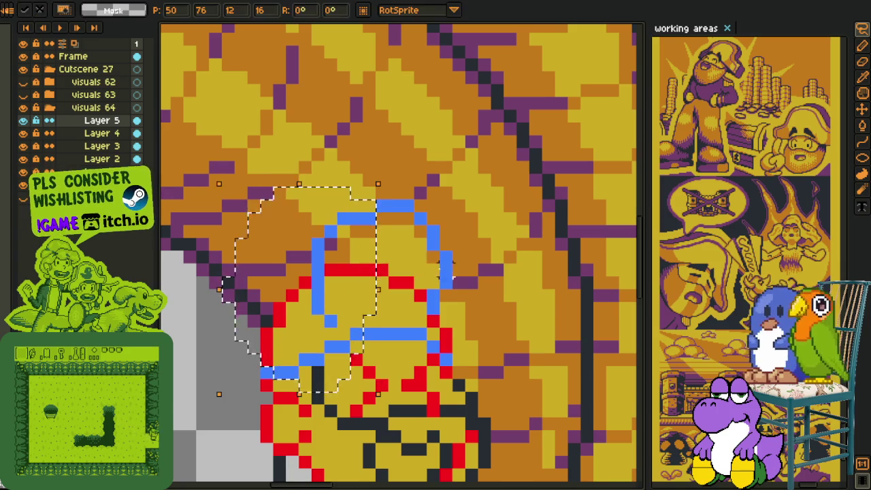
pyautogui.hotkey('ctrl', 'd')
# Draw a blue 1px Pencil brim line sloping down the hat's left side, touching up one pixel
pyautogui.scroll(-1, 373, 286)
pyautogui.scroll(1, 373, 286)
pyautogui.scroll(1, 388, 238)
pyautogui.press('b')
pyautogui.moveTo(391, 213); pyautogui.dragTo(329, 275)
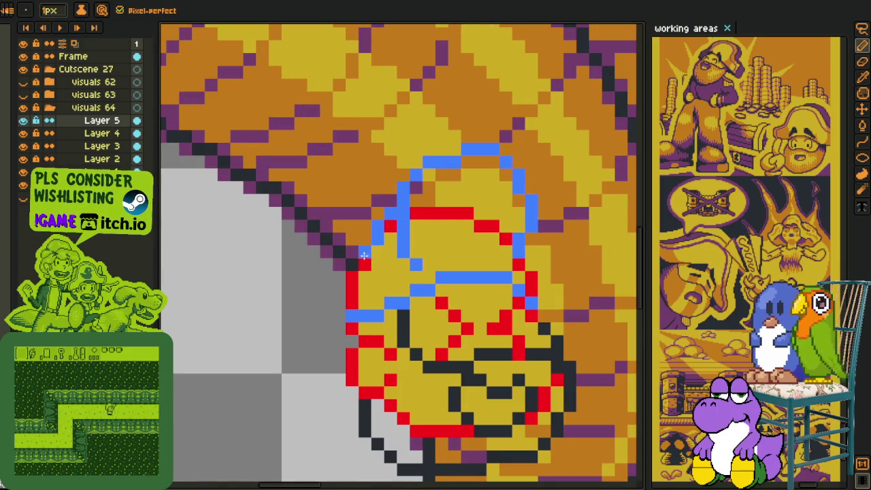
pyautogui.hotkey('ctrl', 'z')
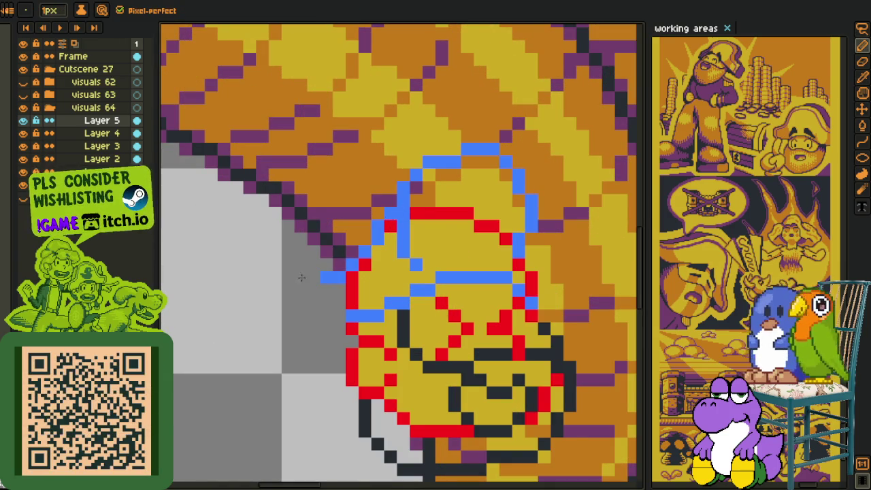
pyautogui.click(336, 266)
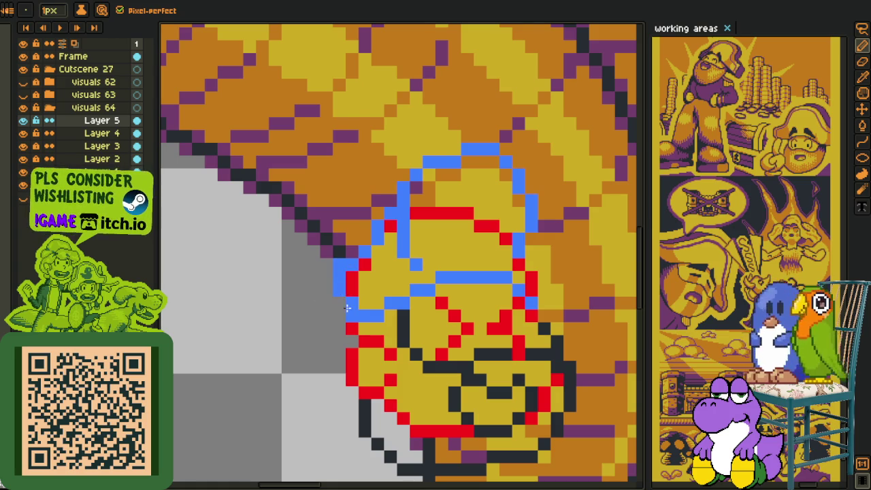
pyautogui.scroll(-1, 342, 307)
pyautogui.scroll(3, 341, 308)
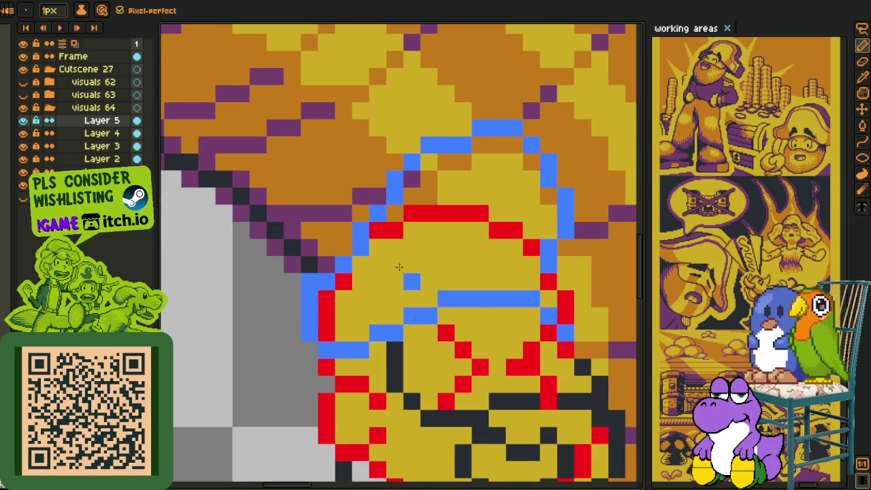
pyautogui.scroll(-1, 479, 289)
pyautogui.scroll(-2, 479, 289)
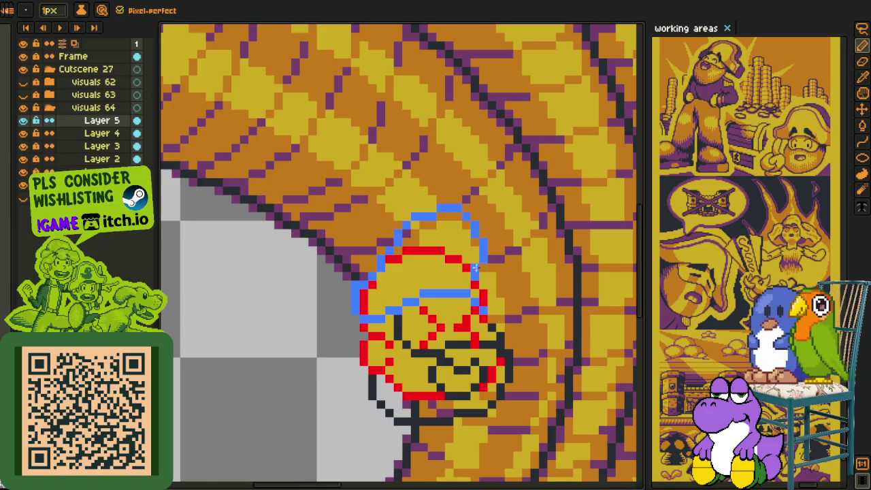
pyautogui.scroll(5, 479, 267)
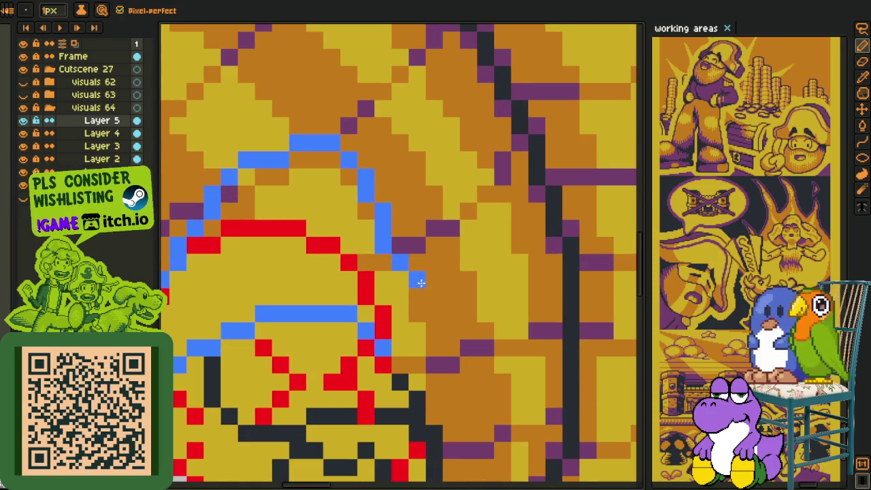
# Extend the blue hat row by one pixel and draw the right brim down and outward
pyautogui.click(455, 291)
pyautogui.moveTo(469, 312)
pyautogui.mouseDown()
pyautogui.moveTo(467, 344)
pyautogui.moveTo(435, 365)
pyautogui.moveTo(400, 354)
pyautogui.moveTo(394, 361)
pyautogui.moveTo(402, 348)
pyautogui.moveTo(458, 336)
pyautogui.mouseUp()
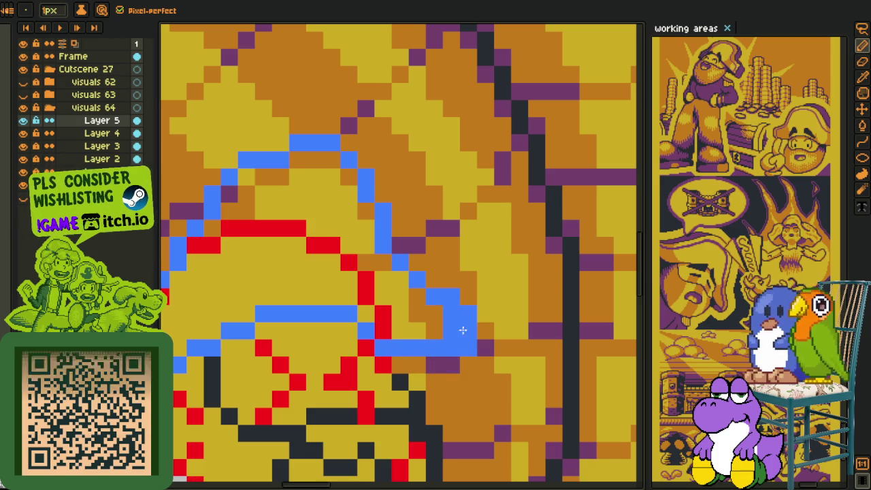
pyautogui.scroll(-4, 358, 275)
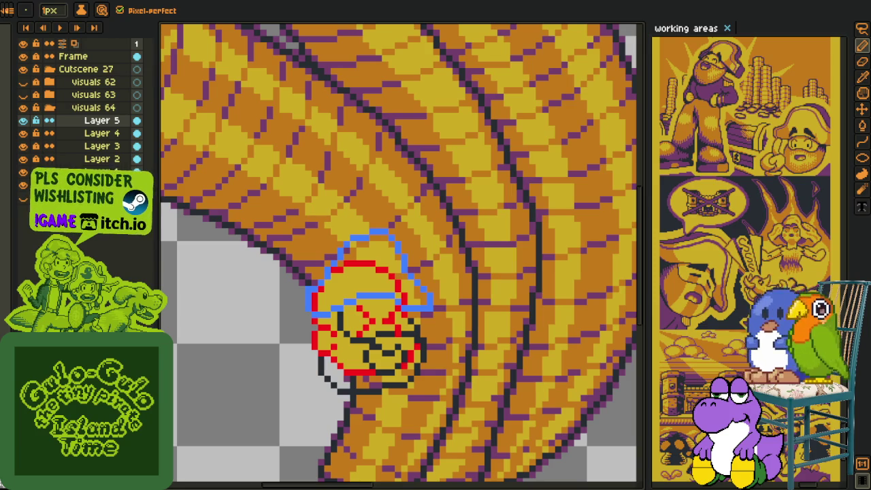
pyautogui.scroll(1, 441, 309)
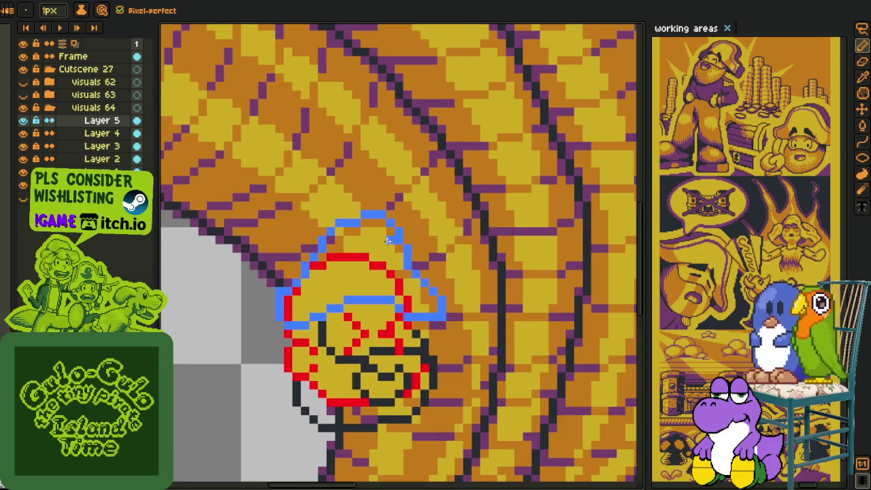
# Redraw the hat's top-right outline in blue
pyautogui.scroll(2, 442, 292)
pyautogui.scroll(1, 443, 269)
pyautogui.moveTo(451, 293); pyautogui.dragTo(452, 283)
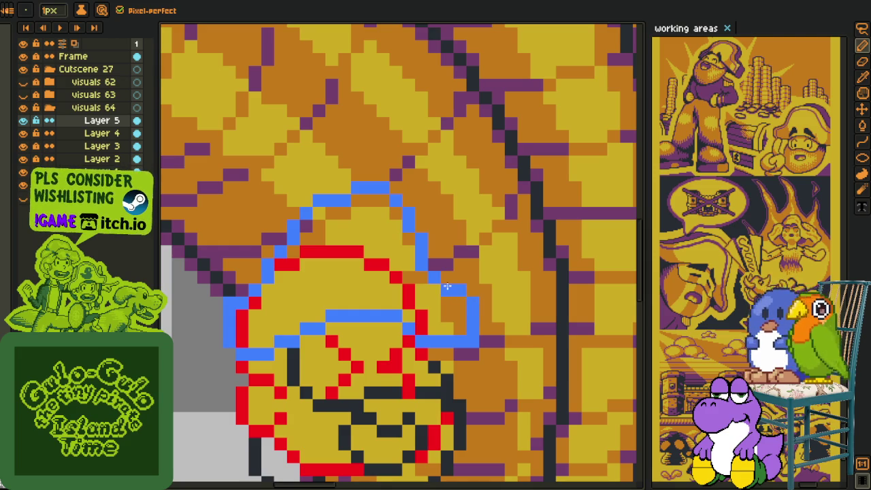
pyautogui.scroll(-2, 411, 230)
pyautogui.scroll(2, 341, 234)
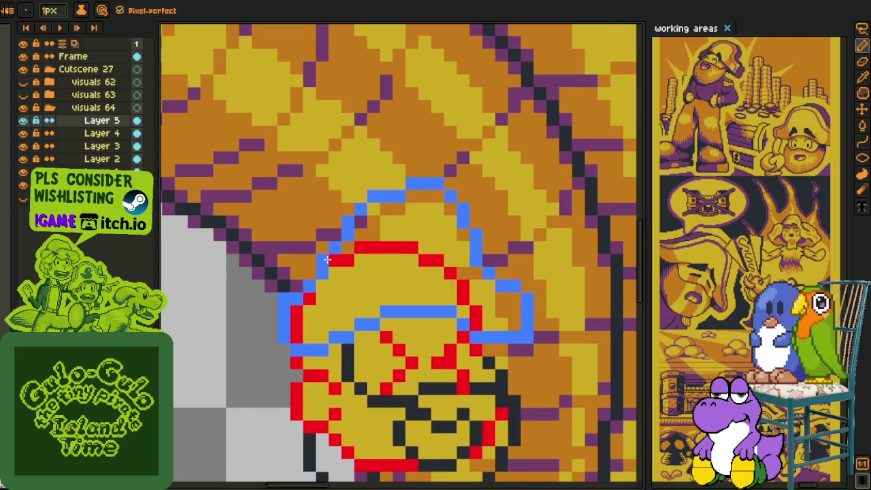
pyautogui.press('m')
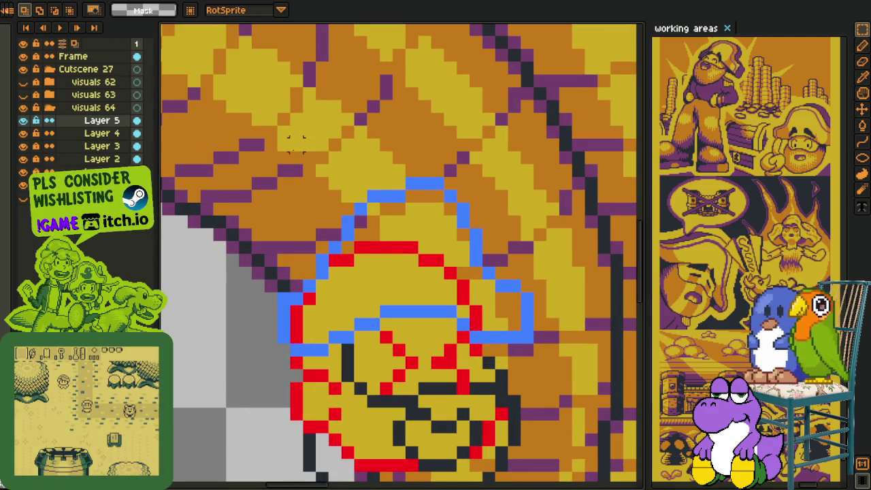
pyautogui.moveTo(289, 137); pyautogui.dragTo(382, 270)
pyautogui.hotkey('ctrl', 'd')
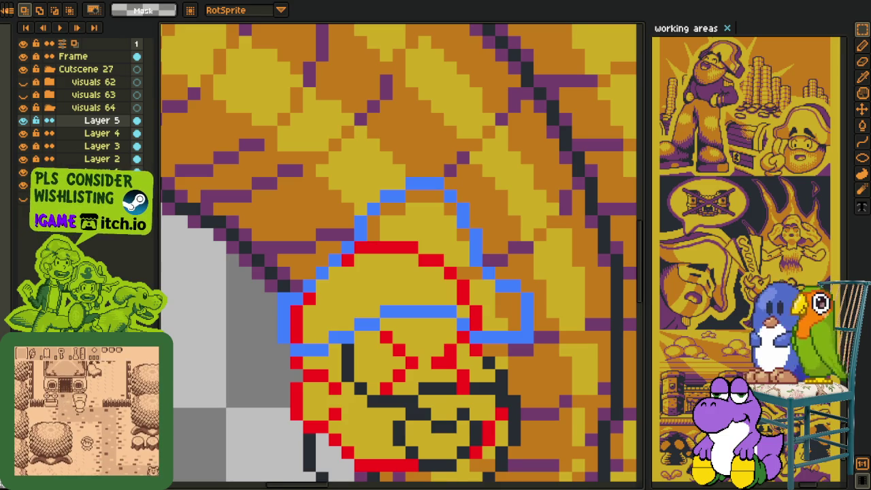
pyautogui.press('i')
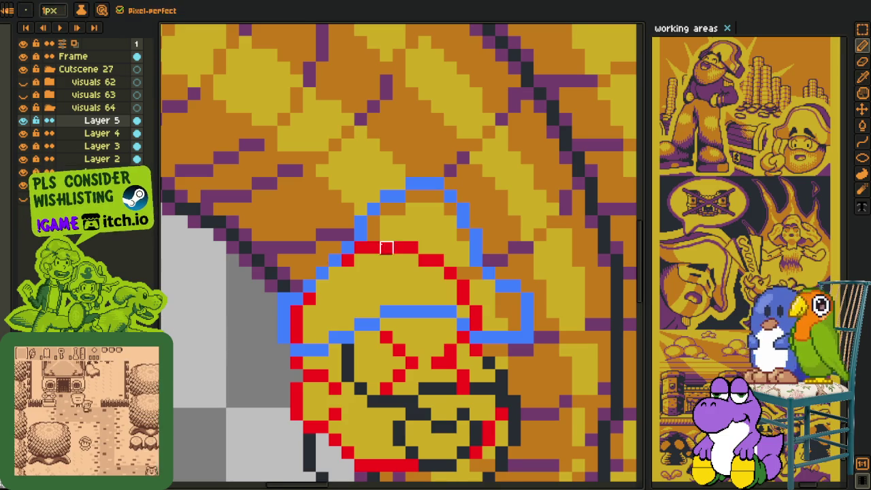
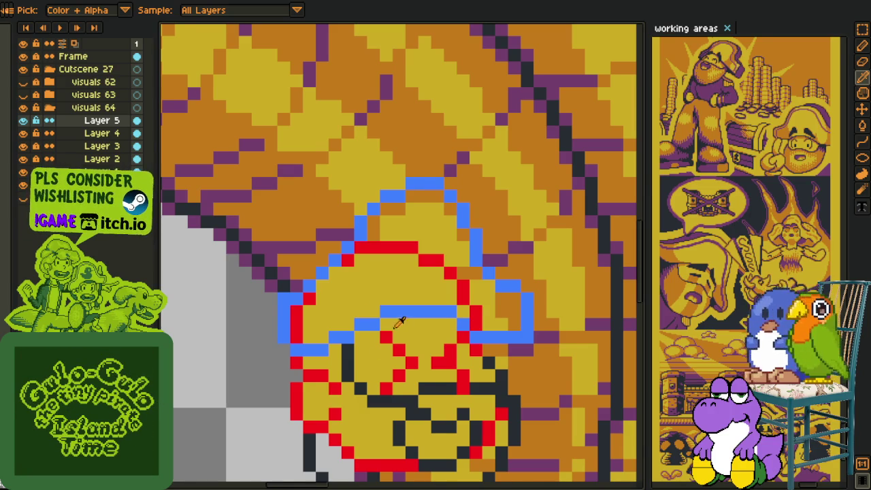
# Lasso-select the hat's left brim and move it further out to the left
pyautogui.scroll(-2, 403, 323)
pyautogui.scroll(1, 353, 299)
pyautogui.scroll(1, 362, 244)
pyautogui.press('i')
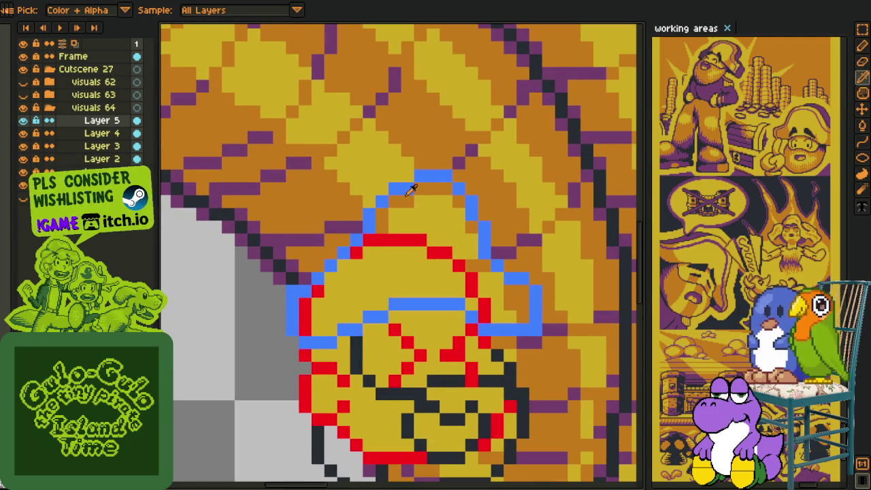
pyautogui.press('m')
pyautogui.moveTo(406, 187)
pyautogui.mouseDown()
pyautogui.moveTo(403, 232)
pyautogui.moveTo(347, 231)
pyautogui.mouseUp()
pyautogui.press('b')
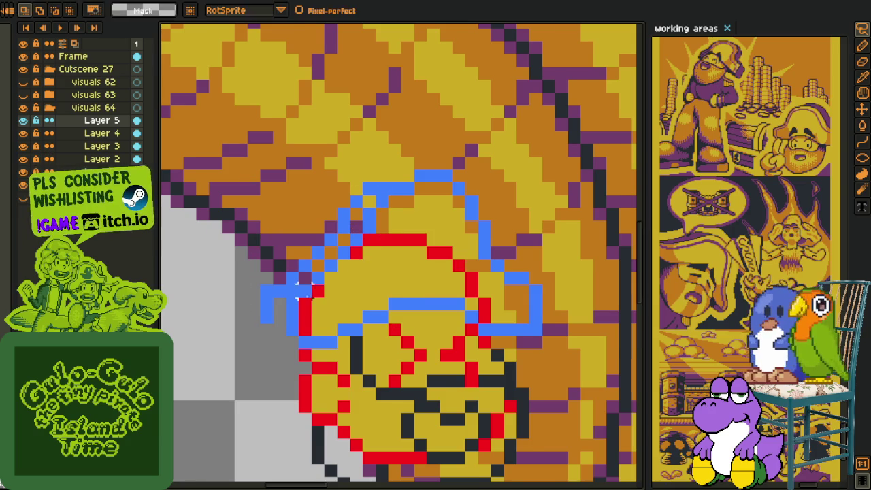
# Extend the blue brim outline down-right and add a blue pixel to the hat outline
pyautogui.scroll(1, 253, 333)
pyautogui.moveTo(254, 333)
pyautogui.mouseDown()
pyautogui.moveTo(252, 361)
pyautogui.moveTo(263, 372)
pyautogui.moveTo(294, 360)
pyautogui.mouseUp()
pyautogui.scroll(-3, 294, 359)
pyautogui.scroll(2, 293, 350)
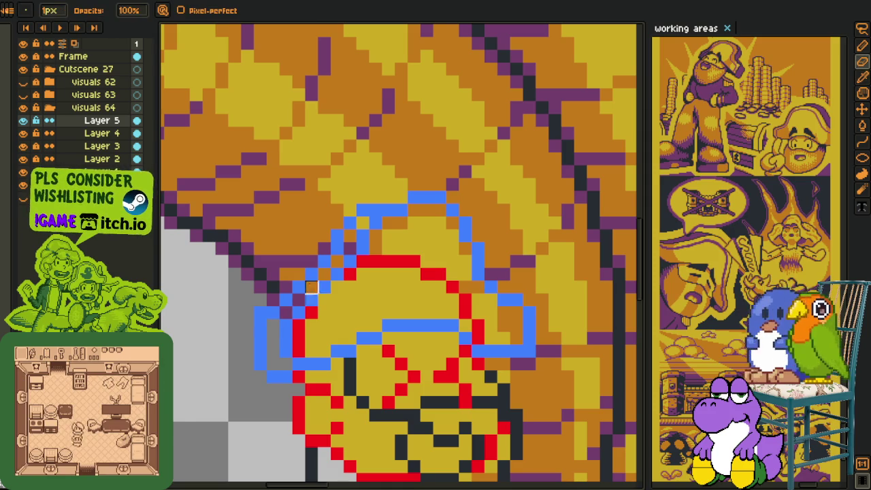
pyautogui.click(401, 198)
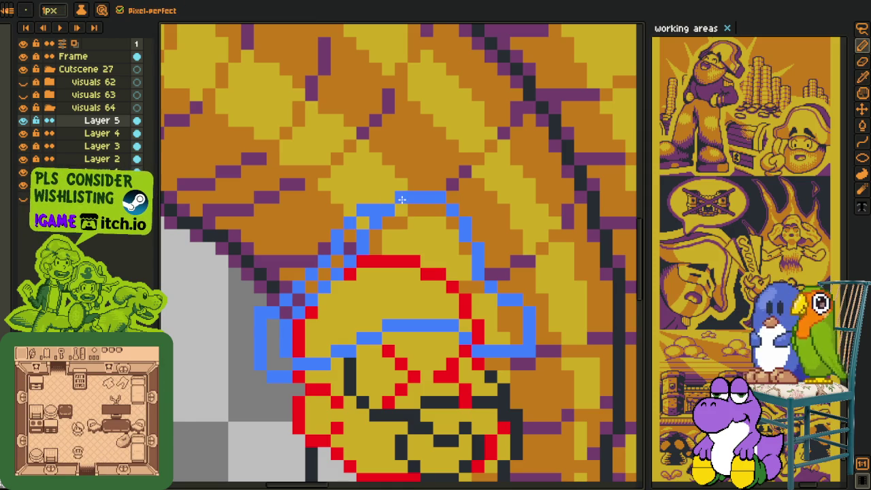
pyautogui.scroll(-1, 253, 334)
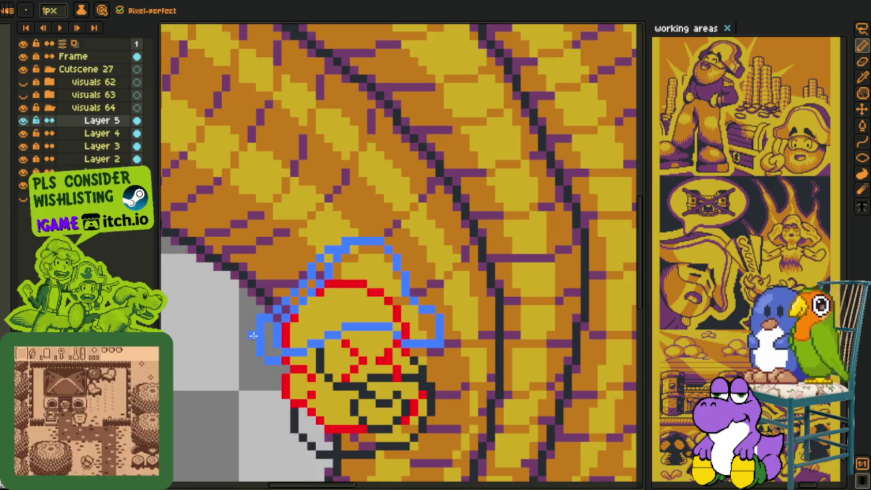
pyautogui.press('i')
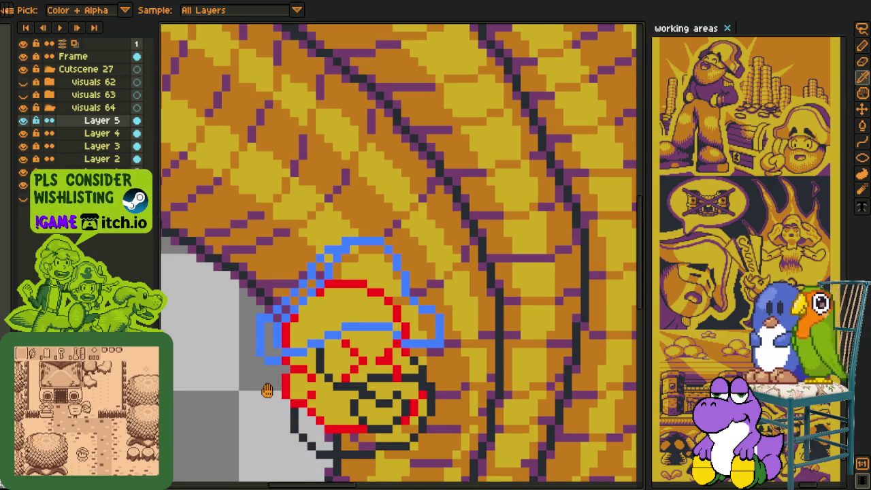
pyautogui.scroll(2, 284, 326)
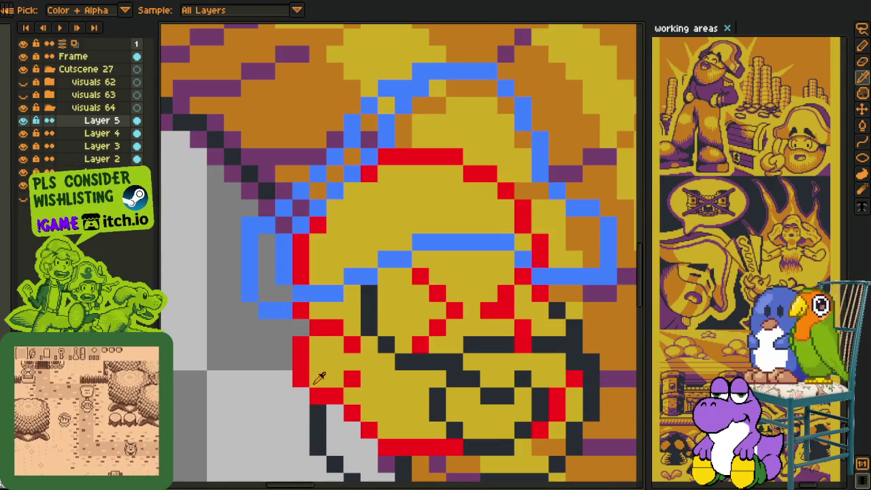
pyautogui.scroll(-1, 284, 327)
pyautogui.scroll(-1, 280, 329)
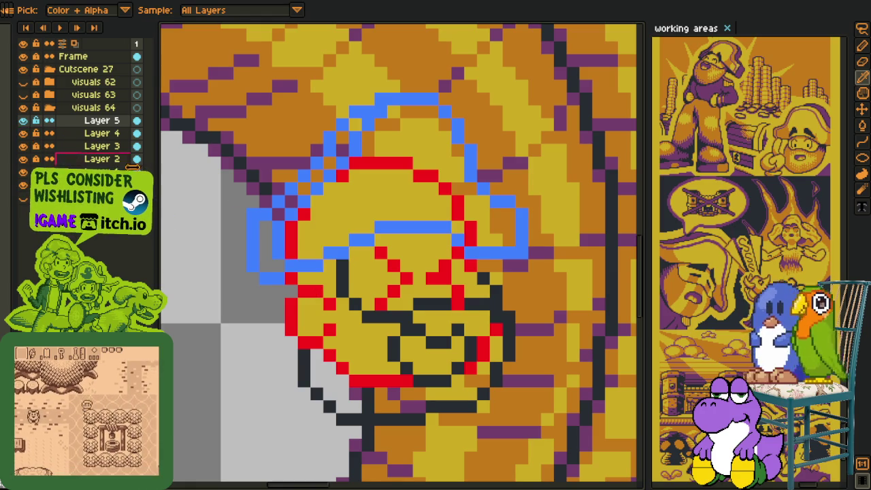
# Make Layer 3 the active painting layer after briefly toggling a layer's visibility
pyautogui.press('e')
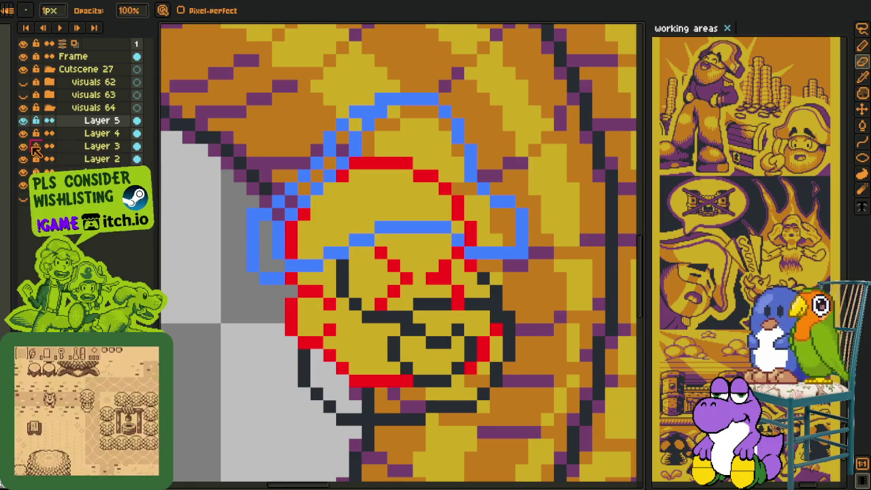
pyautogui.click(24, 146)
pyautogui.click(79, 147)
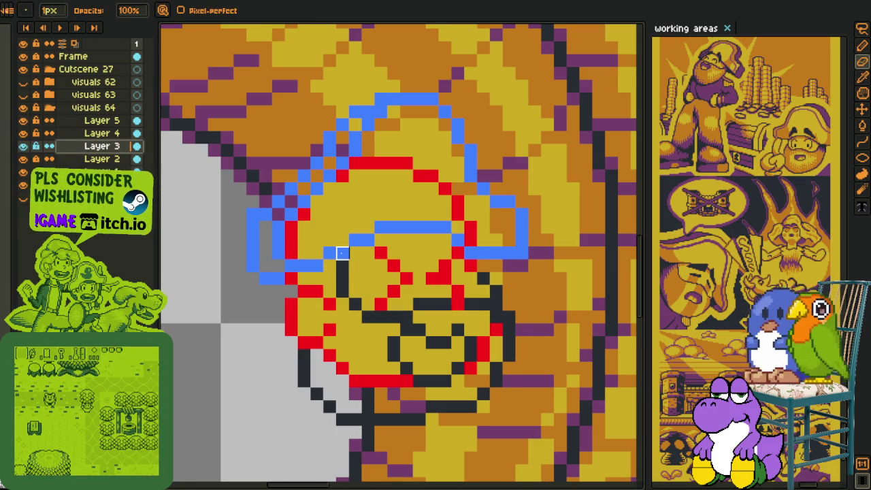
pyautogui.press('i')
pyautogui.press('b')
pyautogui.scroll(-1, 331, 265)
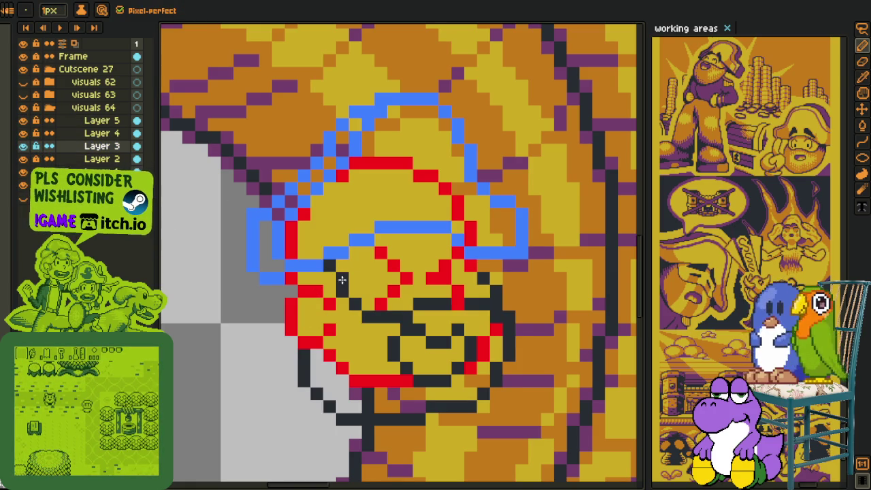
pyautogui.scroll(-2, 320, 286)
pyautogui.press('i')
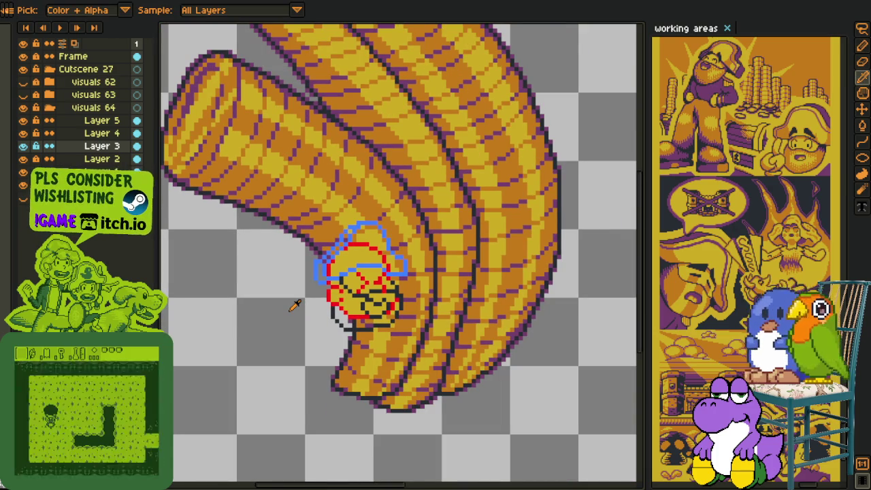
pyautogui.scroll(1, 330, 277)
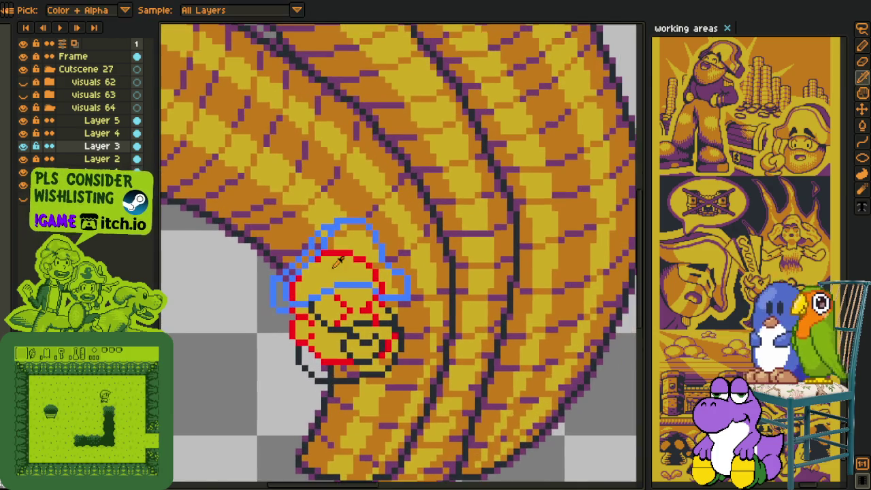
pyautogui.scroll(1, 345, 279)
pyautogui.scroll(1, 371, 245)
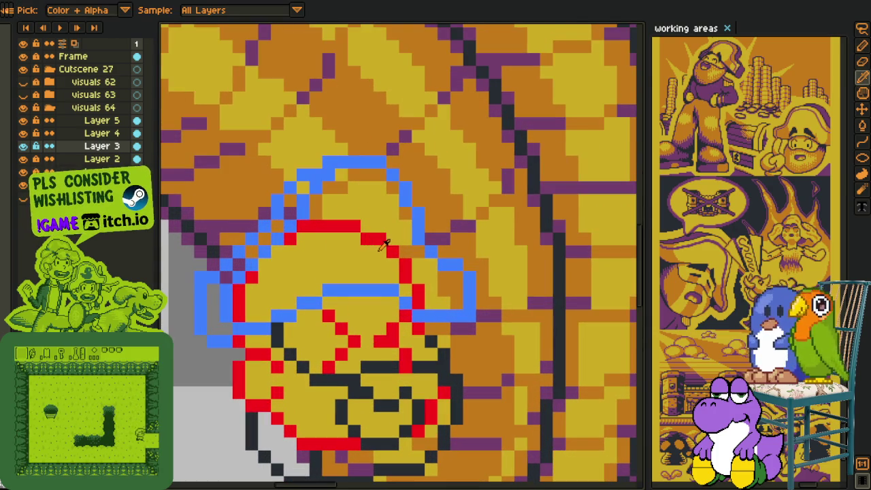
# Fill the tricorn hat with the coin yellow, after trying red and orange
pyautogui.press('g')
pyautogui.click(382, 240)
pyautogui.click(414, 279)
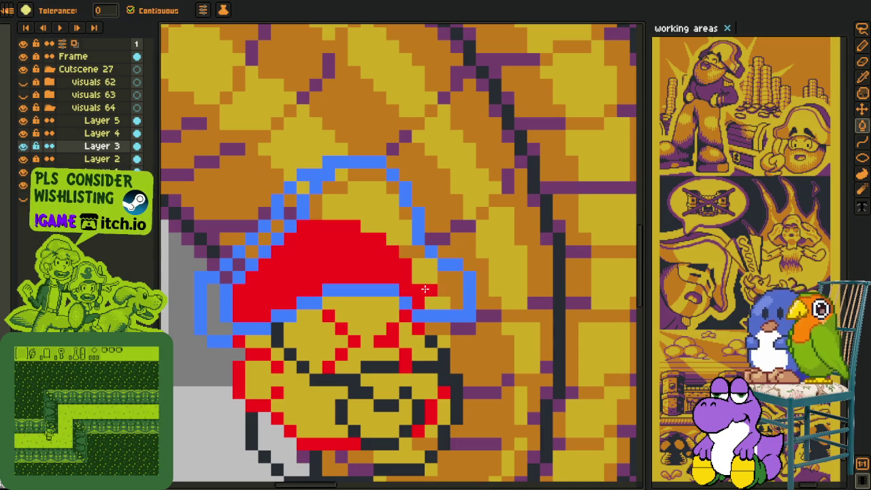
pyautogui.click(452, 290)
pyautogui.click(411, 253)
pyautogui.click(389, 204)
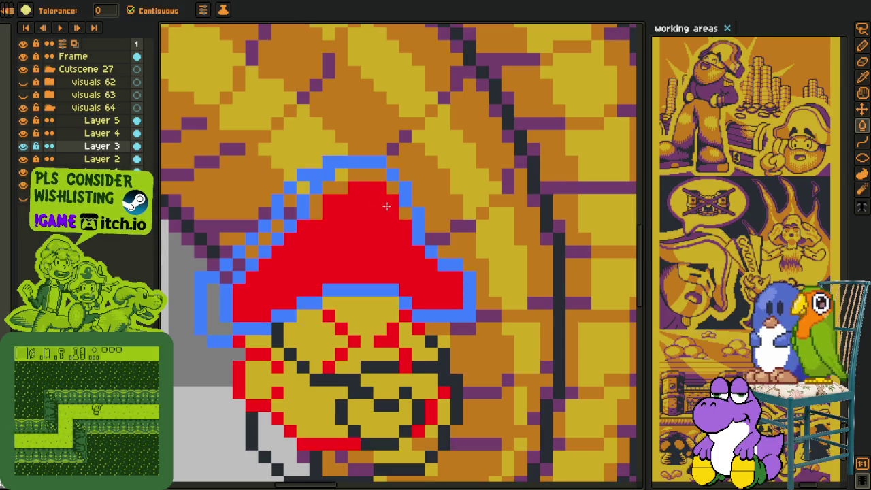
pyautogui.keyDown('alt'); pyautogui.click(393, 186); pyautogui.keyUp('alt')
pyautogui.click(385, 197)
pyautogui.keyDown('alt'); pyautogui.click(347, 155); pyautogui.keyUp('alt')
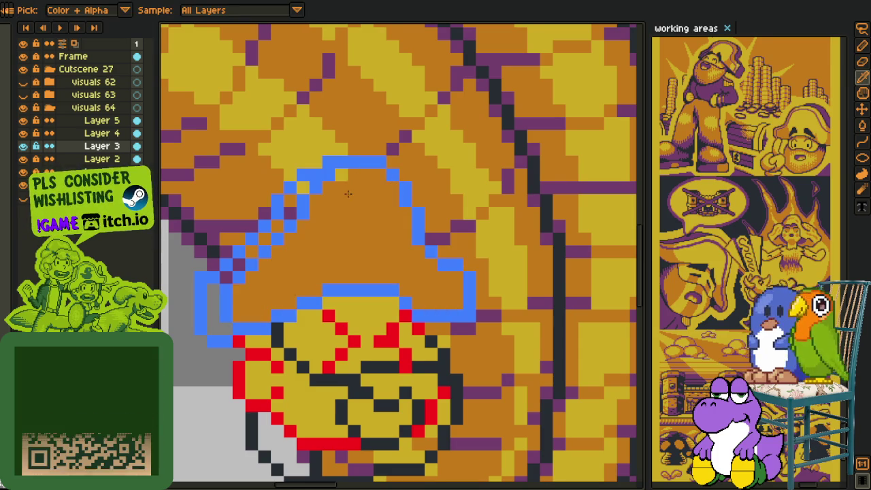
pyautogui.click(346, 198)
# Add dark purple trim along the hat's left brim and diagonal upper edge
pyautogui.scroll(-2, 346, 202)
pyautogui.scroll(2, 272, 225)
pyautogui.keyDown('alt'); pyautogui.click(285, 222); pyautogui.keyUp('alt')
pyautogui.click(284, 245)
pyautogui.click(320, 194)
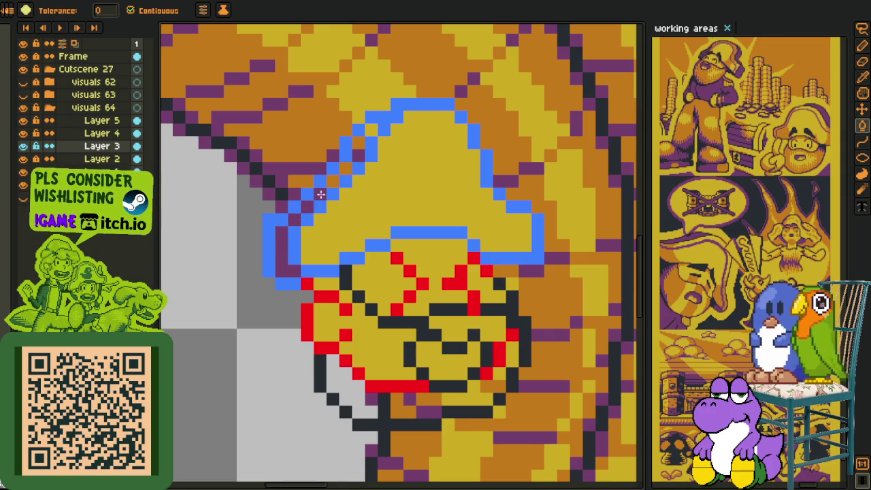
pyautogui.moveTo(321, 195); pyautogui.dragTo(345, 169)
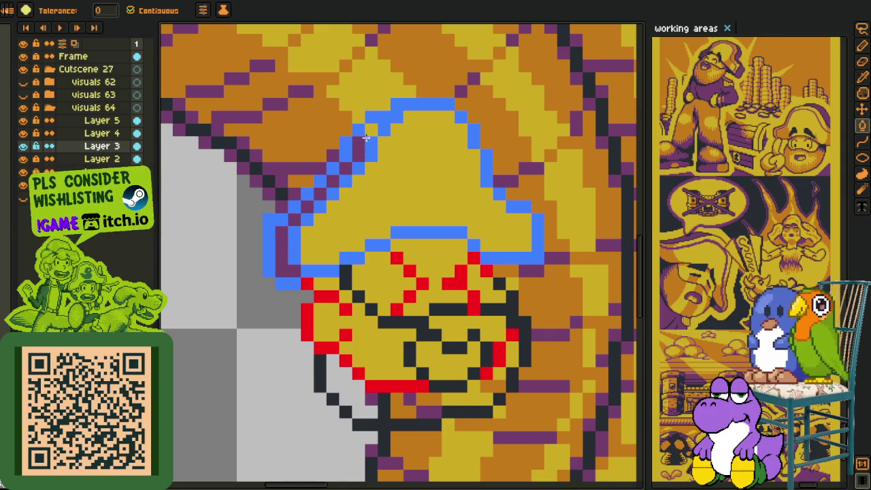
pyautogui.press('alt')
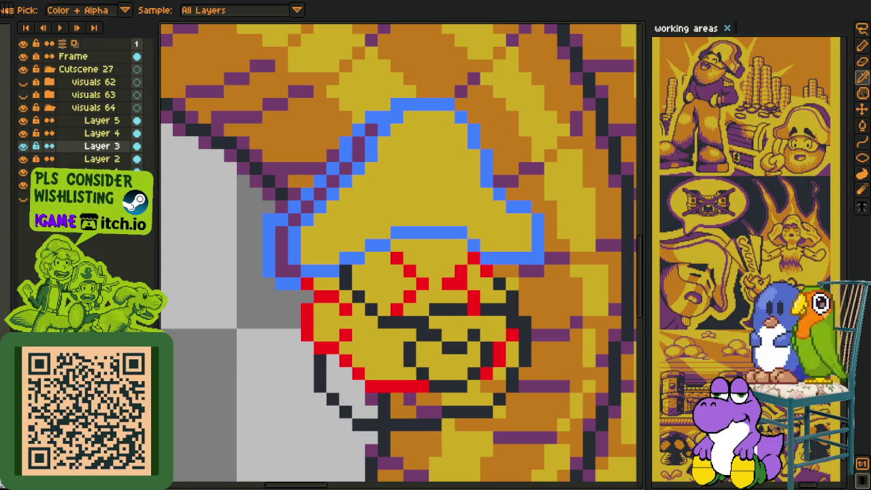
# Pan the view to bring the whole coin stack and face into view
pyautogui.scroll(-3, 265, 330)
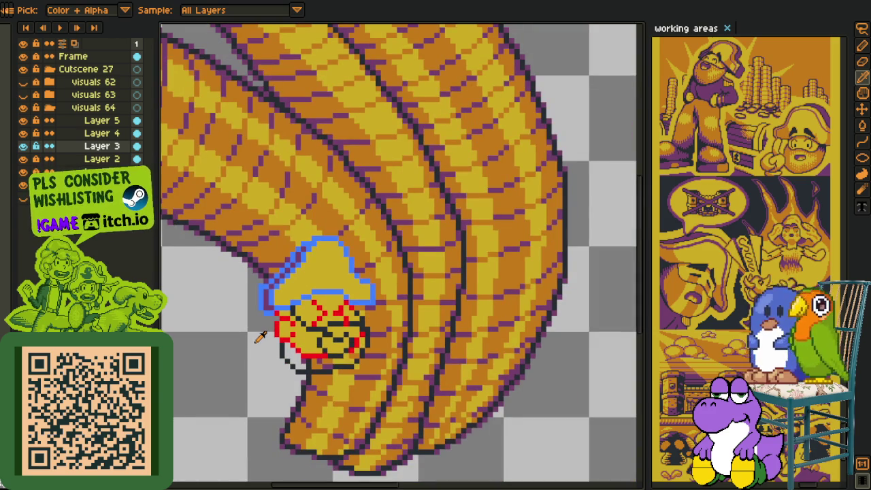
pyautogui.press('h')
pyautogui.moveTo(247, 338); pyautogui.dragTo(297, 286)
pyautogui.press('o')
pyautogui.scroll(1, 320, 279)
pyautogui.scroll(2, 320, 279)
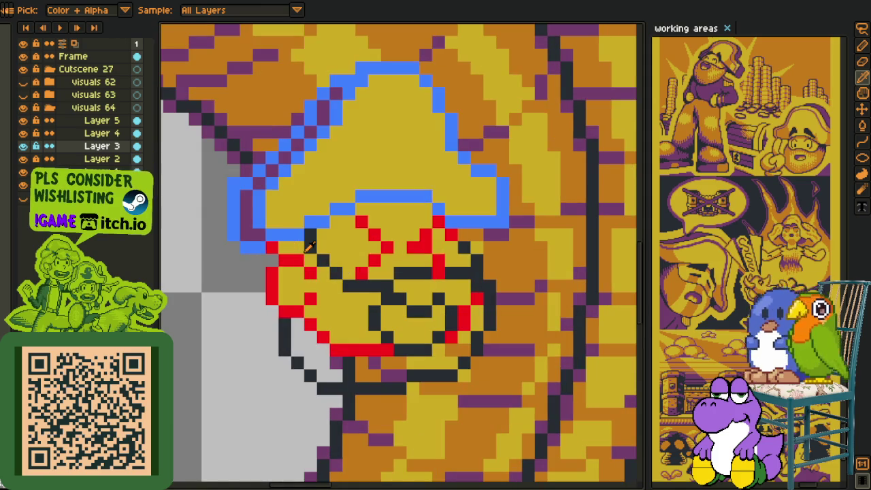
pyautogui.press('b')
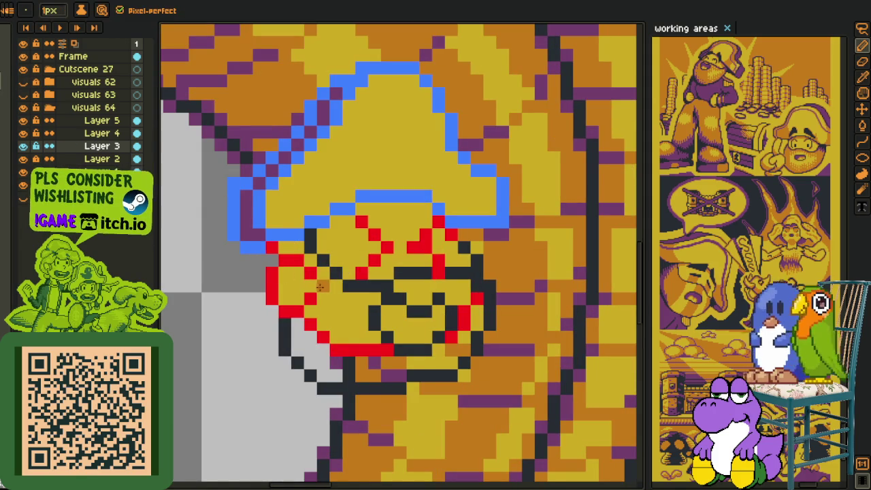
pyautogui.press('g')
pyautogui.press('b')
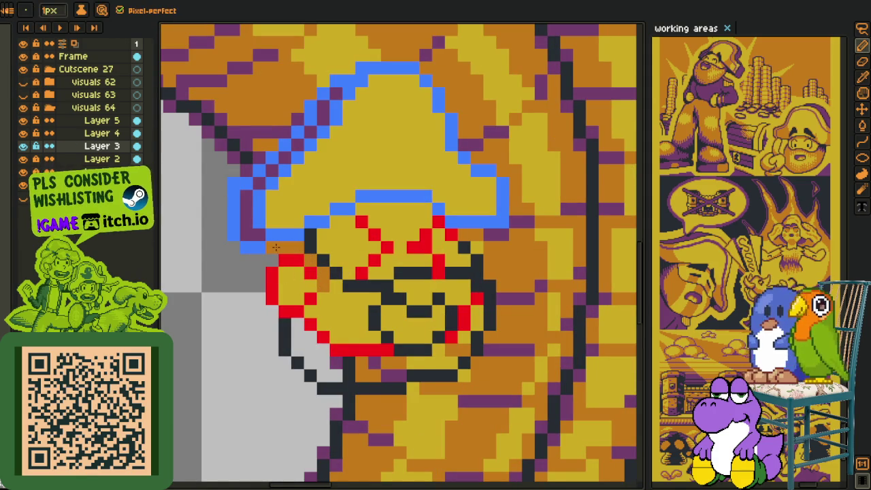
pyautogui.press('i')
pyautogui.press('b')
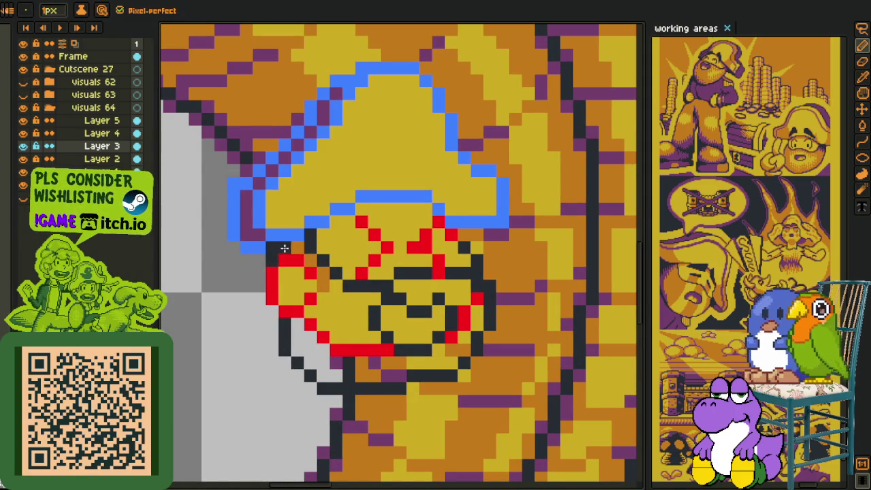
pyautogui.press('i')
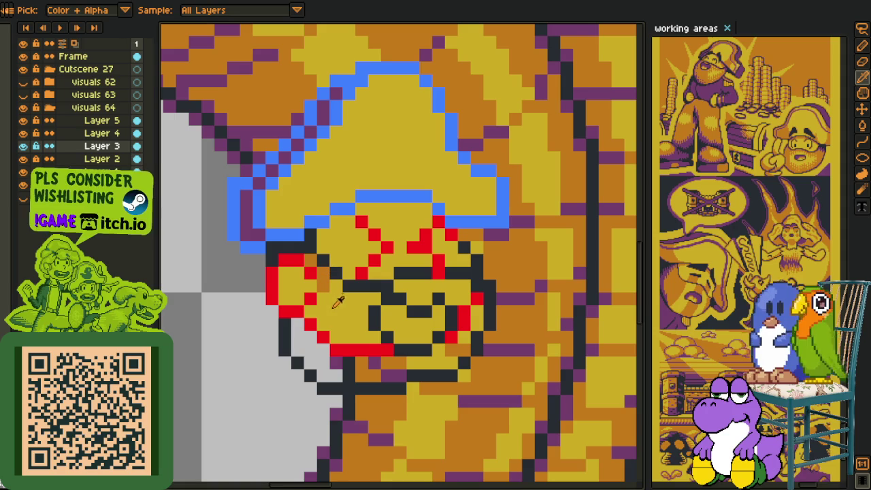
pyautogui.press('g')
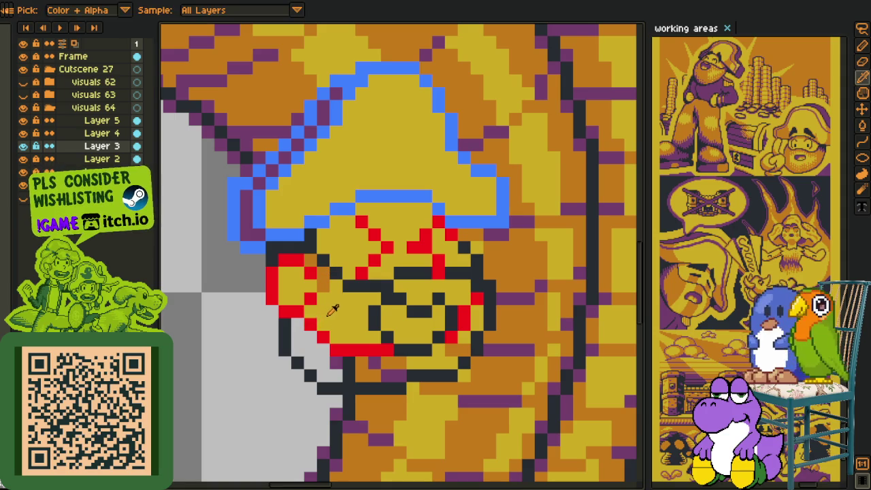
# Cover the red pixels by the right cheek with skin colour, undoing trial face fills
pyautogui.click(328, 292)
pyautogui.hotkey('ctrl', 'z')
pyautogui.keyDown('alt'); pyautogui.click(324, 294); pyautogui.keyUp('alt')
pyautogui.click(326, 310)
pyautogui.moveTo(326, 310); pyautogui.dragTo(353, 368)
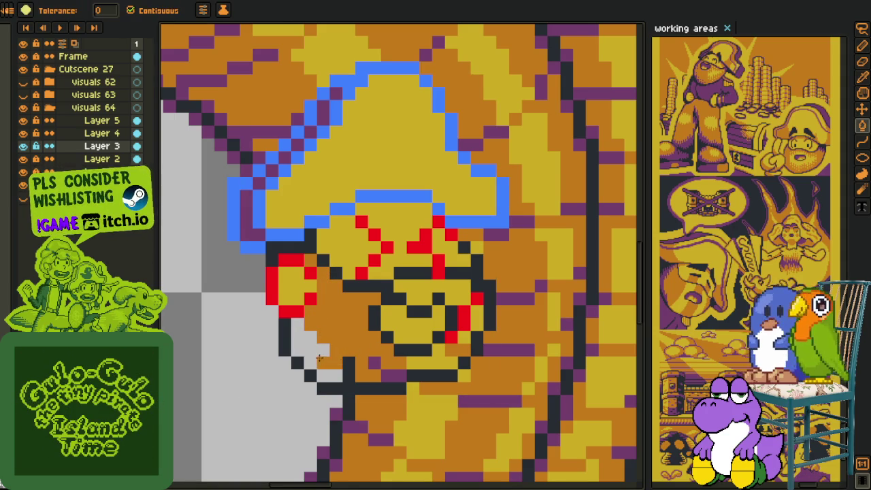
pyautogui.hotkey('ctrl', 'z')
pyautogui.press('b')
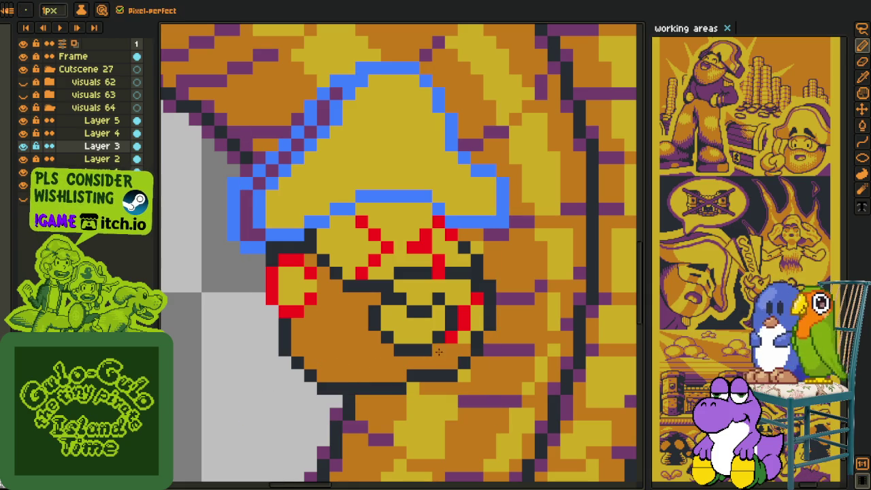
pyautogui.moveTo(467, 331)
pyautogui.mouseDown()
pyautogui.moveTo(476, 299)
pyautogui.moveTo(476, 320)
pyautogui.mouseUp()
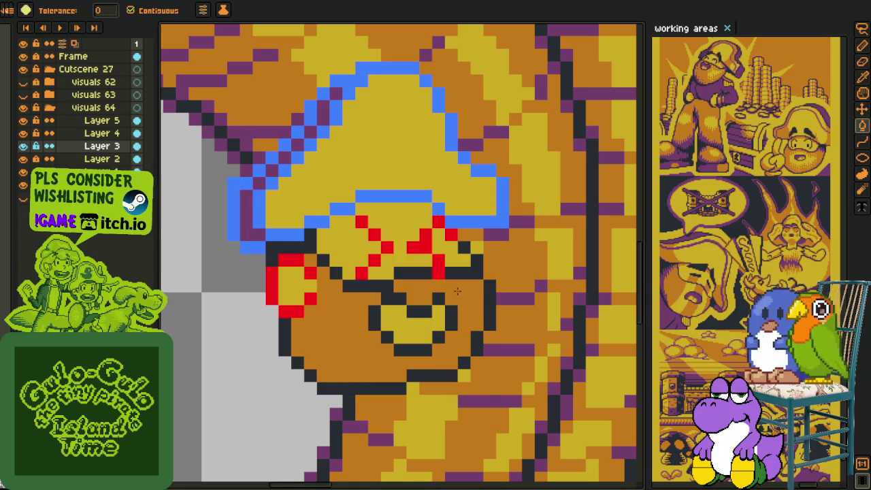
pyautogui.scroll(-3, 401, 306)
pyautogui.scroll(2, 417, 302)
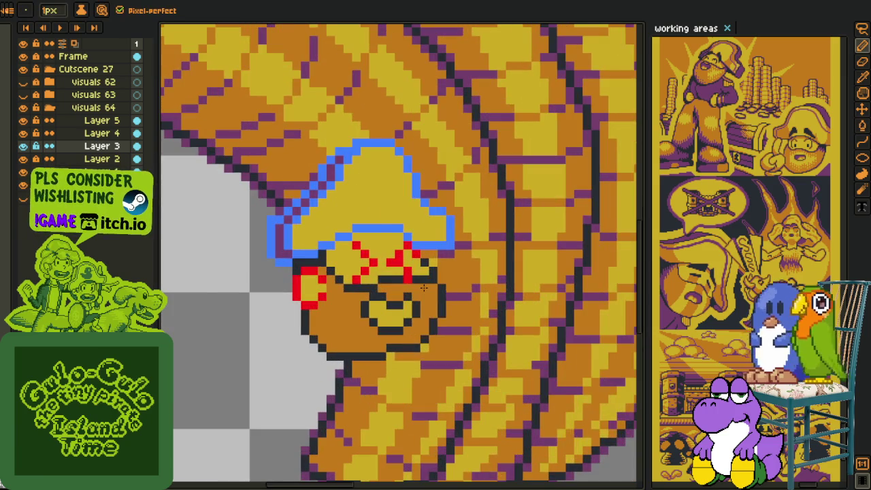
# Place a dark pixel on the face and fill the nose with dark purple
pyautogui.press('e')
pyautogui.scroll(2, 412, 268)
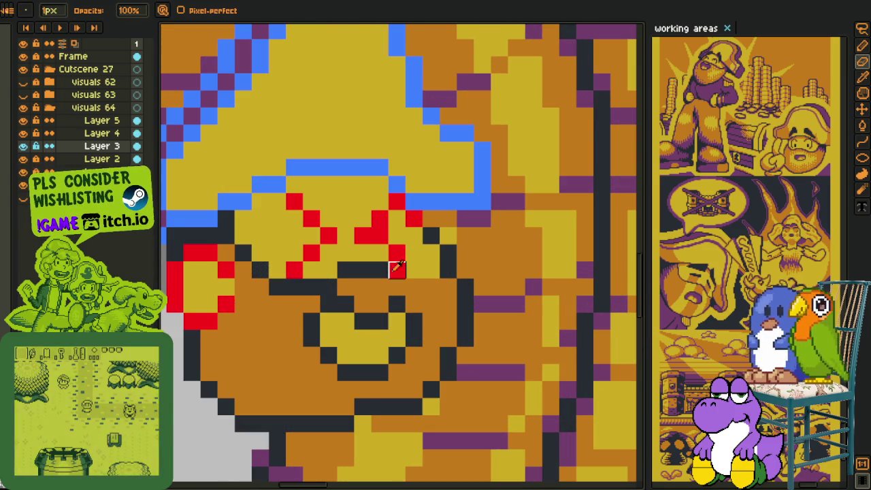
pyautogui.press('b')
pyautogui.click(429, 285)
pyautogui.press('i')
pyautogui.scroll(-3, 429, 282)
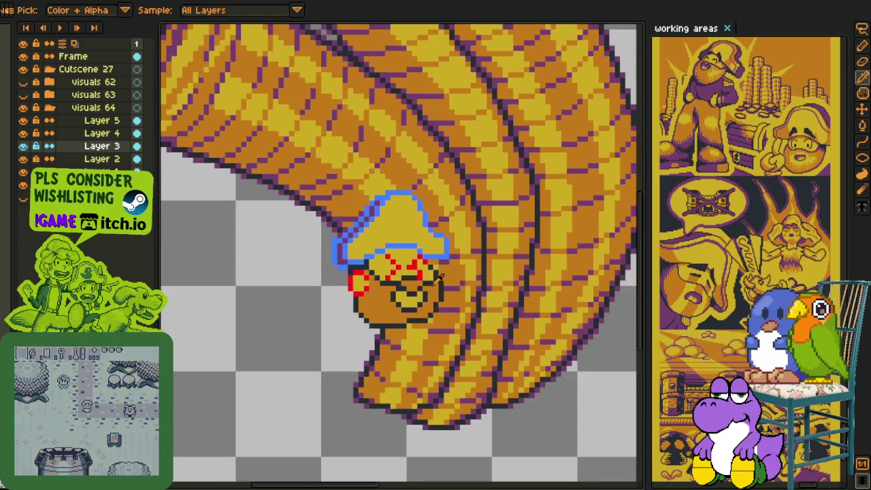
pyautogui.scroll(2, 381, 272)
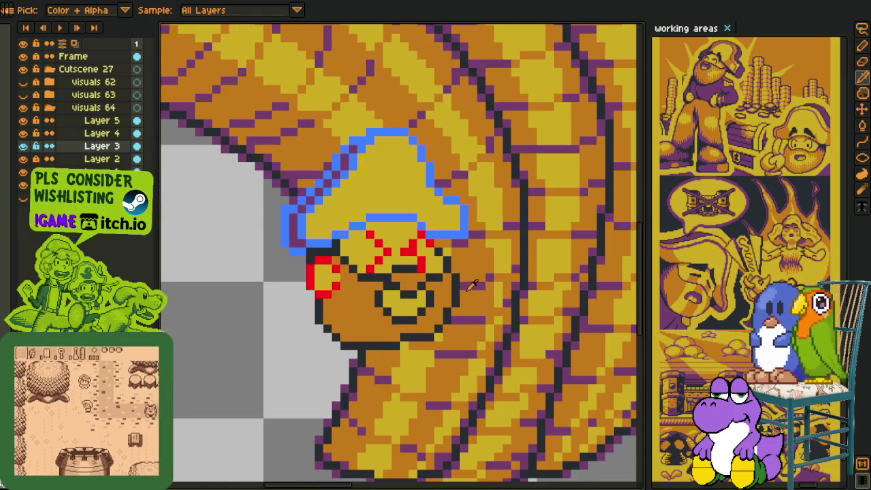
pyautogui.press('g')
pyautogui.click(407, 299)
pyautogui.scroll(-2, 412, 289)
pyautogui.press('i')
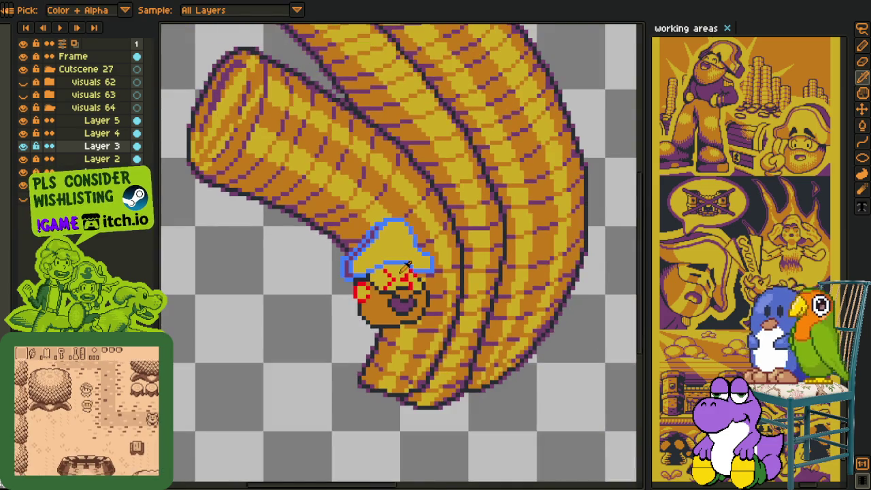
pyautogui.scroll(1, 391, 276)
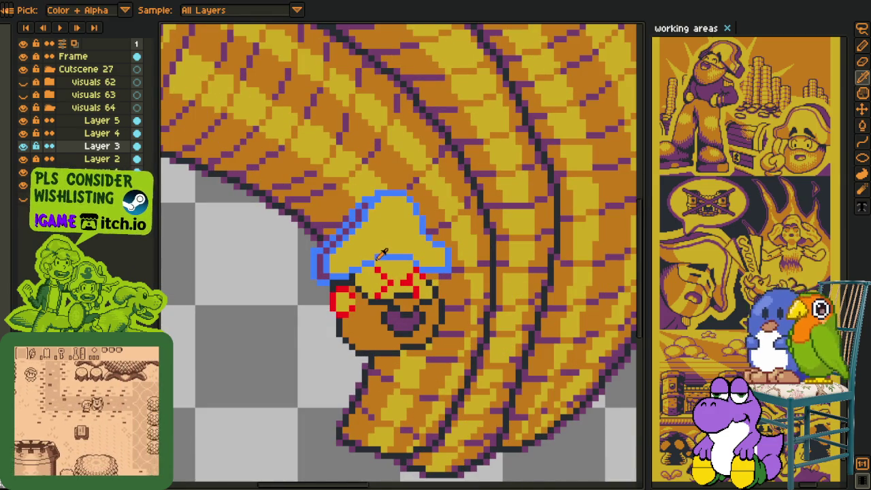
pyautogui.scroll(-1, 381, 253)
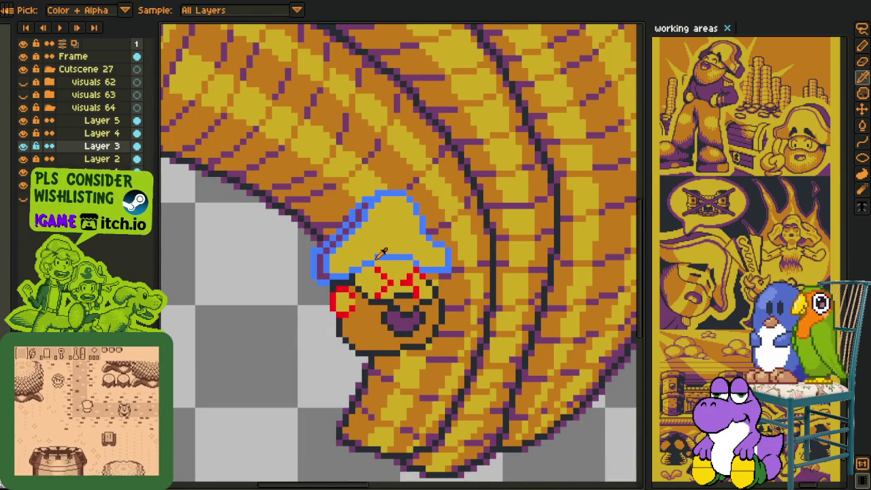
pyautogui.scroll(-1, 381, 258)
pyautogui.scroll(1, 381, 272)
pyautogui.scroll(2, 391, 277)
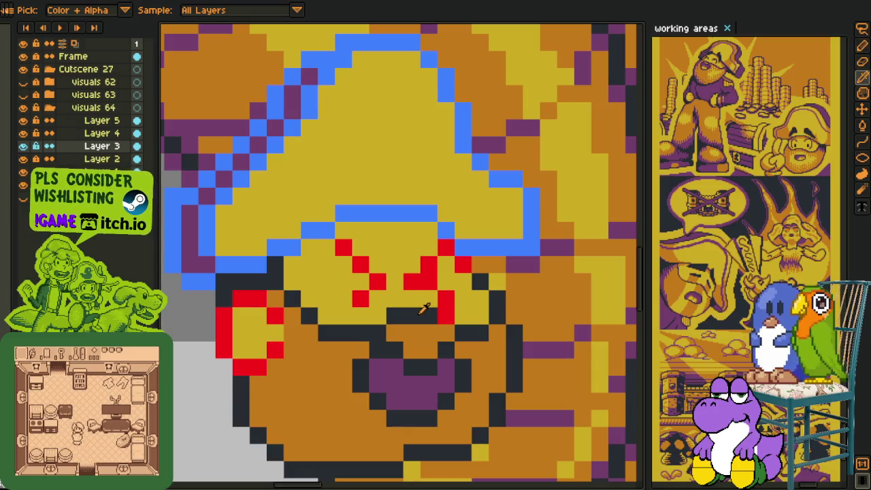
# Repaint the red pixels of both eyes in the dark outline colour
pyautogui.press('b')
pyautogui.moveTo(412, 283); pyautogui.dragTo(463, 264)
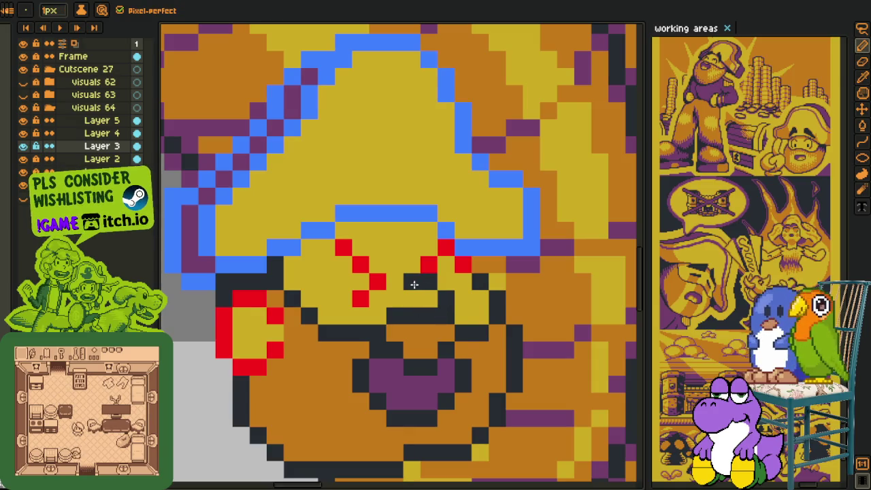
pyautogui.click(378, 280)
pyautogui.rightClick(361, 264)
pyautogui.click(361, 264)
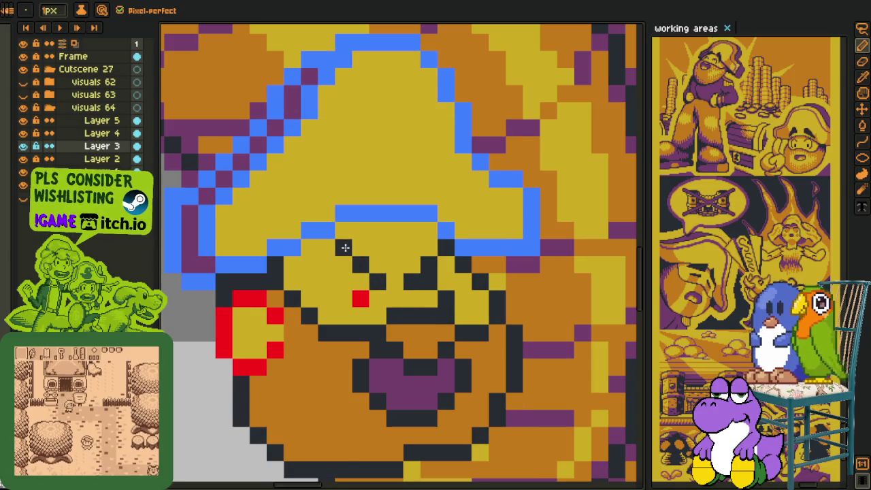
pyautogui.click(360, 298)
pyautogui.keyDown('alt'); pyautogui.click(343, 247); pyautogui.keyUp('alt')
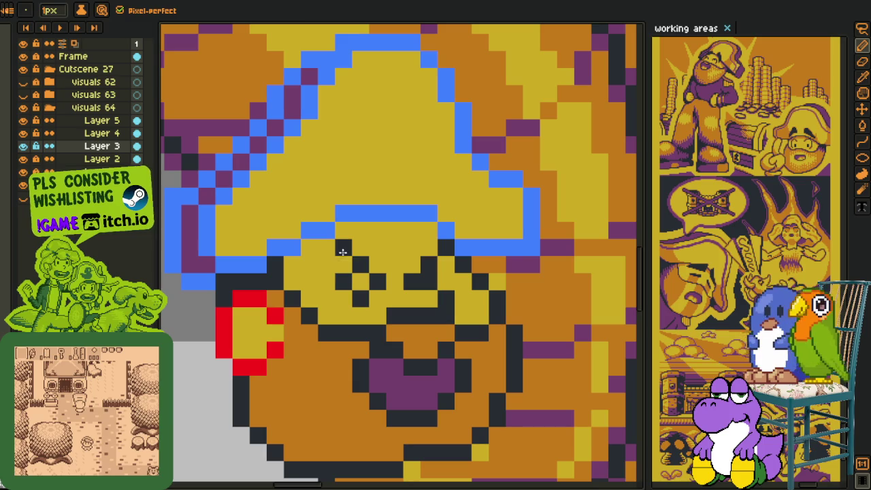
# Fill the red ear and remaining outline pixels with the dark outline colour
pyautogui.press('i')
pyautogui.click(291, 298)
pyautogui.press('g')
pyautogui.click(249, 297)
pyautogui.click(225, 333)
pyautogui.click(258, 367)
pyautogui.click(275, 349)
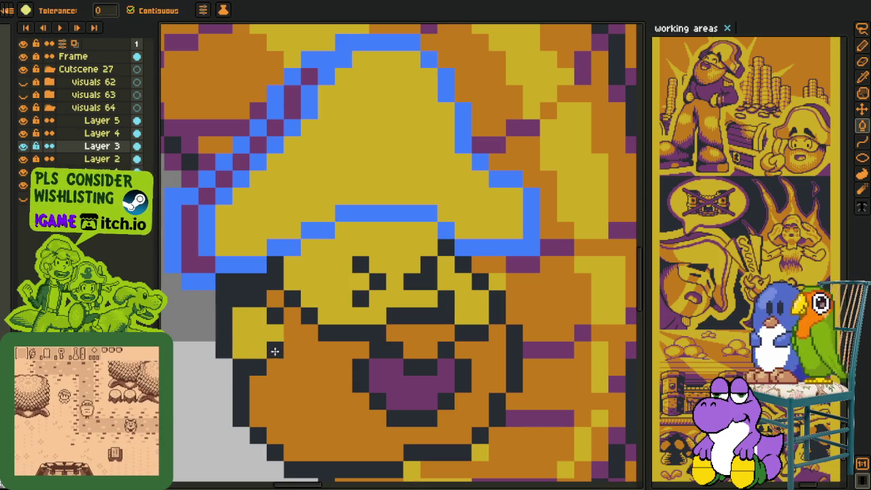
pyautogui.scroll(-3, 276, 350)
pyautogui.scroll(-2, 276, 349)
pyautogui.press('i')
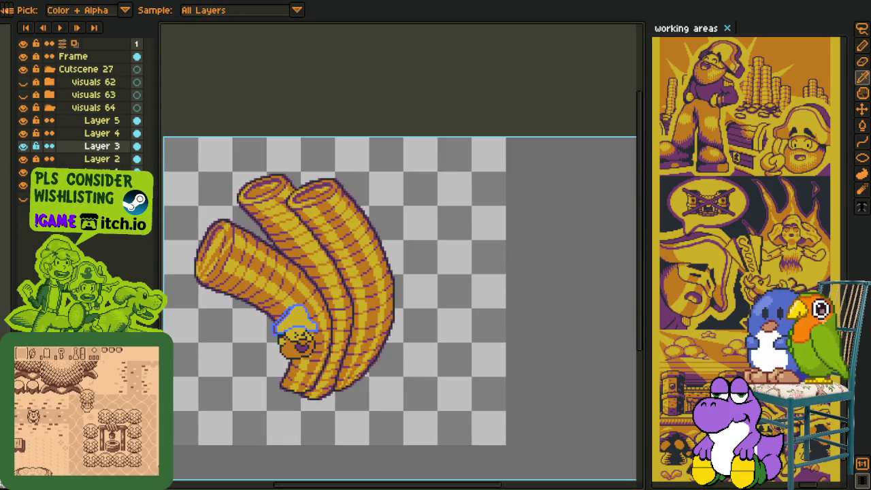
# Merge Layers 5 and 4 down, hide Layer 3, and rename the coin layer 'Coins'
pyautogui.rightClick(102, 122)
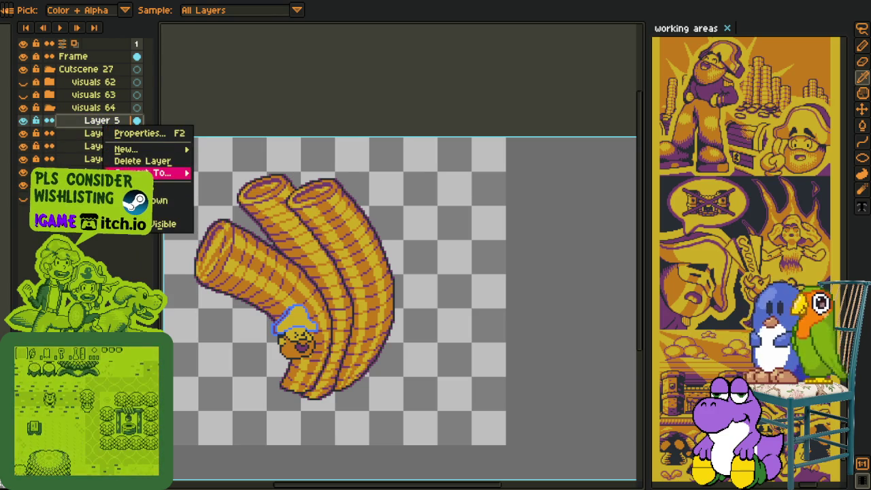
pyautogui.click(158, 200)
pyautogui.rightClick(102, 121)
pyautogui.click(156, 201)
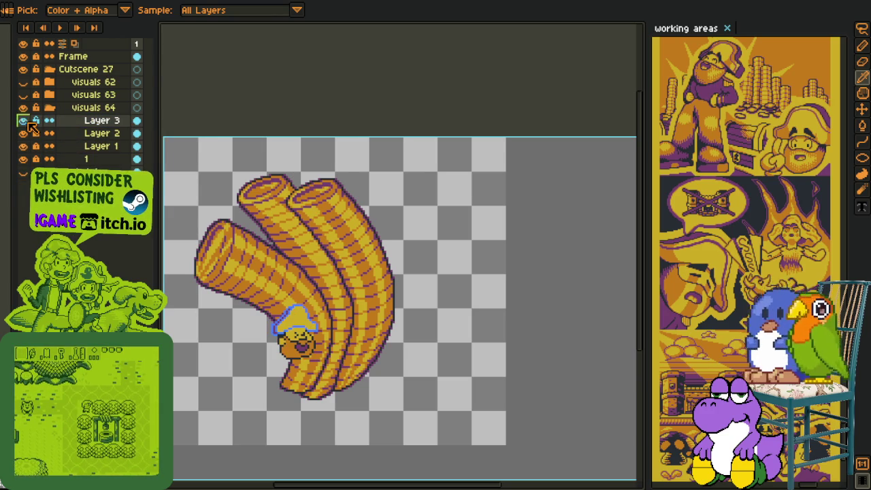
pyautogui.click(23, 121)
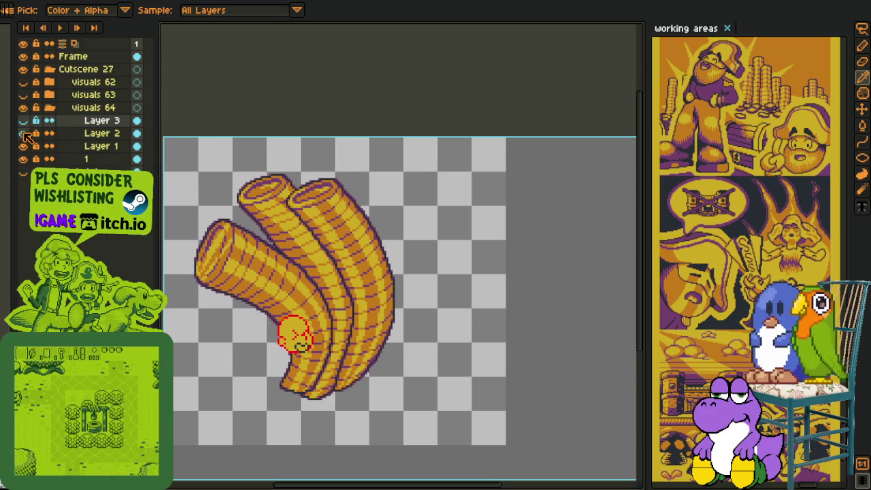
pyautogui.doubleClick(84, 159)
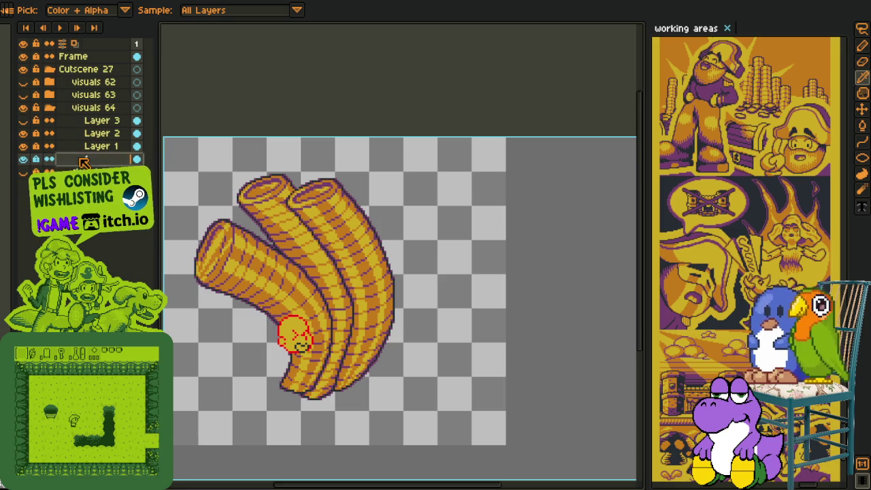
pyautogui.write('Coins')
pyautogui.press('Return')
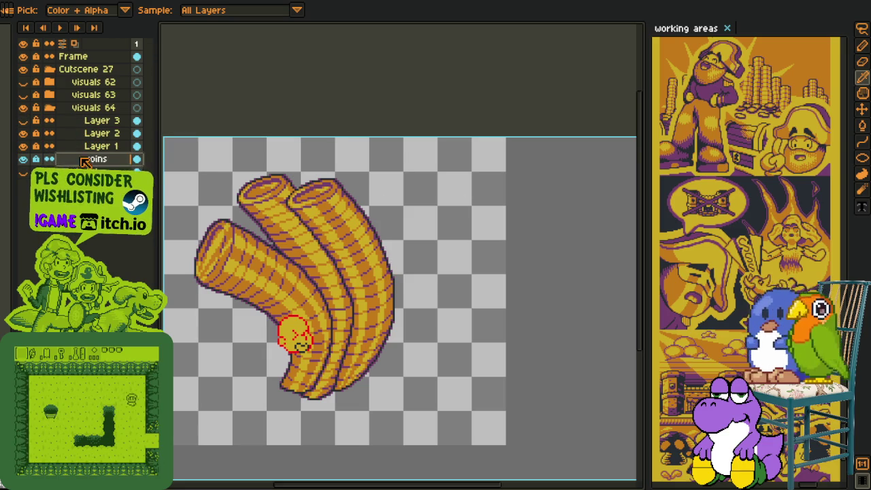
# Delete Layers 3, 2 and 1 and add a new empty layer above coins
pyautogui.rightClick(97, 122)
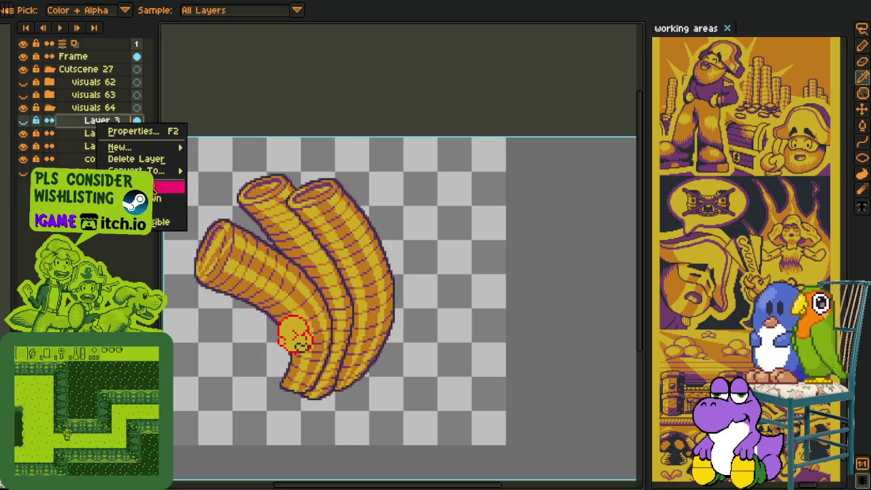
pyautogui.click(136, 158)
pyautogui.rightClick(104, 123)
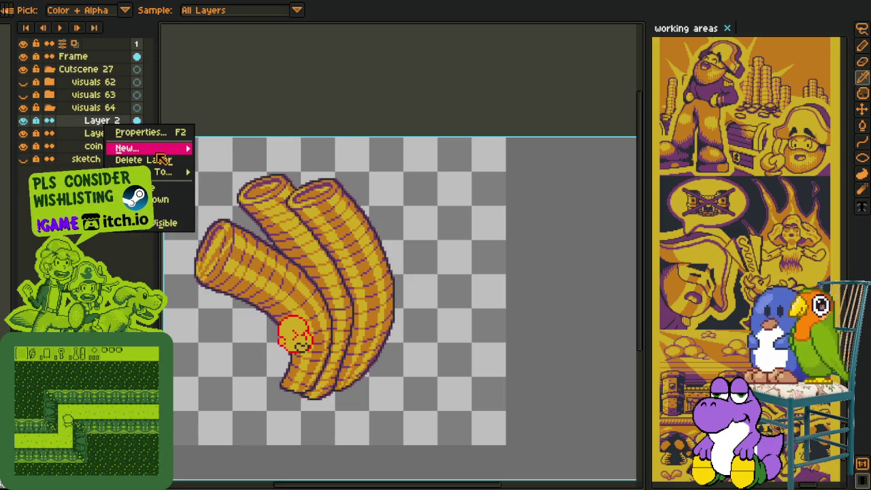
pyautogui.click(158, 159)
pyautogui.rightClick(117, 121)
pyautogui.click(155, 158)
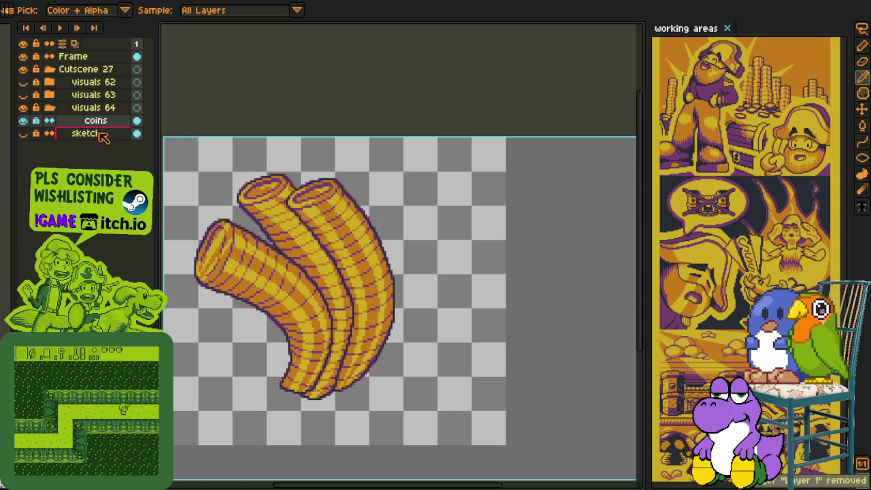
pyautogui.rightClick(95, 120)
pyautogui.click(207, 141)
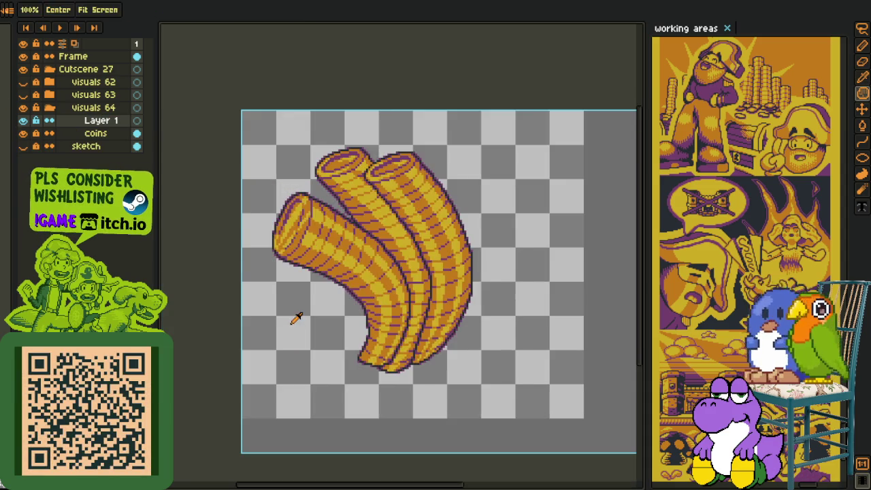
# Draw a red circle for the new head with crossing guide lines through it
pyautogui.scroll(3, 289, 314)
pyautogui.moveTo(273, 244); pyautogui.dragTo(344, 317)
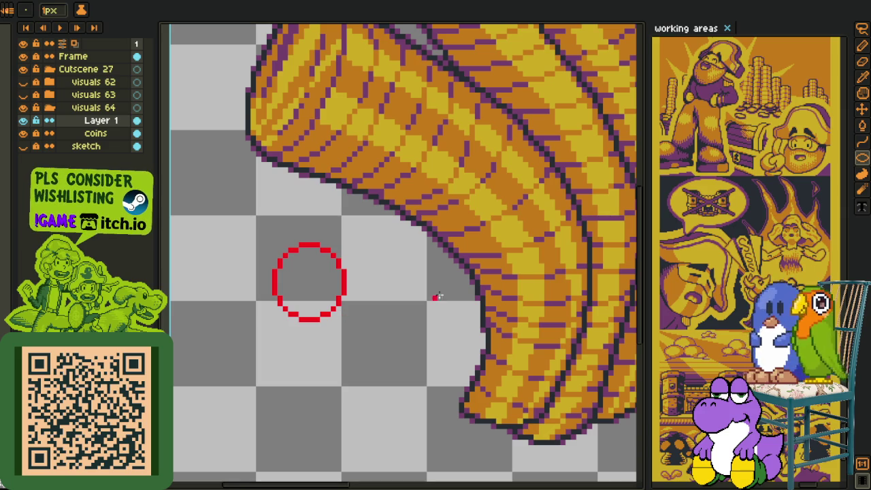
pyautogui.scroll(-2, 503, 272)
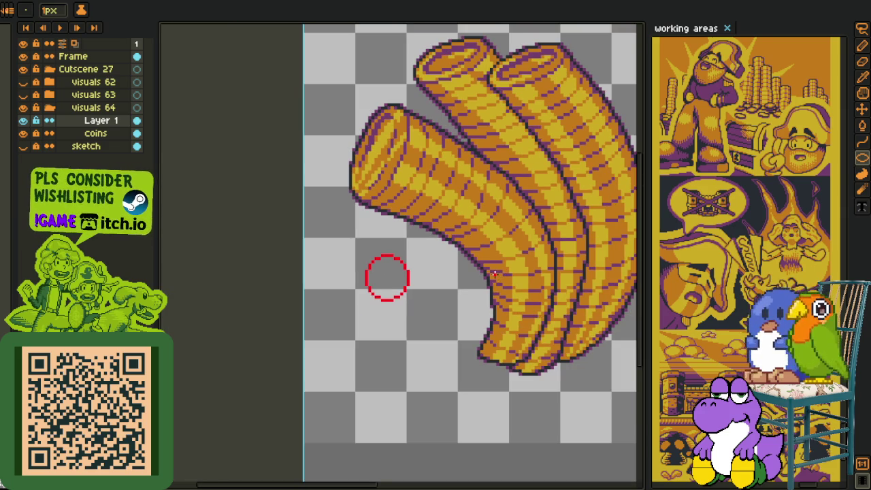
pyautogui.scroll(2, 428, 309)
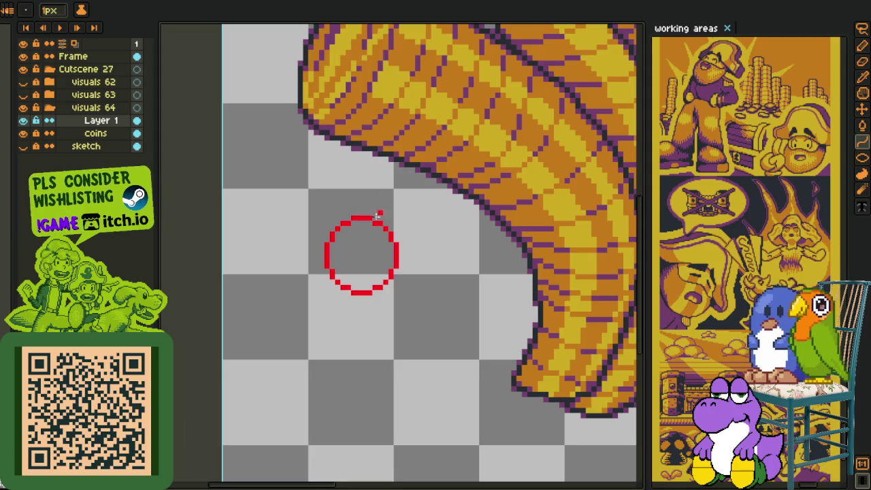
pyautogui.scroll(3, 379, 200)
pyautogui.moveTo(373, 237)
pyautogui.mouseDown()
pyautogui.moveTo(378, 196)
pyautogui.moveTo(357, 398)
pyautogui.mouseUp()
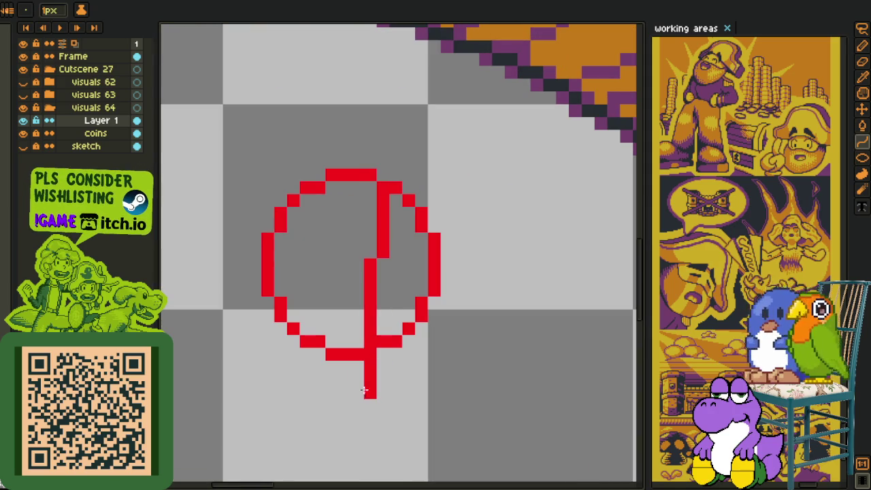
pyautogui.moveTo(371, 293); pyautogui.dragTo(402, 291)
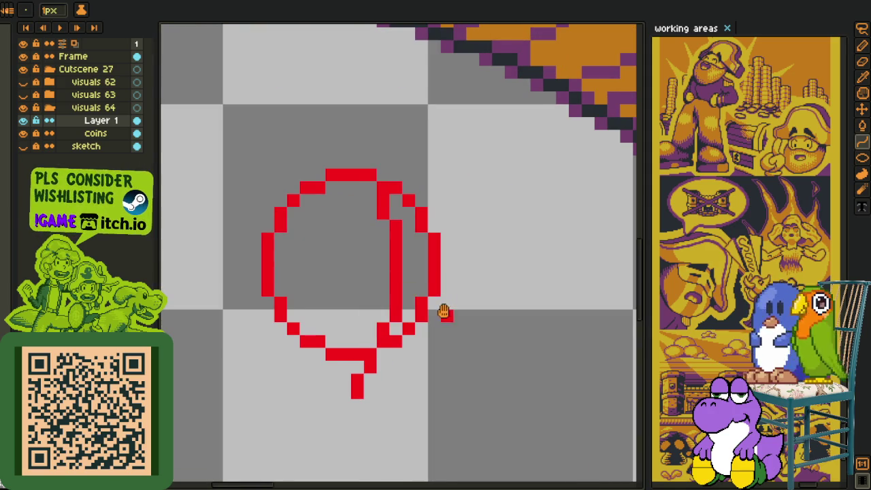
pyautogui.moveTo(444, 311); pyautogui.dragTo(456, 249)
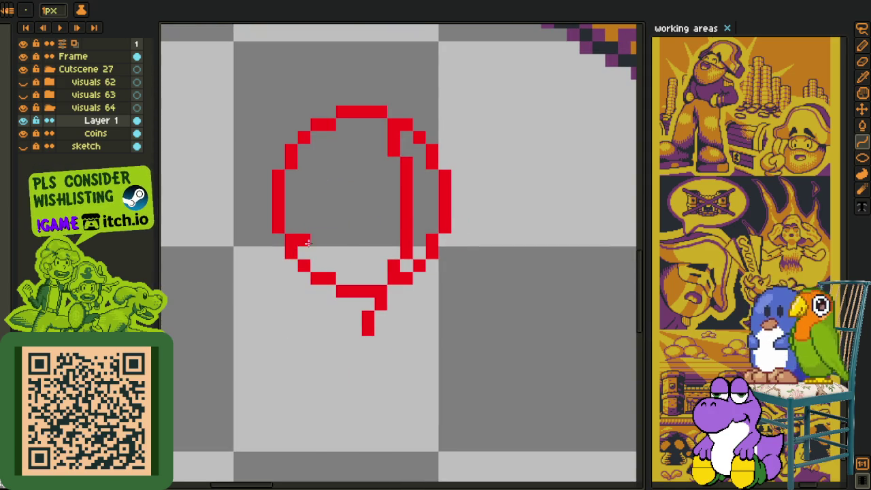
pyautogui.moveTo(293, 251); pyautogui.dragTo(406, 214)
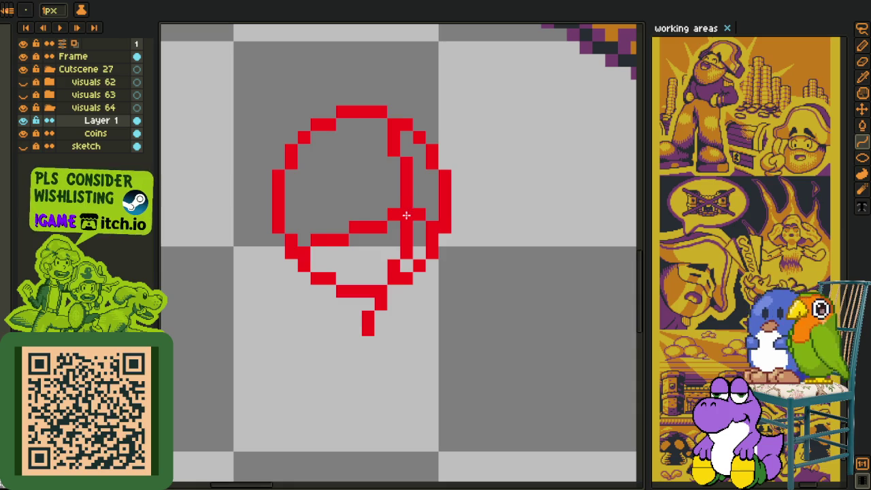
pyautogui.moveTo(394, 219); pyautogui.dragTo(382, 223)
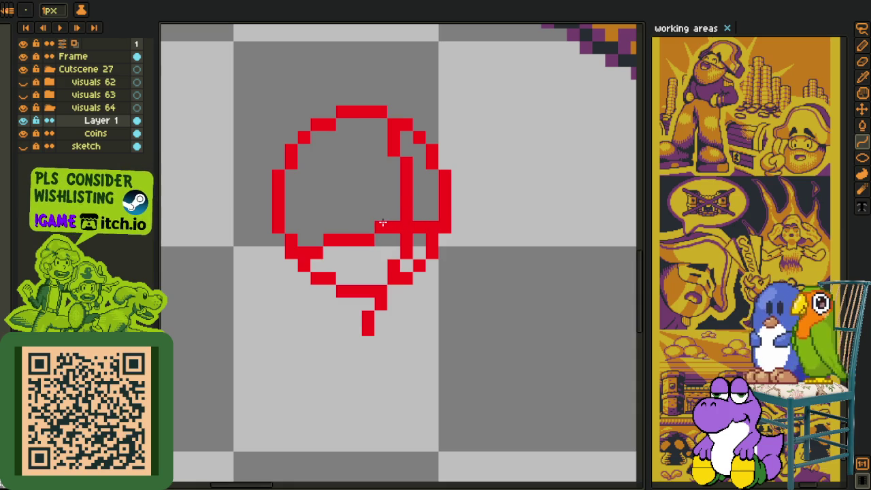
# Sketch the red jaw line along the circle's right, bottom and left sides
pyautogui.press('b')
pyautogui.moveTo(459, 228)
pyautogui.mouseDown()
pyautogui.moveTo(415, 320)
pyautogui.moveTo(421, 291)
pyautogui.mouseUp()
pyautogui.hotkey('ctrl', 'z')
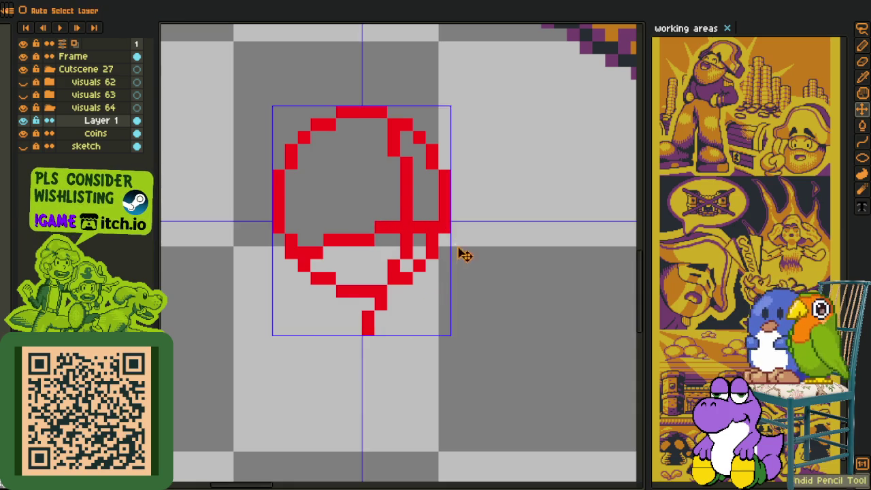
pyautogui.moveTo(457, 231)
pyautogui.mouseDown()
pyautogui.moveTo(470, 265)
pyautogui.moveTo(388, 327)
pyautogui.mouseUp()
pyautogui.hotkey('ctrl', 'z')
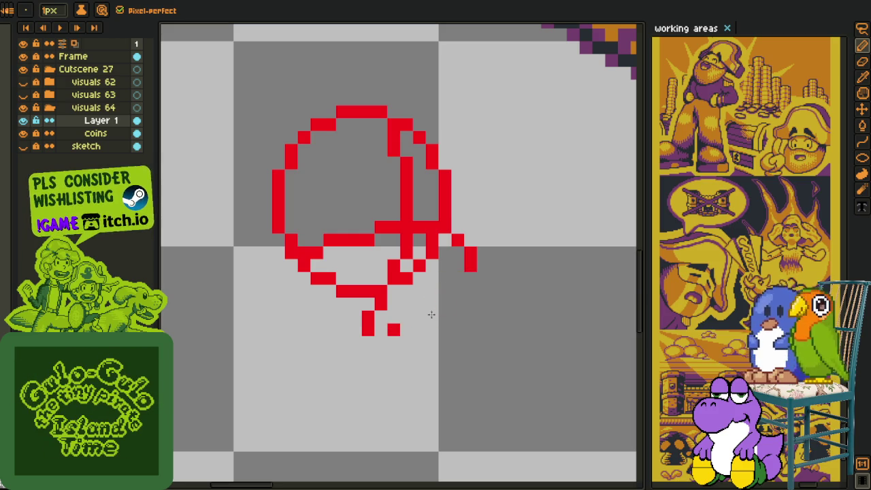
pyautogui.moveTo(463, 281); pyautogui.dragTo(431, 305)
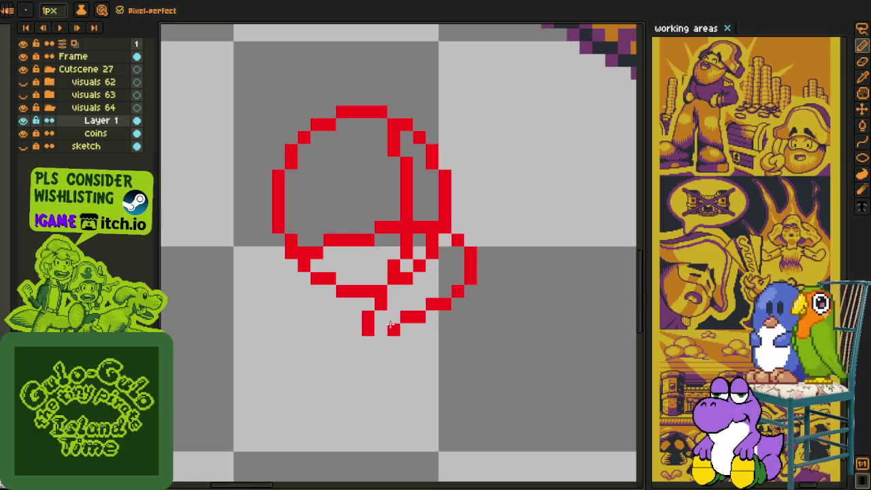
pyautogui.moveTo(390, 325); pyautogui.dragTo(340, 328)
pyautogui.moveTo(303, 291)
pyautogui.mouseDown()
pyautogui.moveTo(286, 264)
pyautogui.moveTo(307, 313)
pyautogui.moveTo(323, 319)
pyautogui.mouseUp()
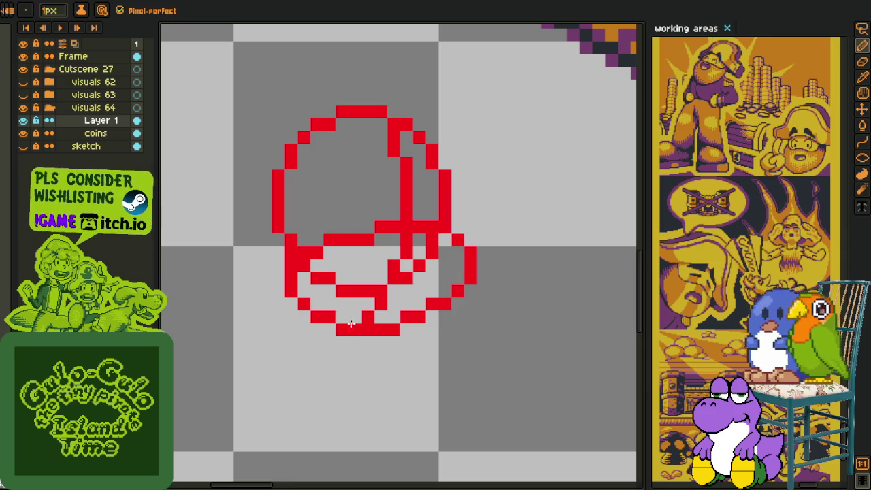
# Erase red pixels from the inner mouth stroke and near the crossing lines
pyautogui.moveTo(307, 270); pyautogui.dragTo(362, 286)
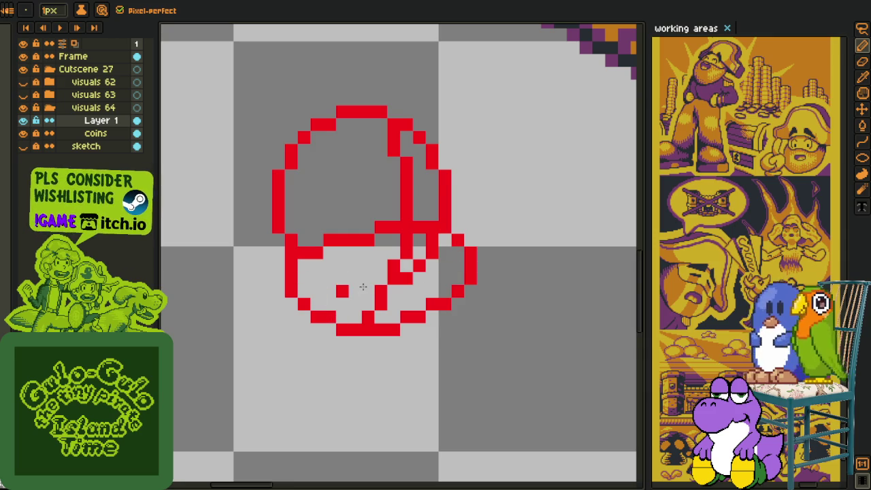
pyautogui.moveTo(413, 272); pyautogui.dragTo(429, 238)
pyautogui.scroll(-2, 430, 241)
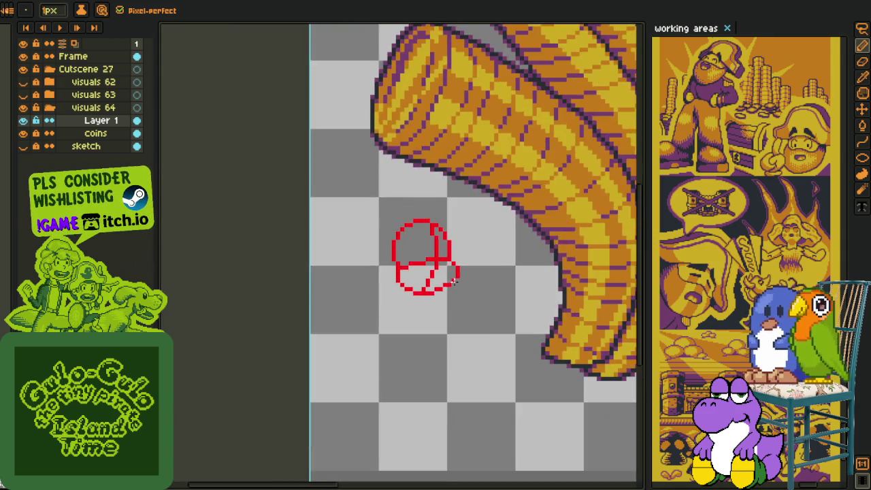
pyautogui.scroll(1, 435, 249)
# Clear the stray pixels at the head's lower right and add a red pixel there
pyautogui.press('i')
pyautogui.scroll(1, 449, 253)
pyautogui.press('m')
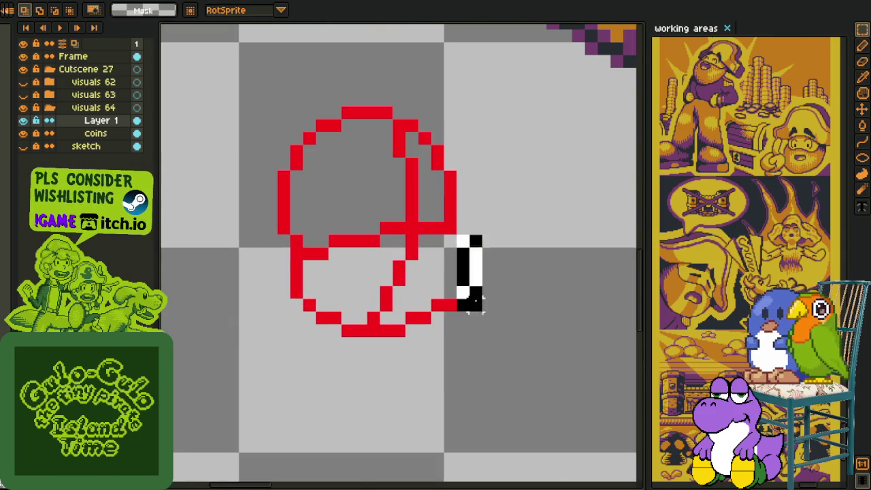
pyautogui.moveTo(453, 234); pyautogui.dragTo(505, 310)
pyautogui.click(462, 305)
pyautogui.press('b')
pyautogui.click(436, 317)
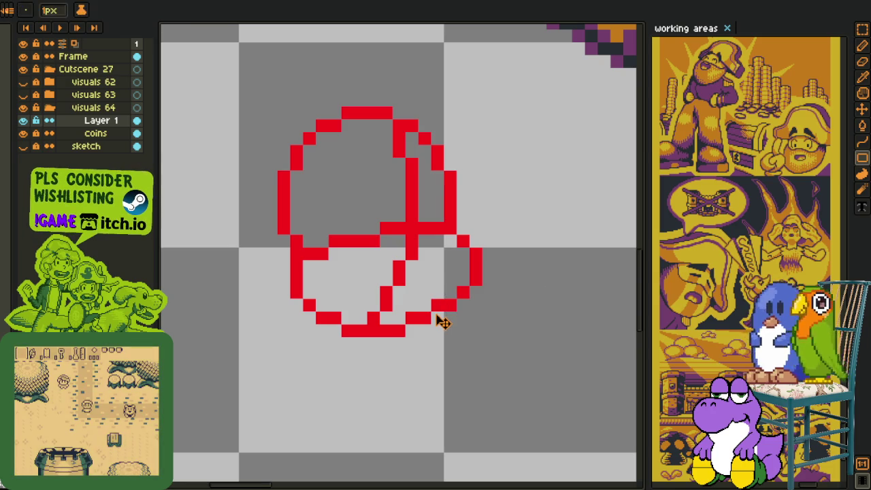
# Smooth the lower-right curve by erasing three pixels and extending the bottom row
pyautogui.rightClick(437, 304)
pyautogui.rightClick(424, 318)
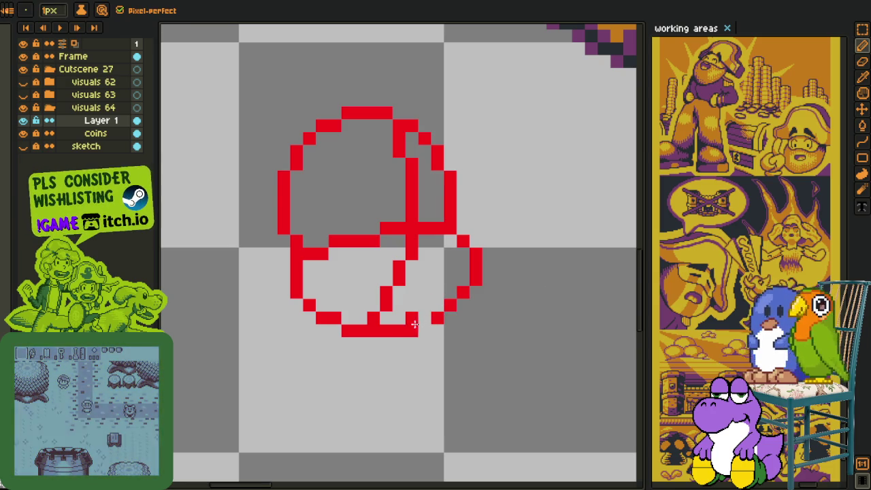
pyautogui.rightClick(412, 318)
pyautogui.click(411, 330)
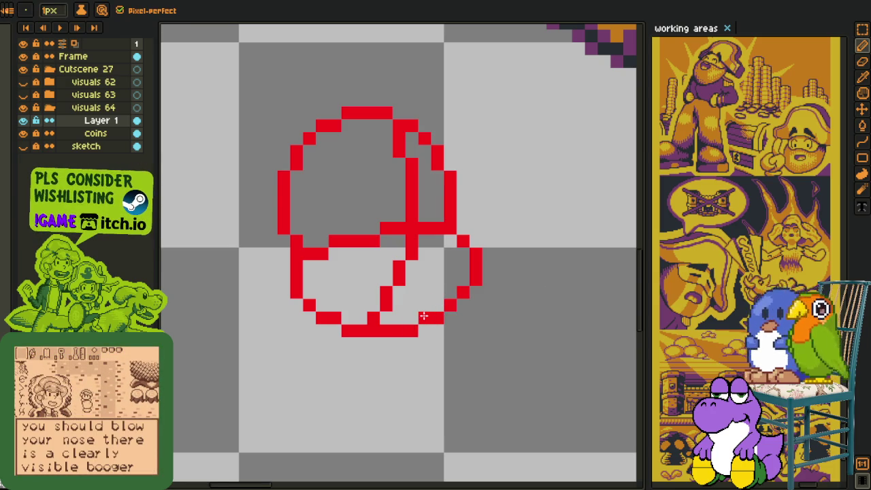
pyautogui.scroll(-2, 436, 313)
pyautogui.scroll(3, 401, 303)
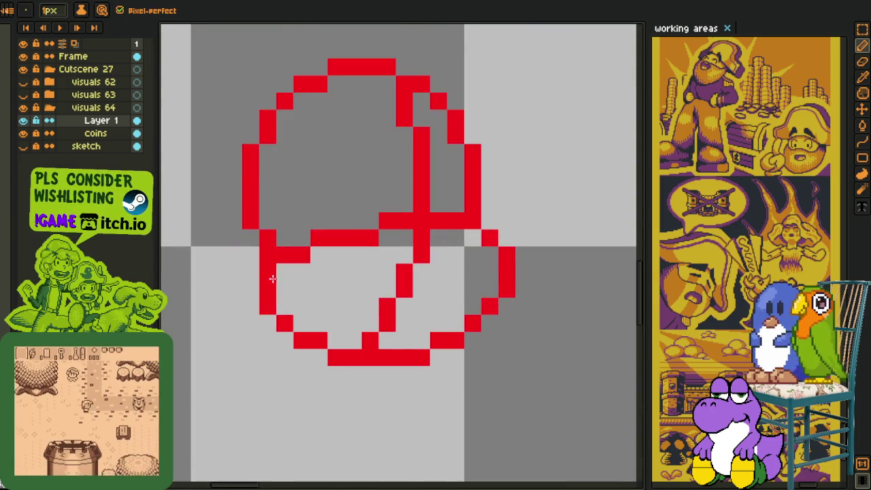
pyautogui.scroll(-3, 266, 272)
pyautogui.scroll(2, 255, 269)
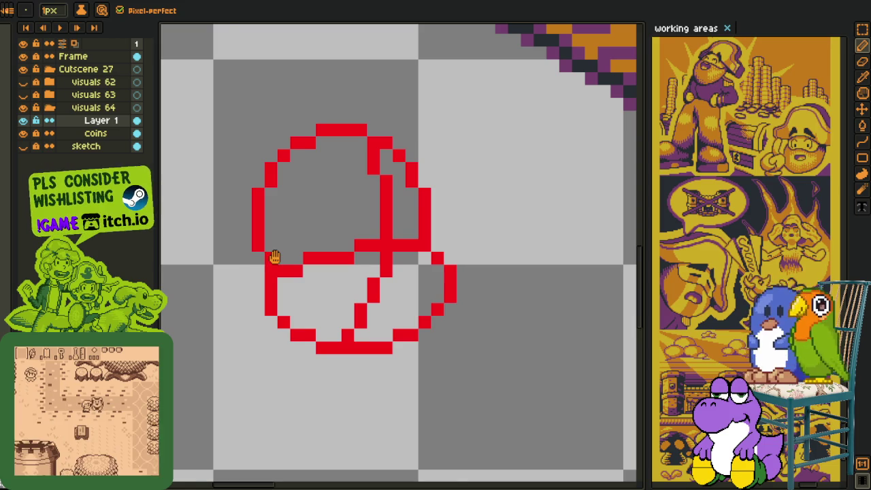
# Extend the left brim outward with a red rectangle stroke
pyautogui.moveTo(274, 257); pyautogui.dragTo(326, 295)
pyautogui.press('e')
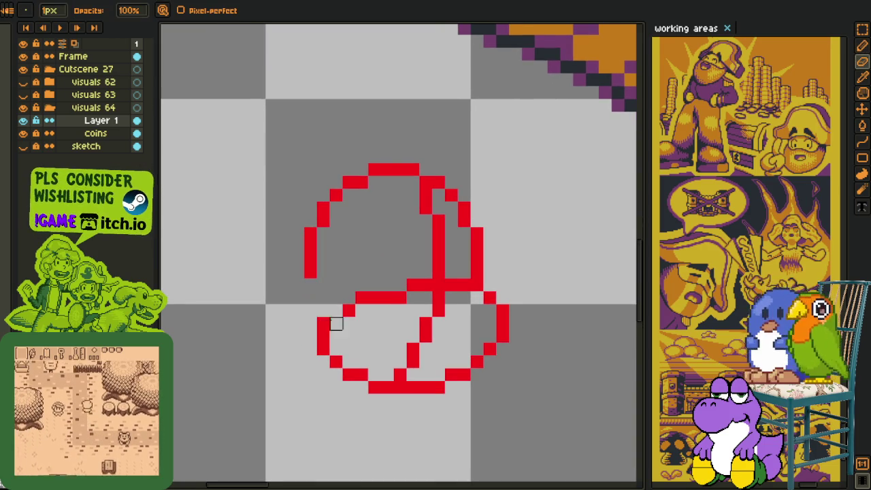
pyautogui.press('u')
pyautogui.scroll(1, 309, 278)
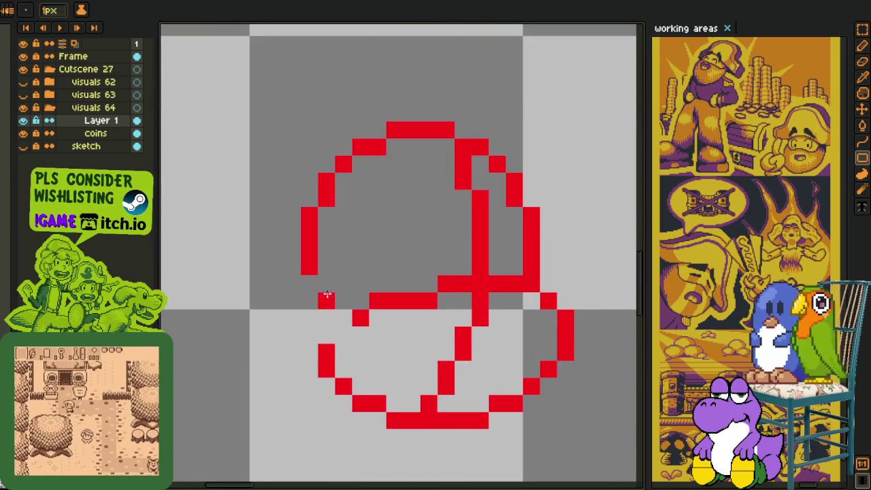
pyautogui.moveTo(328, 296)
pyautogui.mouseDown()
pyautogui.moveTo(277, 295)
pyautogui.moveTo(279, 337)
pyautogui.moveTo(321, 338)
pyautogui.mouseUp()
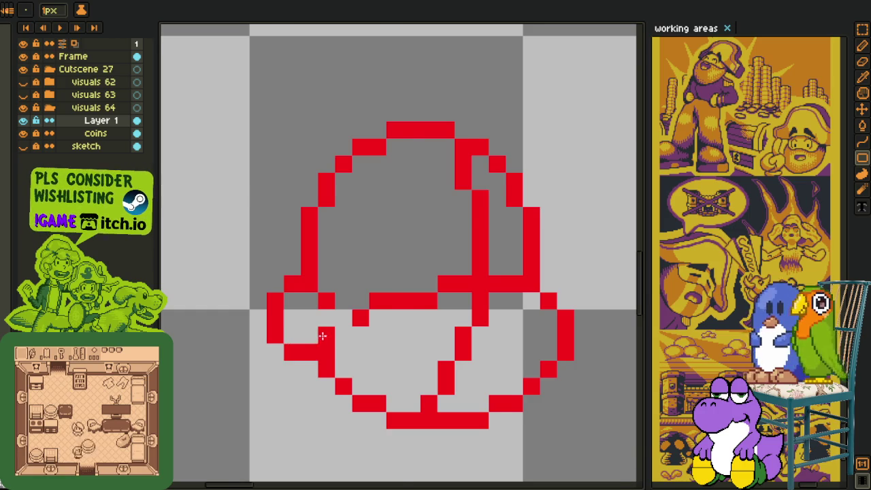
pyautogui.scroll(-1, 322, 337)
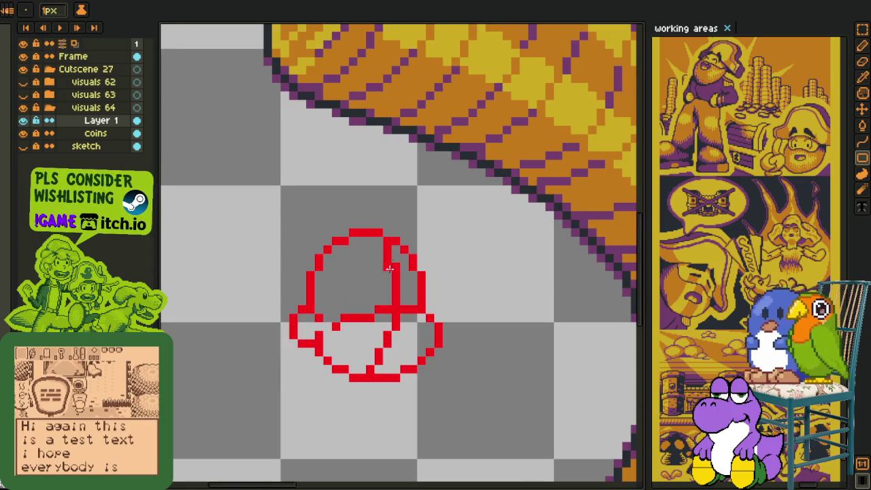
pyautogui.scroll(1, 353, 335)
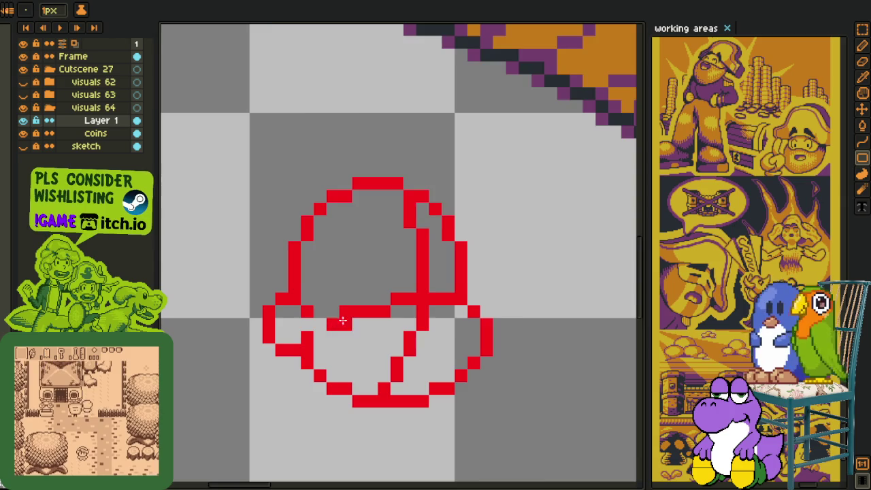
pyautogui.scroll(-1, 333, 323)
# Undo the stray red stroke near the brim and a stray pixel left of the outline
pyautogui.press('b')
pyautogui.scroll(2, 363, 252)
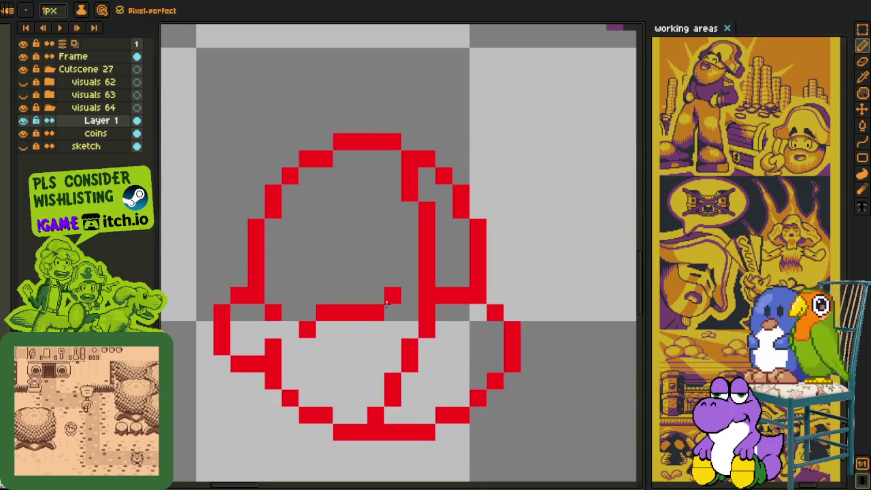
pyautogui.hotkey('ctrl', 'z')
pyautogui.hotkey('ctrl', 'z')
pyautogui.click(239, 243)
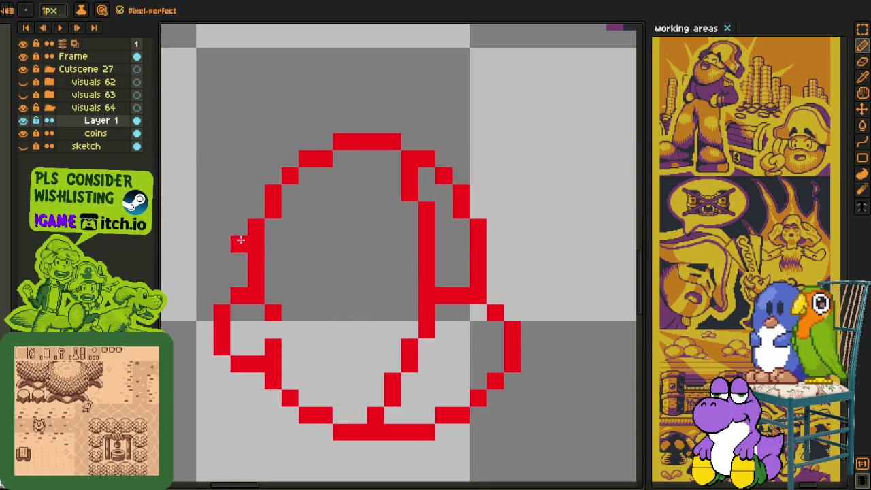
pyautogui.hotkey('ctrl', 'z')
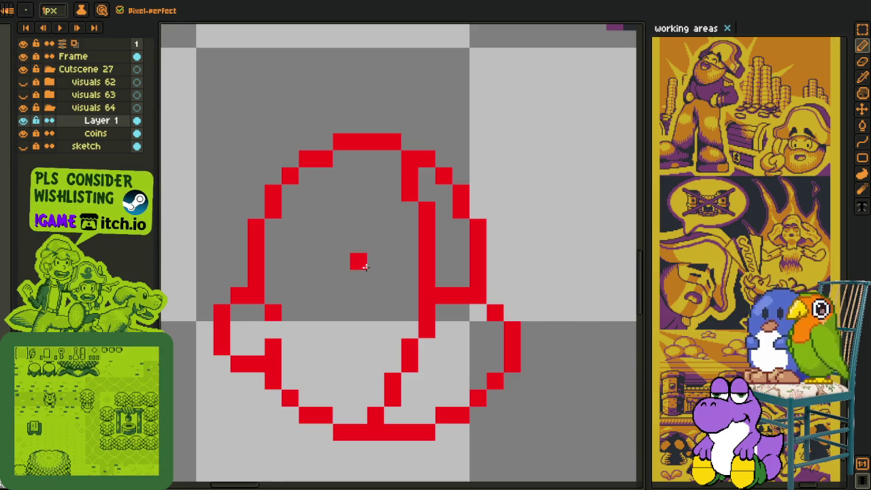
# Draw a small '<' eye mark and erase the inner diagonal and vertical lines
pyautogui.moveTo(377, 277)
pyautogui.mouseDown()
pyautogui.moveTo(392, 294)
pyautogui.moveTo(375, 312)
pyautogui.mouseUp()
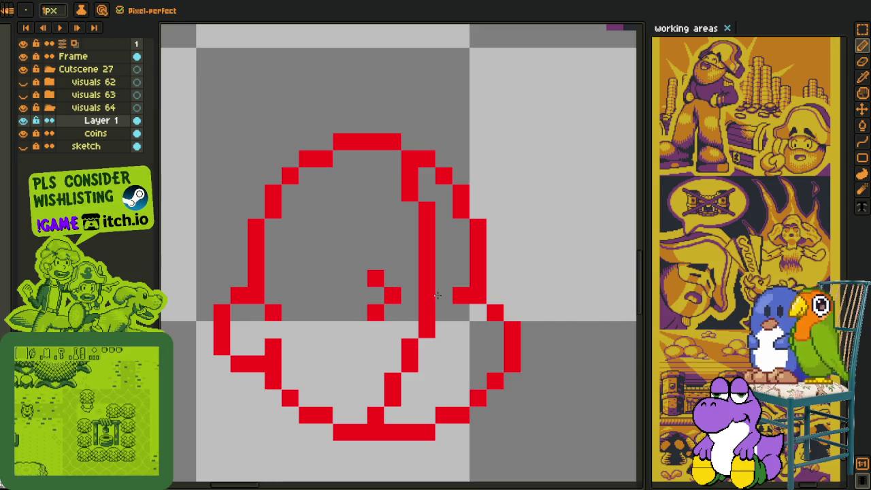
pyautogui.moveTo(444, 294)
pyautogui.mouseDown()
pyautogui.moveTo(461, 311)
pyautogui.moveTo(409, 350)
pyautogui.moveTo(375, 415)
pyautogui.mouseUp()
pyautogui.click(392, 398)
pyautogui.moveTo(424, 300)
pyautogui.mouseDown()
pyautogui.moveTo(424, 204)
pyautogui.moveTo(404, 171)
pyautogui.mouseUp()
pyautogui.click(334, 189)
pyautogui.hotkey('ctrl', 'z')
# Clear the guide lines in the head's upper band and add red pixels beside the eye
pyautogui.press('m')
pyautogui.moveTo(216, 102); pyautogui.dragTo(548, 243)
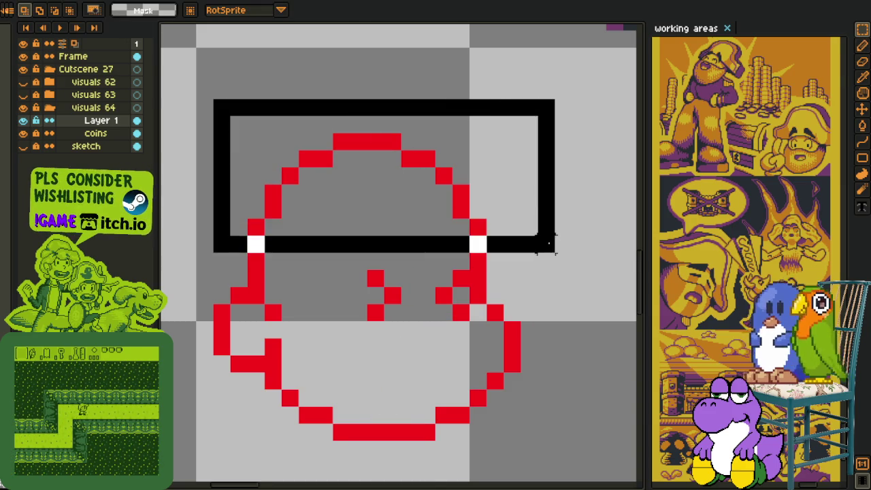
pyautogui.click(517, 333)
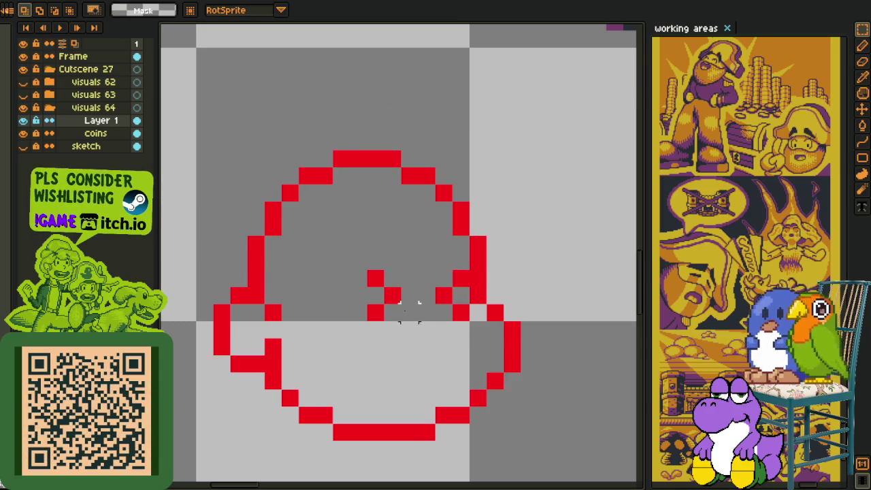
pyautogui.press('i')
pyautogui.press('b')
pyautogui.click(421, 315)
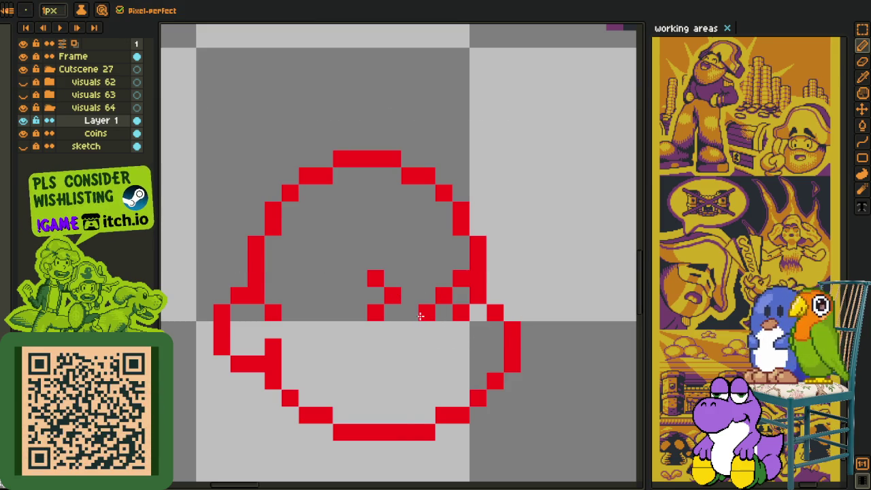
pyautogui.moveTo(438, 312); pyautogui.dragTo(456, 330)
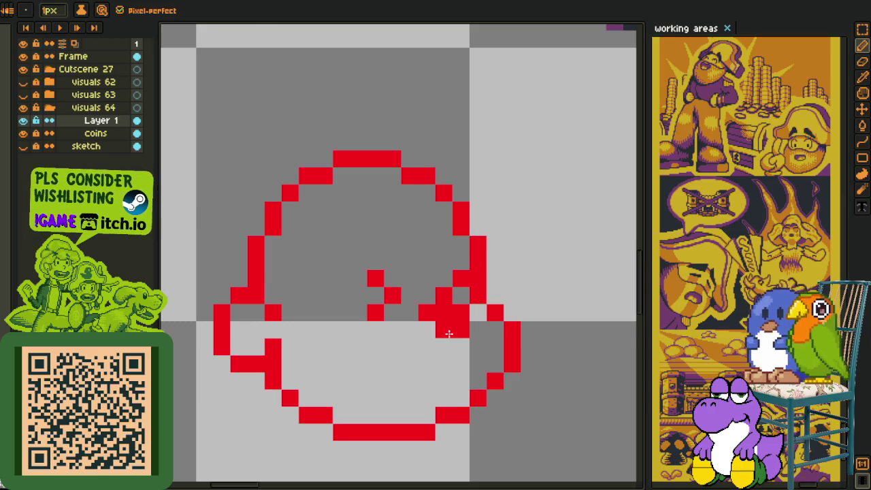
# Reposition the view to show the head beside the coins, bringing up Layer 1's options
pyautogui.scroll(-2, 450, 332)
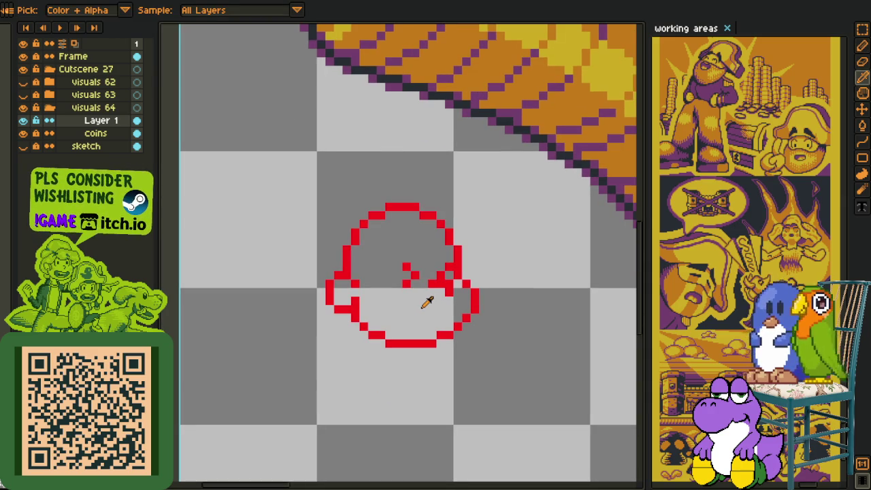
pyautogui.moveTo(442, 298); pyautogui.dragTo(443, 293)
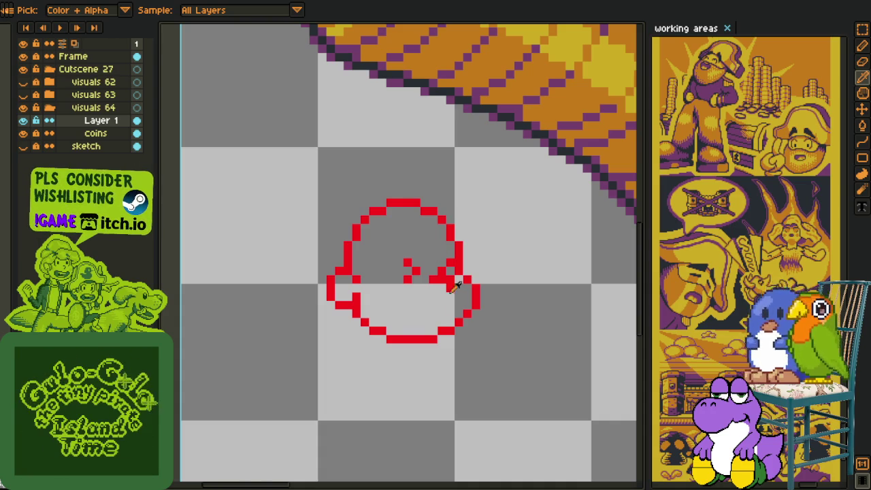
pyautogui.scroll(-2, 442, 302)
pyautogui.moveTo(443, 302); pyautogui.dragTo(412, 241)
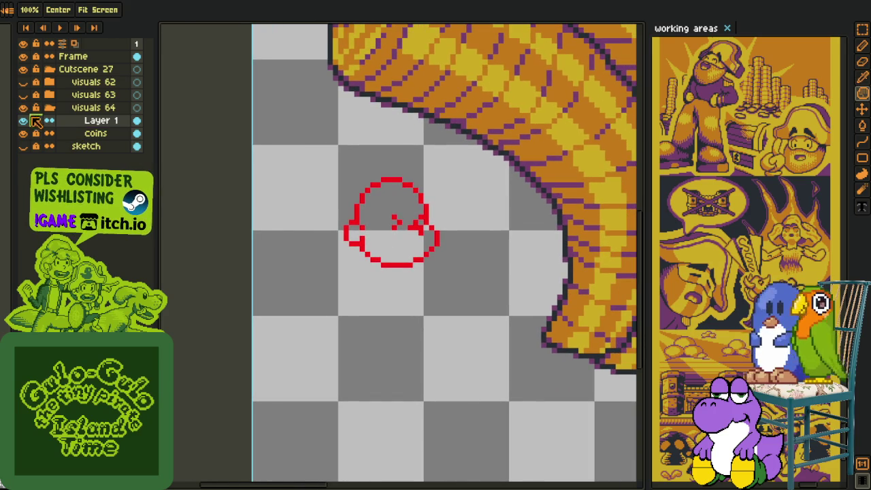
pyautogui.rightClick(69, 124)
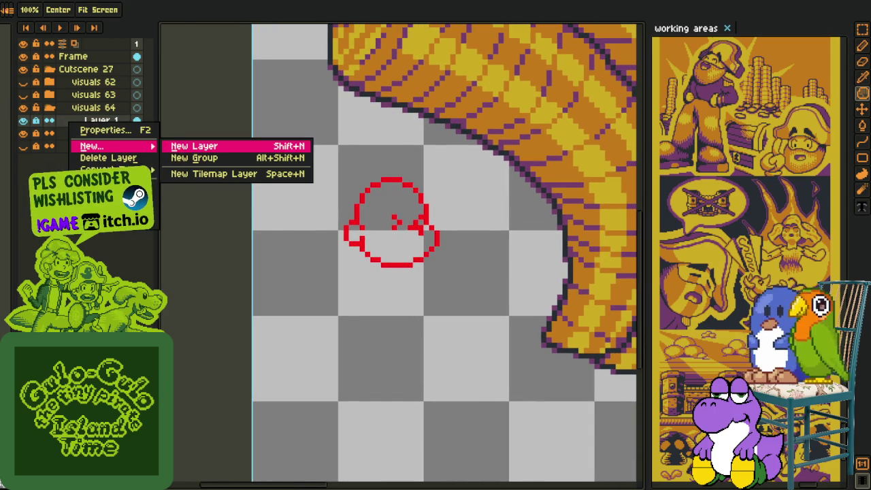
# Create Layer 2 and trace a black outline down the head's right side
pyautogui.click(194, 142)
pyautogui.scroll(3, 428, 251)
pyautogui.moveTo(436, 237); pyautogui.dragTo(455, 223)
pyautogui.moveTo(412, 196)
pyautogui.mouseDown()
pyautogui.moveTo(426, 217)
pyautogui.moveTo(402, 289)
pyautogui.moveTo(361, 311)
pyautogui.mouseUp()
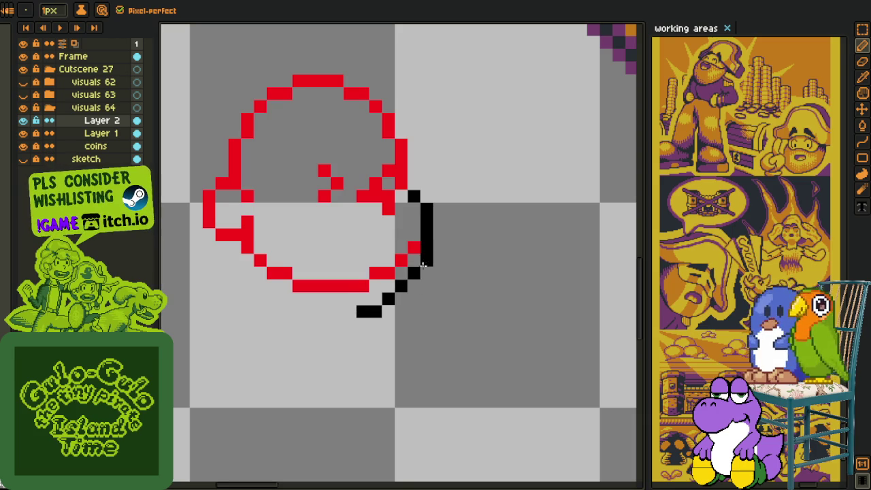
pyautogui.click(410, 265)
pyautogui.hotkey('ctrl', 'z')
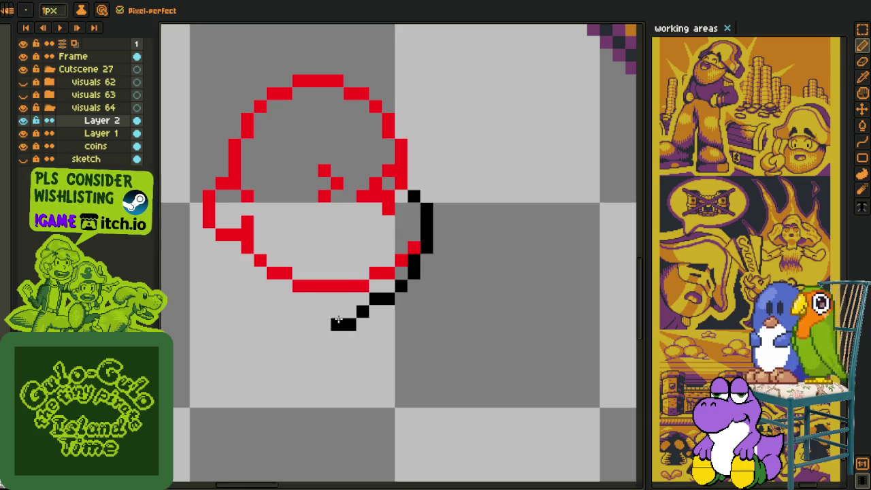
pyautogui.moveTo(350, 323); pyautogui.dragTo(348, 312)
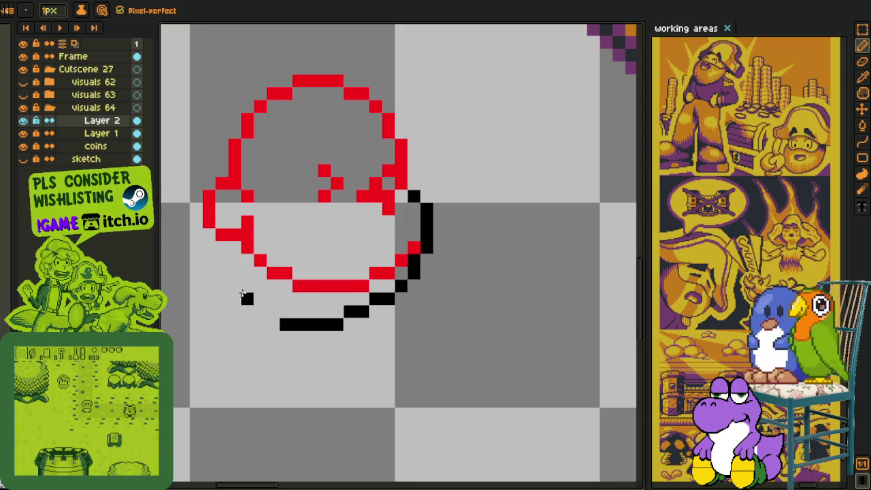
# Trace the black outline along the jaw, stepping up-left in a staircase
pyautogui.moveTo(221, 246)
pyautogui.mouseDown()
pyautogui.moveTo(246, 313)
pyautogui.moveTo(325, 325)
pyautogui.mouseUp()
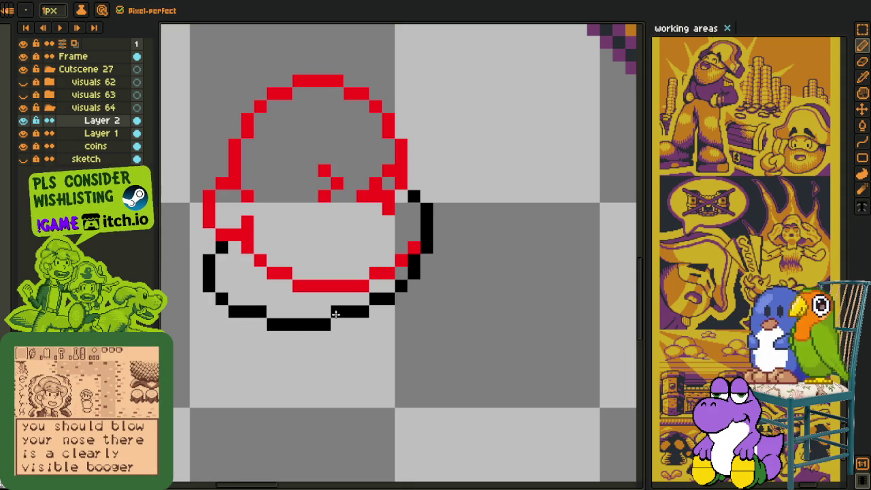
pyautogui.scroll(-2, 336, 314)
pyautogui.scroll(1, 306, 266)
pyautogui.scroll(1, 333, 276)
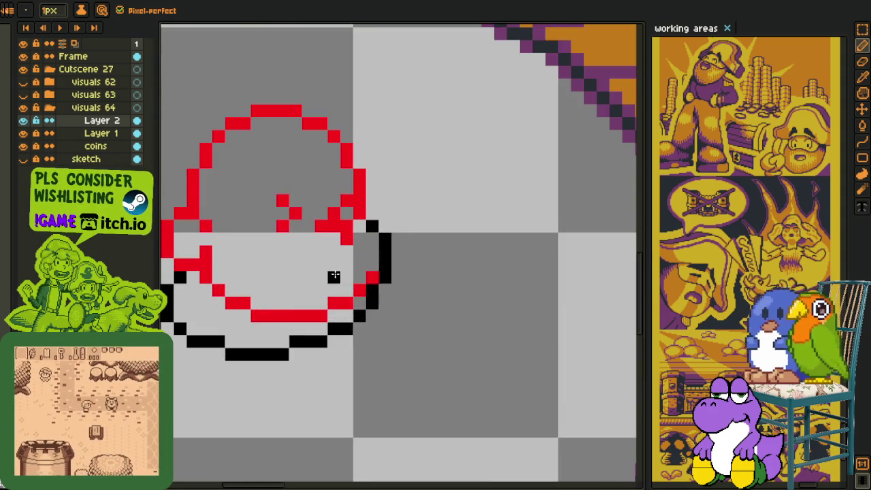
pyautogui.scroll(-1, 333, 276)
pyautogui.scroll(1, 342, 281)
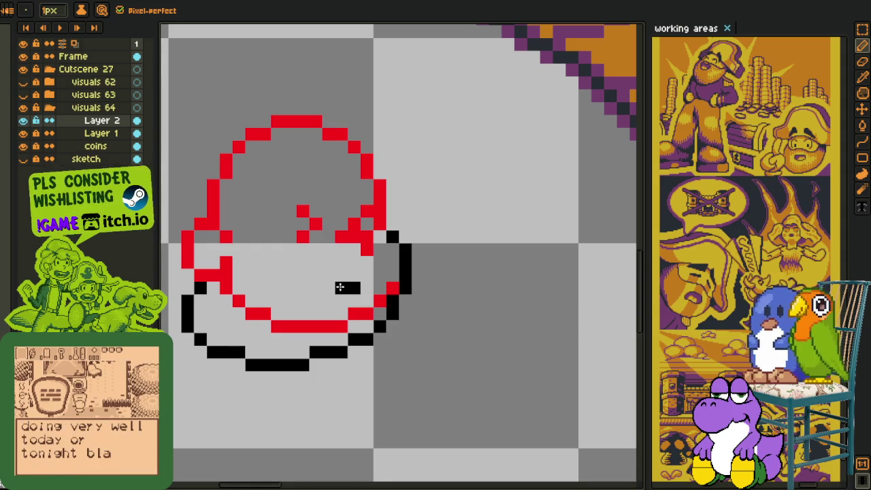
pyautogui.moveTo(339, 287)
pyautogui.mouseDown()
pyautogui.moveTo(319, 278)
pyautogui.moveTo(312, 295)
pyautogui.mouseUp()
# Extend the C-shaped black mouth stroke into a closed rectangle
pyautogui.moveTo(303, 288); pyautogui.dragTo(306, 302)
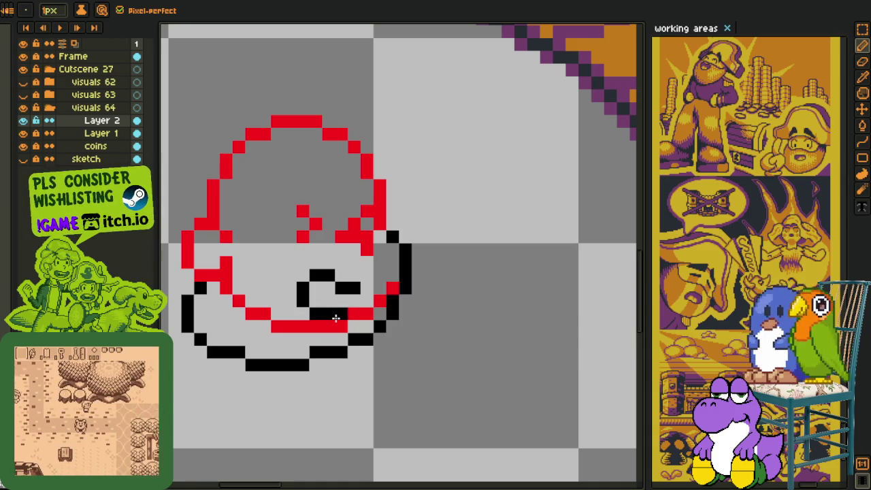
pyautogui.click(354, 313)
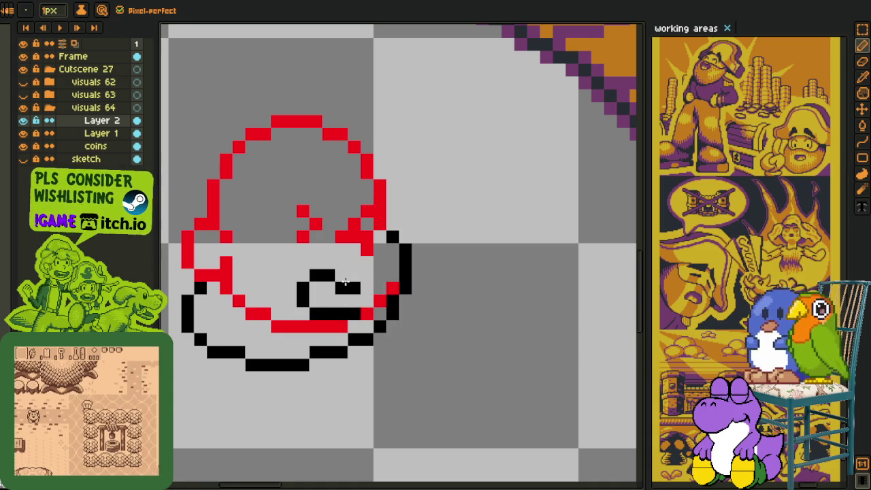
pyautogui.click(342, 276)
pyautogui.moveTo(348, 276); pyautogui.dragTo(367, 275)
pyautogui.click(367, 300)
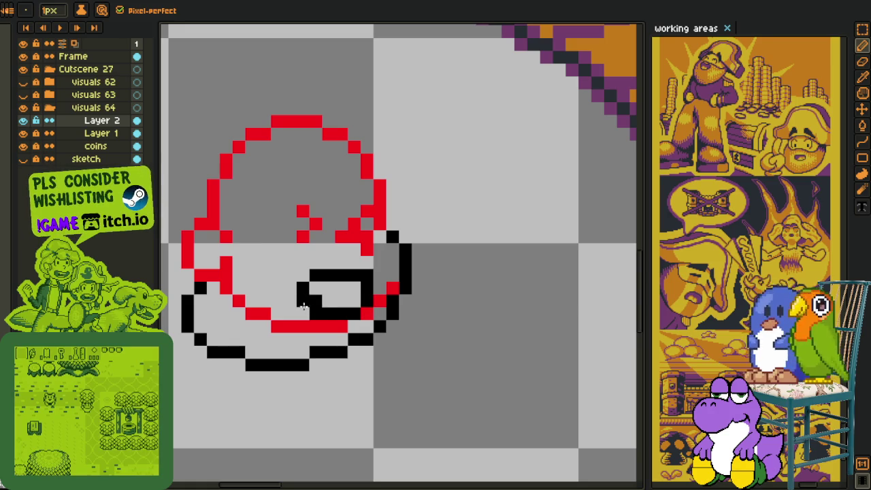
# Draw a short two-pixel vertical black eye on the face
pyautogui.scroll(-3, 359, 290)
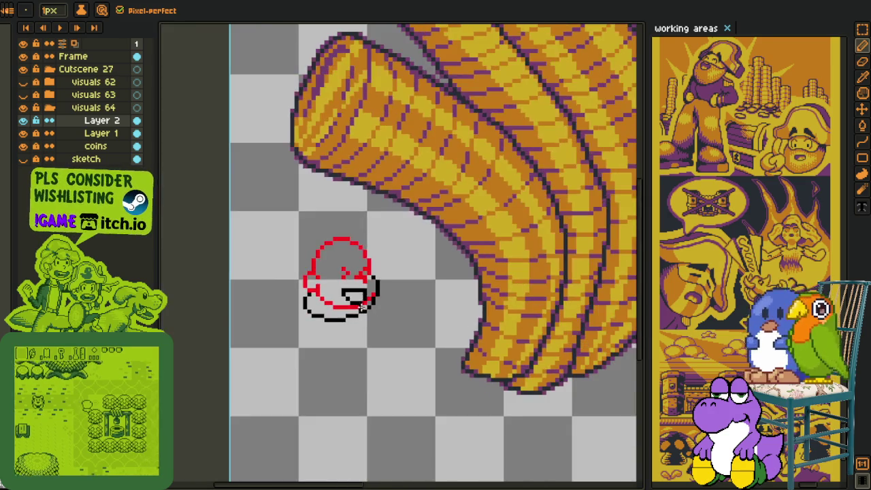
pyautogui.scroll(-1, 357, 289)
pyautogui.press('i')
pyautogui.scroll(2, 352, 289)
pyautogui.scroll(1, 353, 289)
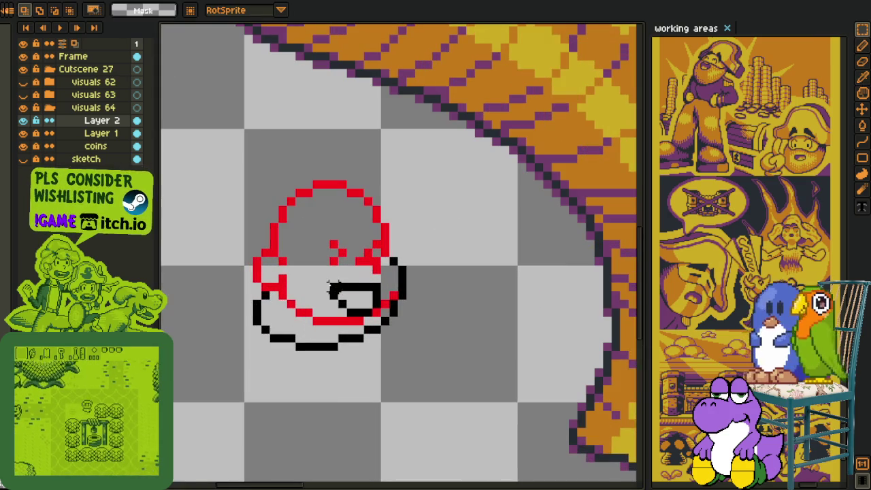
pyautogui.press('b')
pyautogui.scroll(1, 272, 286)
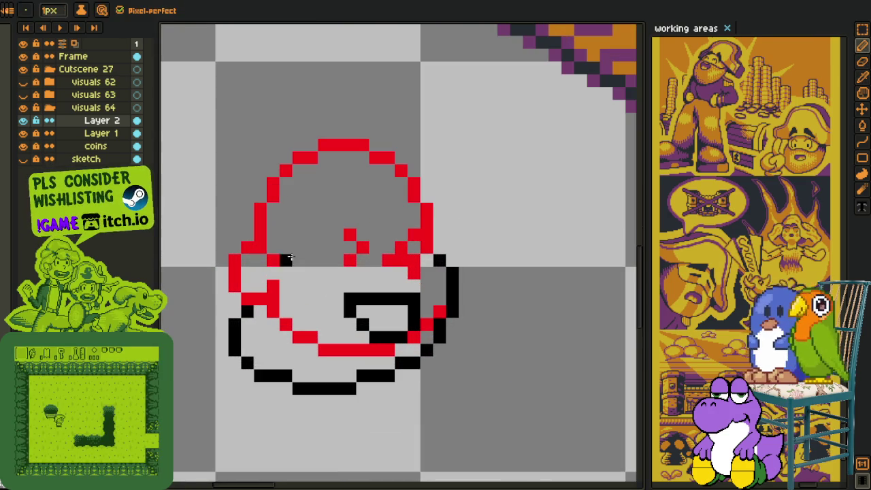
pyautogui.scroll(1, 292, 247)
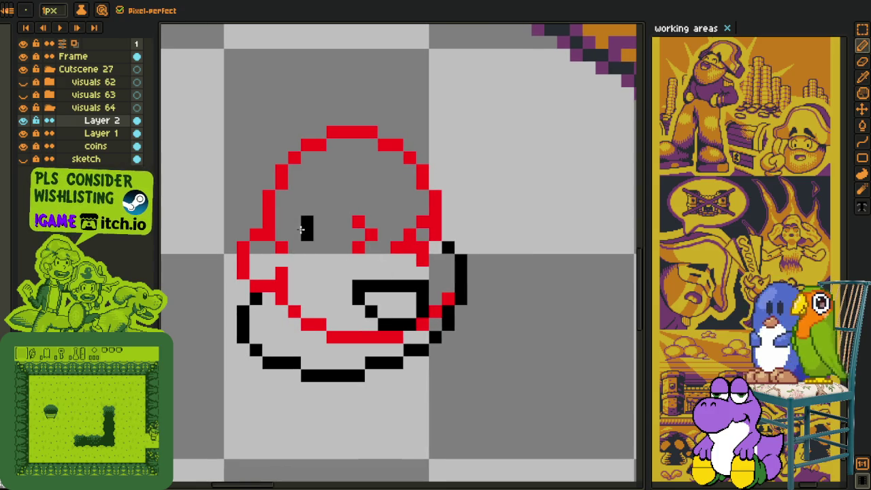
pyautogui.moveTo(307, 222); pyautogui.dragTo(306, 235)
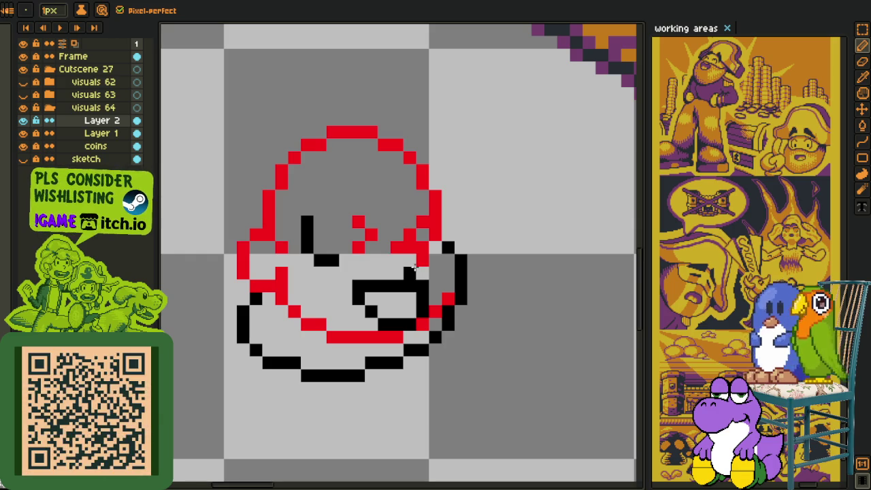
# Move the pirate's mouth down one pixel
pyautogui.press('m')
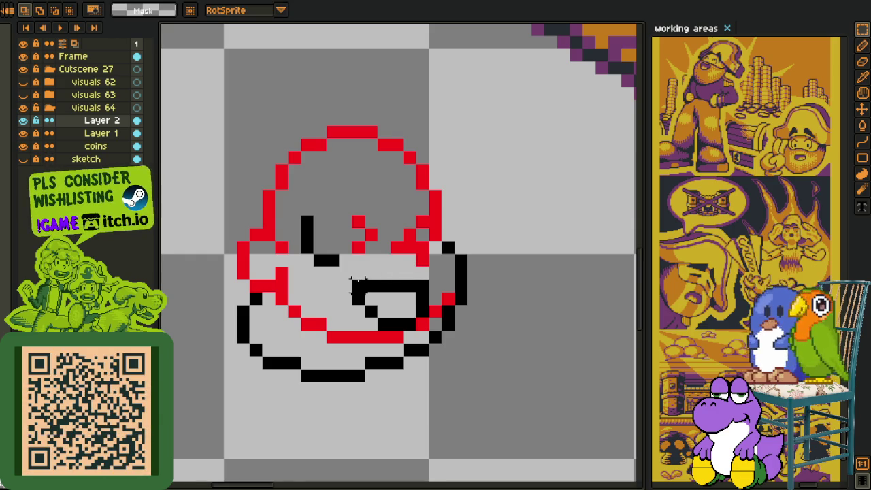
pyautogui.moveTo(351, 279); pyautogui.dragTo(431, 307)
pyautogui.press('Down')
pyautogui.hotkey('ctrl', 'd')
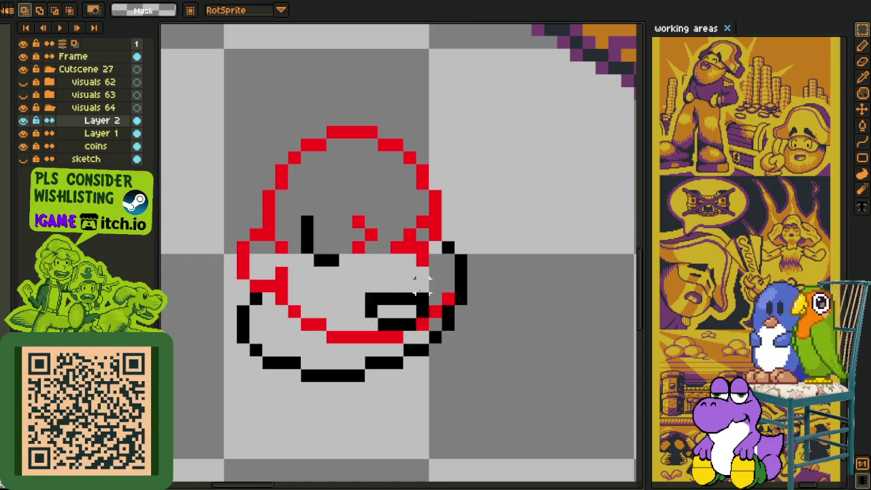
# Draw a long black horizontal line across the face just above the mouth
pyautogui.press('i')
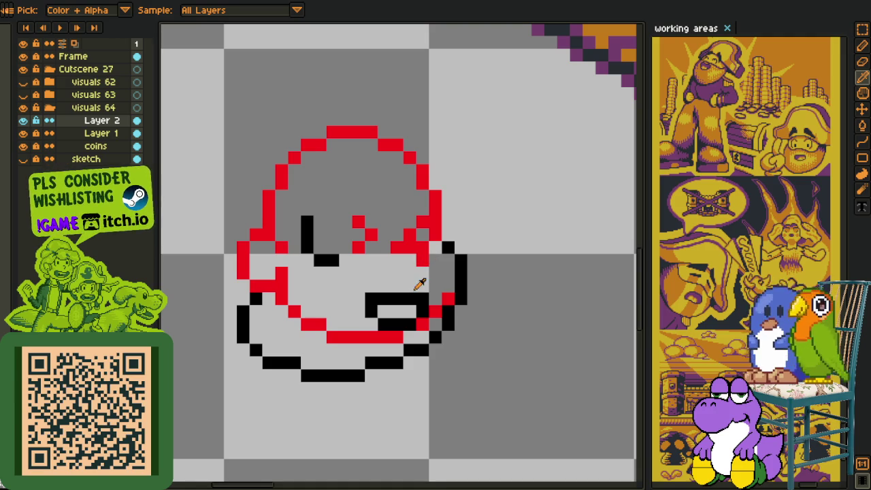
pyautogui.press('b')
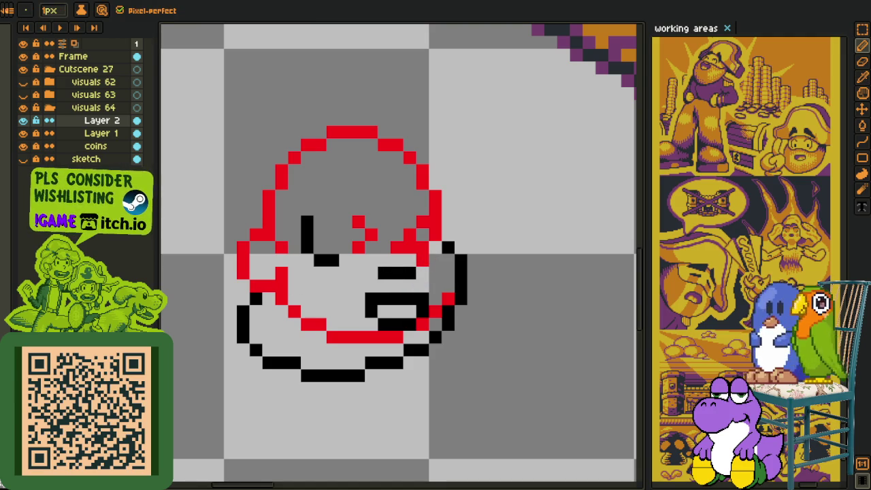
pyautogui.scroll(1, 253, 210)
pyautogui.click(393, 292)
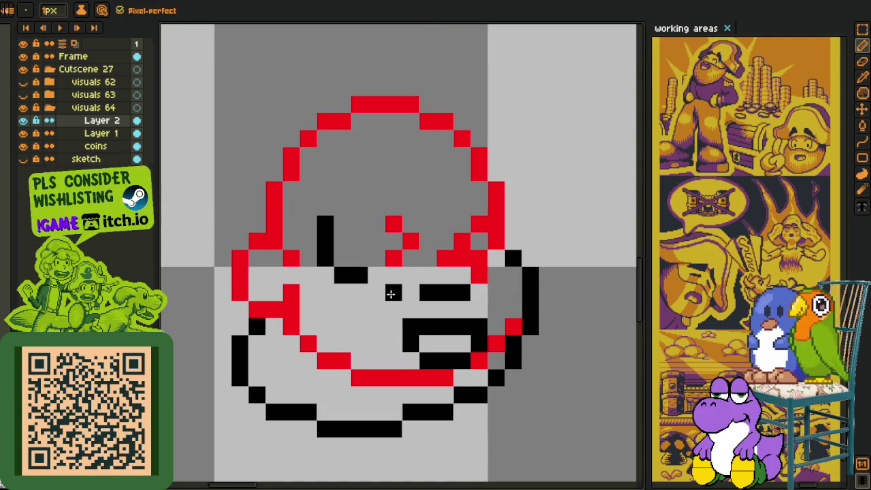
pyautogui.click(381, 287)
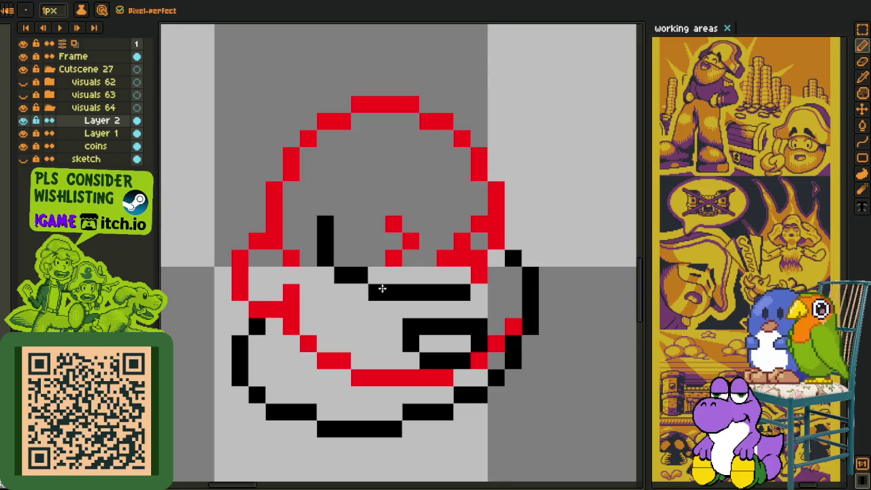
pyautogui.moveTo(443, 277); pyautogui.dragTo(340, 259)
pyautogui.click(393, 257)
pyautogui.click(375, 275)
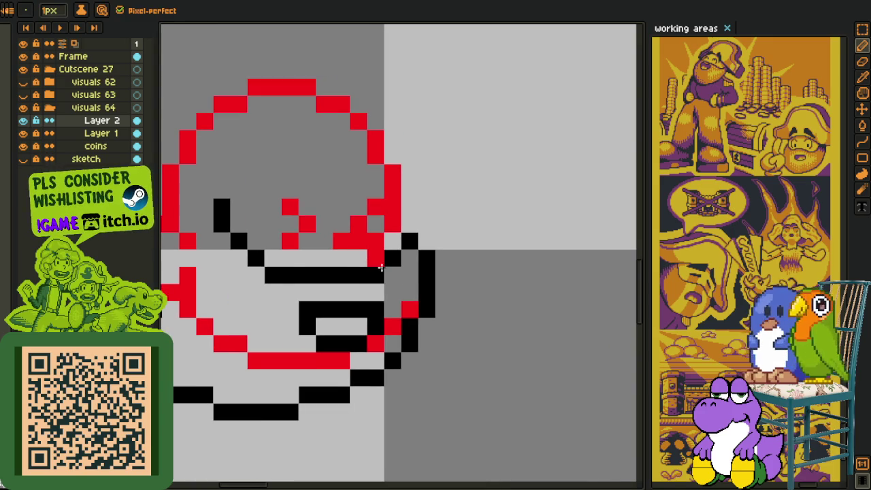
# Pan the view toward the coin pile and bring up Layer 2's layer actions
pyautogui.scroll(-3, 381, 267)
pyautogui.scroll(-1, 361, 272)
pyautogui.scroll(1, 361, 279)
pyautogui.scroll(1, 346, 283)
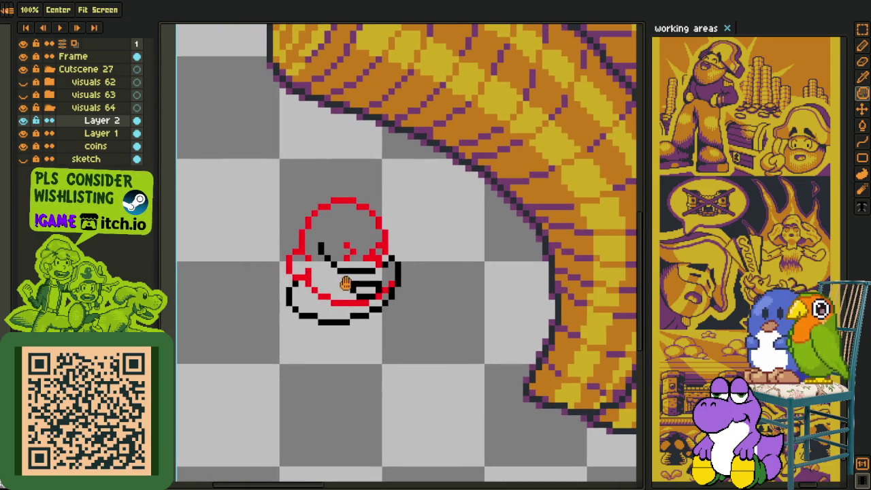
pyautogui.press('o')
pyautogui.scroll(2, 344, 275)
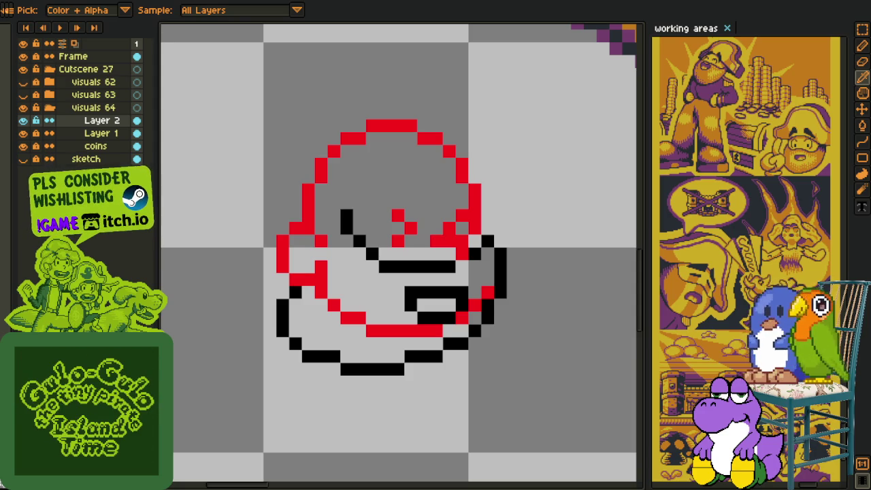
pyautogui.scroll(-2, 461, 257)
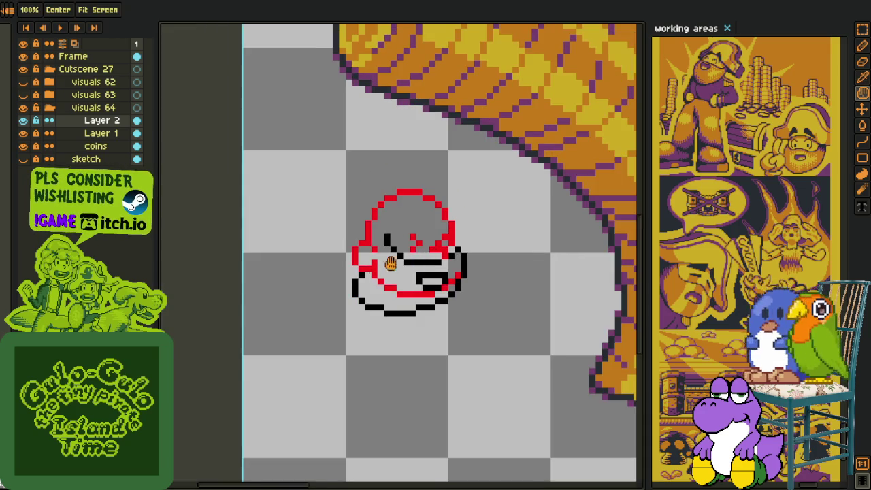
pyautogui.moveTo(367, 269); pyautogui.dragTo(292, 263)
pyautogui.scroll(1, 279, 269)
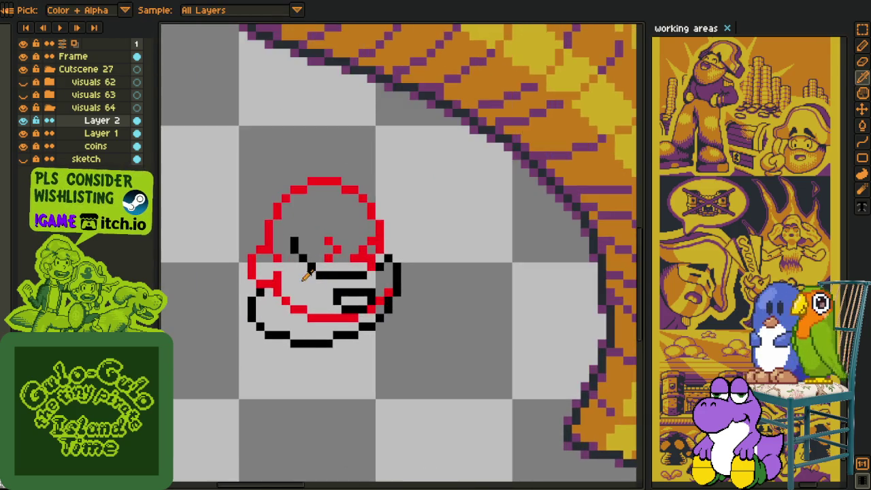
pyautogui.scroll(1, 297, 272)
pyautogui.scroll(1, 297, 266)
pyautogui.scroll(-1, 314, 281)
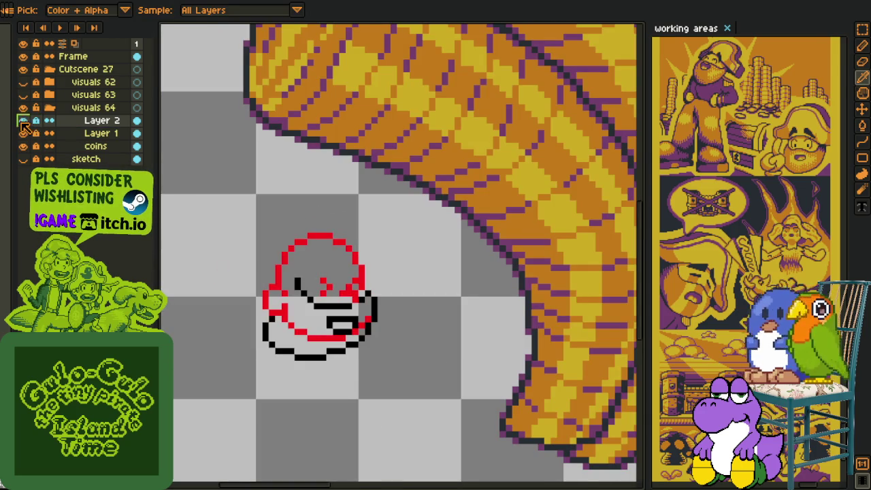
pyautogui.rightClick(100, 125)
# Merge Layer 2 down into Layer 1
pyautogui.click(142, 159)
pyautogui.click(23, 121)
pyautogui.doubleClick(92, 122)
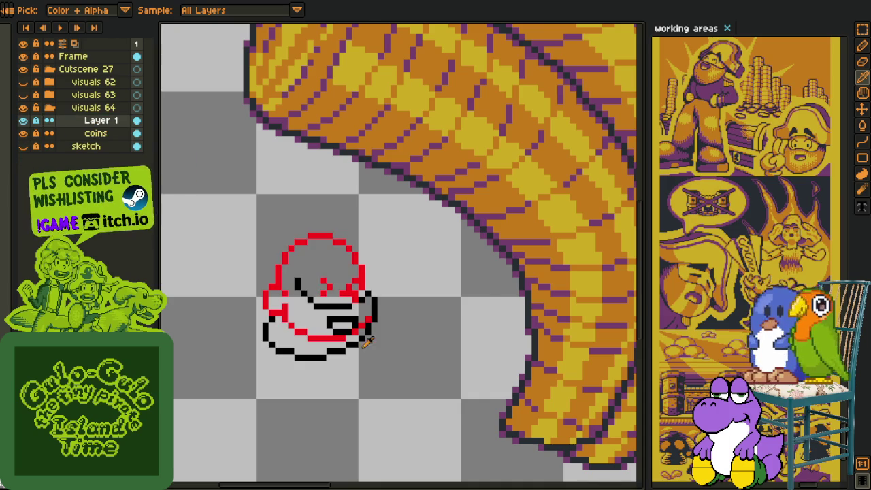
pyautogui.scroll(2, 338, 322)
pyautogui.scroll(2, 340, 318)
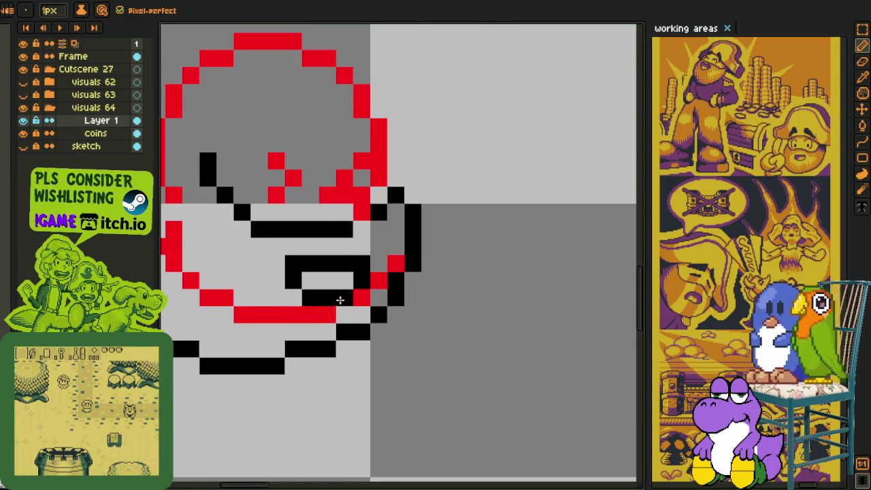
# Erase the black row inside the mouth and draw short vertical black strokes there
pyautogui.moveTo(336, 295); pyautogui.dragTo(325, 294)
pyautogui.click(346, 279)
pyautogui.click(340, 299)
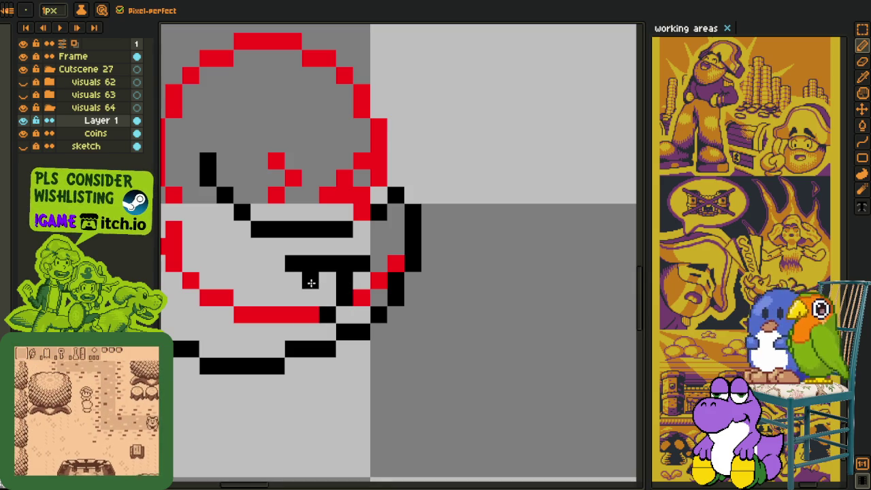
pyautogui.moveTo(311, 283); pyautogui.dragTo(311, 299)
pyautogui.scroll(-2, 315, 315)
pyautogui.scroll(-2, 315, 315)
pyautogui.scroll(4, 316, 306)
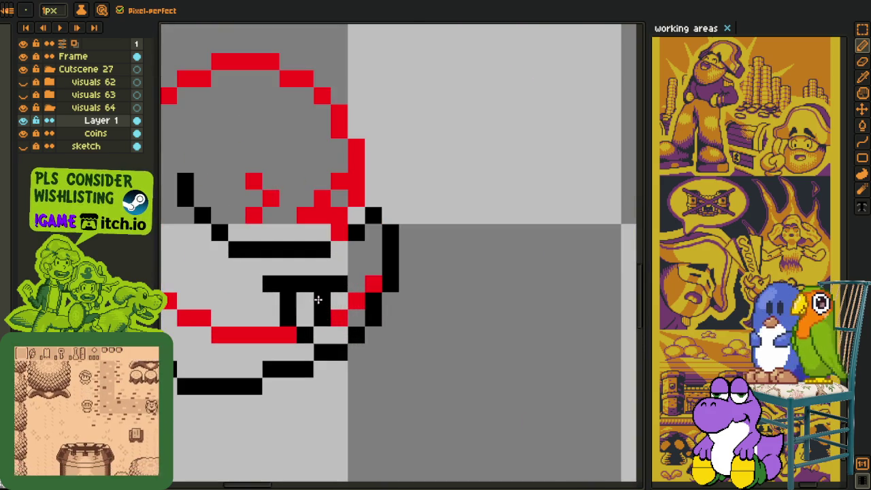
# Touch up single black pixels around the mouth's base, sides and top
pyautogui.rightClick(285, 315)
pyautogui.click(285, 333)
pyautogui.click(270, 317)
pyautogui.rightClick(320, 300)
pyautogui.click(338, 301)
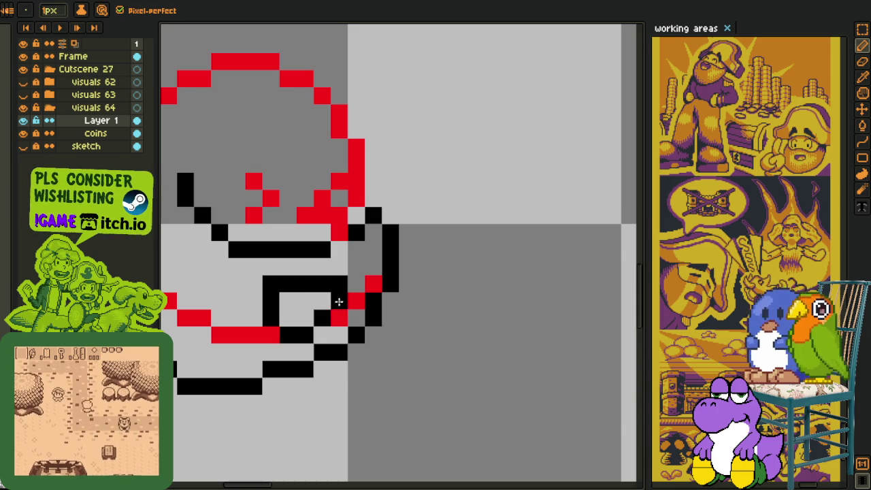
pyautogui.rightClick(339, 301)
pyautogui.click(321, 302)
pyautogui.rightClick(338, 284)
pyautogui.rightClick(316, 287)
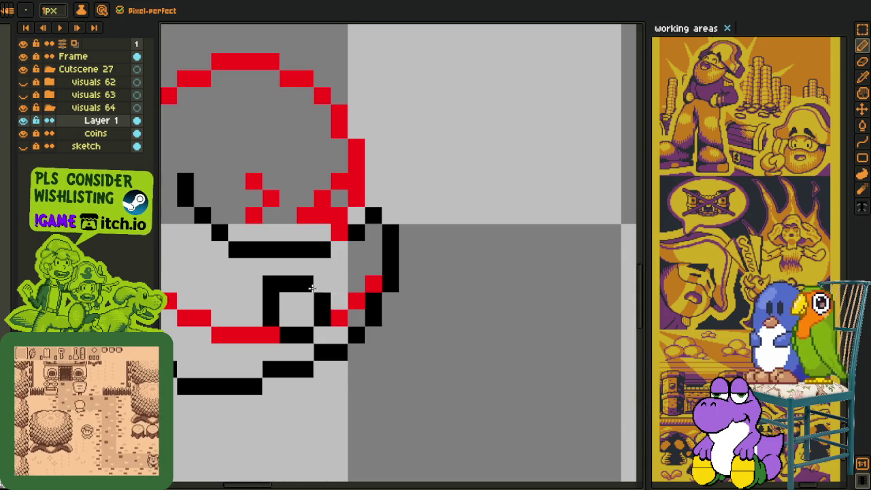
# Clear the left part of the mouth shape and add black pixels on its left
pyautogui.rightClick(254, 301)
pyautogui.rightClick(271, 302)
pyautogui.rightClick(271, 317)
pyautogui.moveTo(271, 333); pyautogui.dragTo(257, 323)
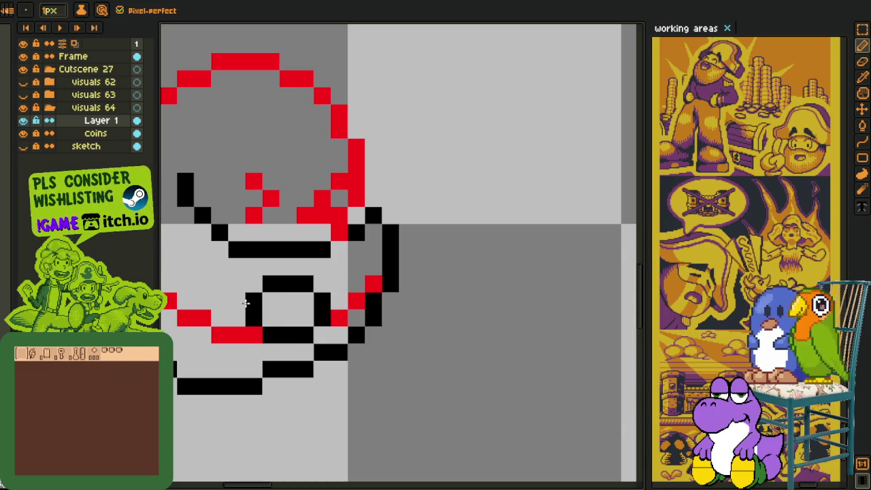
pyautogui.click(237, 283)
pyautogui.scroll(-5, 379, 293)
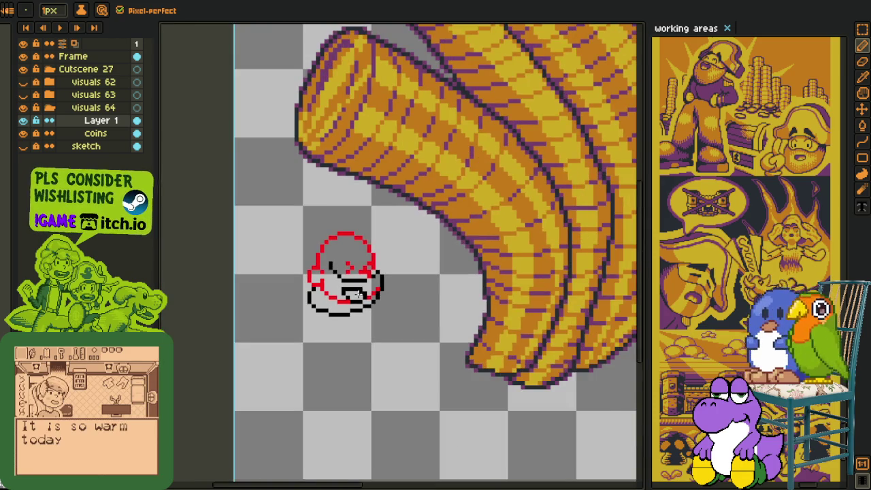
pyautogui.scroll(1, 356, 294)
pyautogui.scroll(1, 346, 289)
pyautogui.scroll(2, 336, 284)
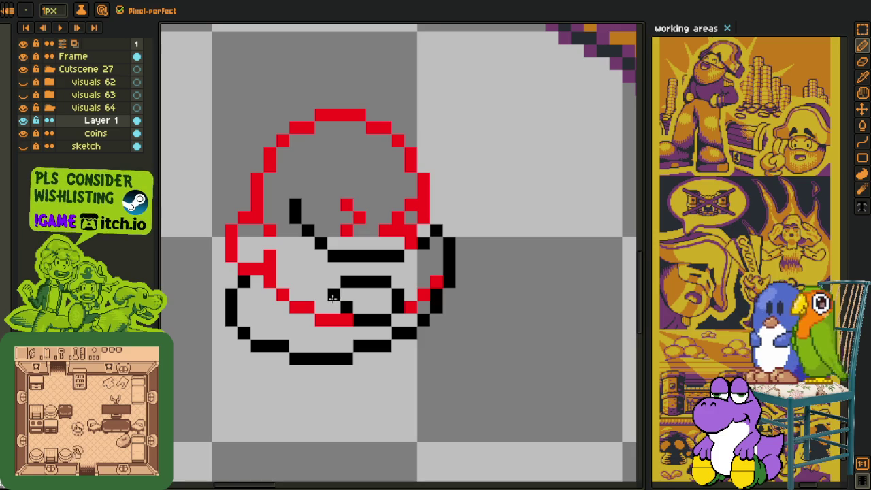
# Extend the red outline by one pixel and shift the mouth's left stroke one pixel left
pyautogui.click(282, 295)
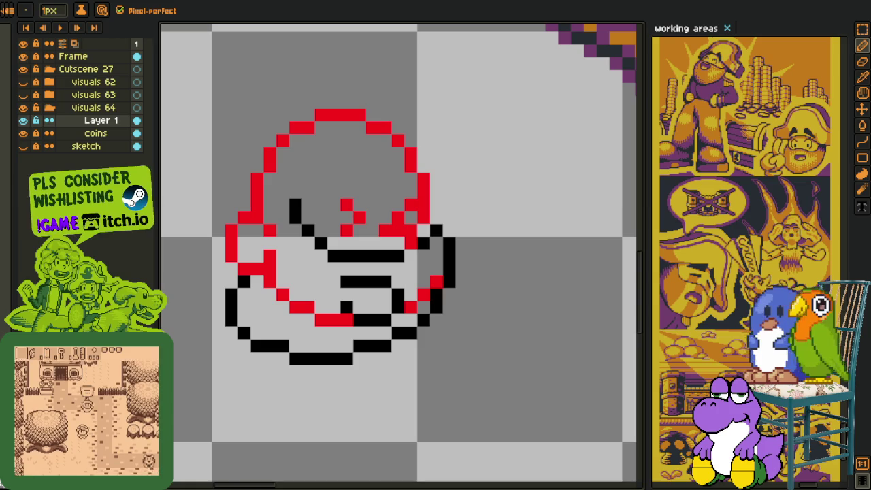
pyautogui.scroll(2, 361, 272)
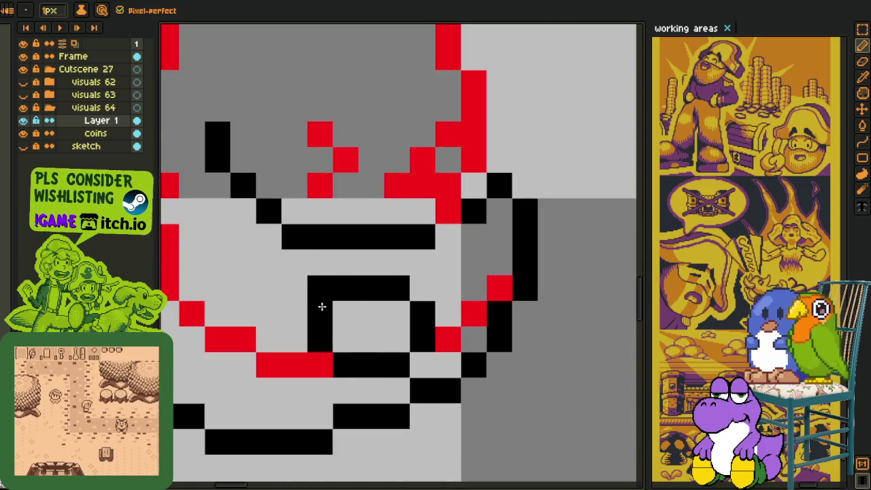
pyautogui.moveTo(317, 307); pyautogui.dragTo(318, 340)
pyautogui.moveTo(295, 288); pyautogui.dragTo(294, 314)
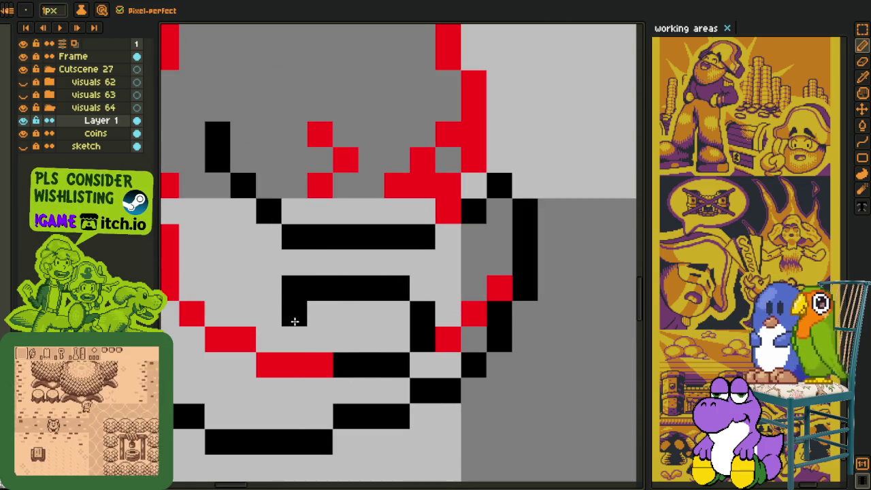
pyautogui.click(320, 364)
pyautogui.hotkey('ctrl', 'z')
pyautogui.click(313, 342)
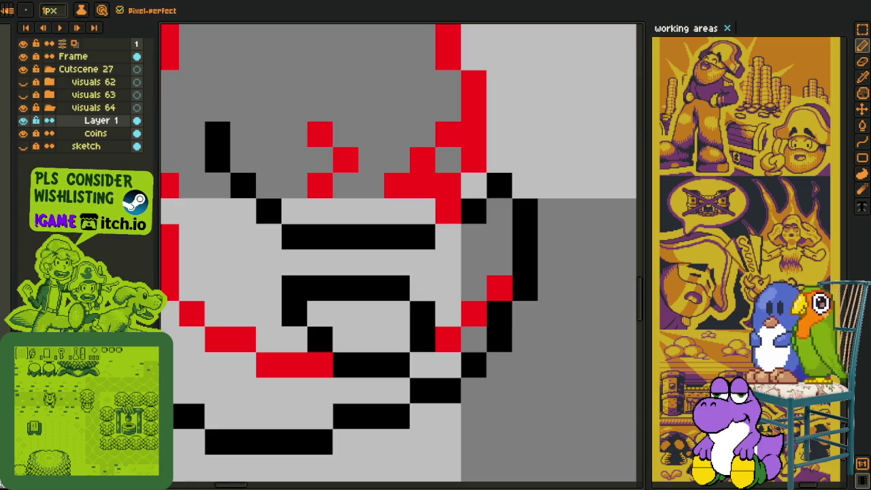
pyautogui.scroll(-5, 317, 286)
pyautogui.scroll(4, 317, 286)
pyautogui.scroll(1, 317, 286)
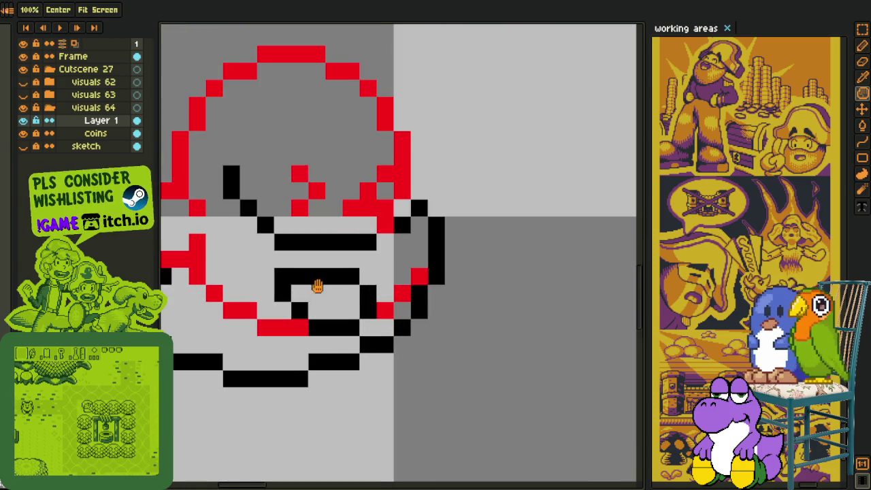
pyautogui.scroll(-2, 317, 285)
pyautogui.scroll(1, 286, 291)
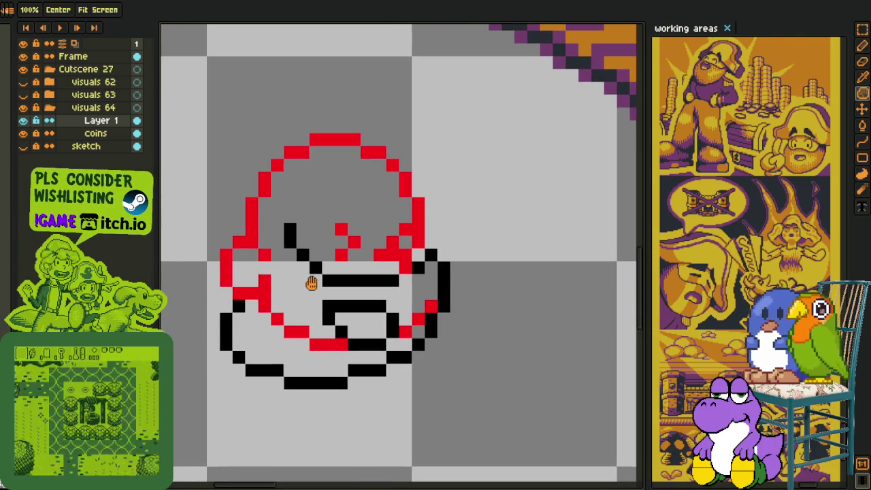
# Sweep the Eraser across the lower face to remove the stray red sketch pixels
pyautogui.press('e')
pyautogui.moveTo(264, 291)
pyautogui.mouseDown()
pyautogui.moveTo(289, 332)
pyautogui.moveTo(328, 345)
pyautogui.moveTo(431, 306)
pyautogui.mouseUp()
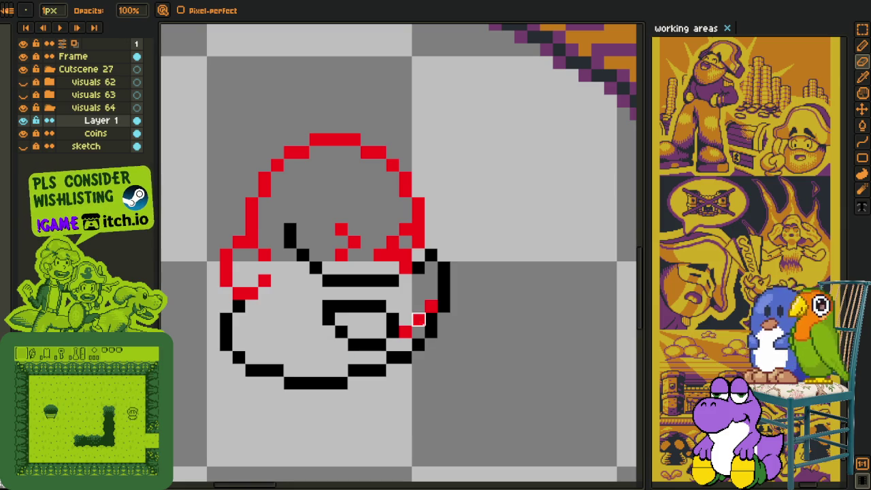
pyautogui.scroll(-2, 431, 307)
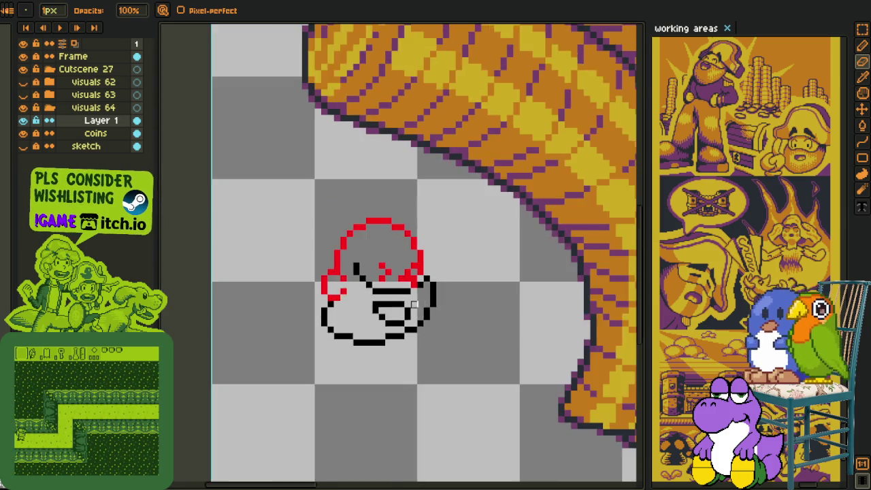
pyautogui.scroll(-1, 432, 306)
pyautogui.scroll(2, 409, 332)
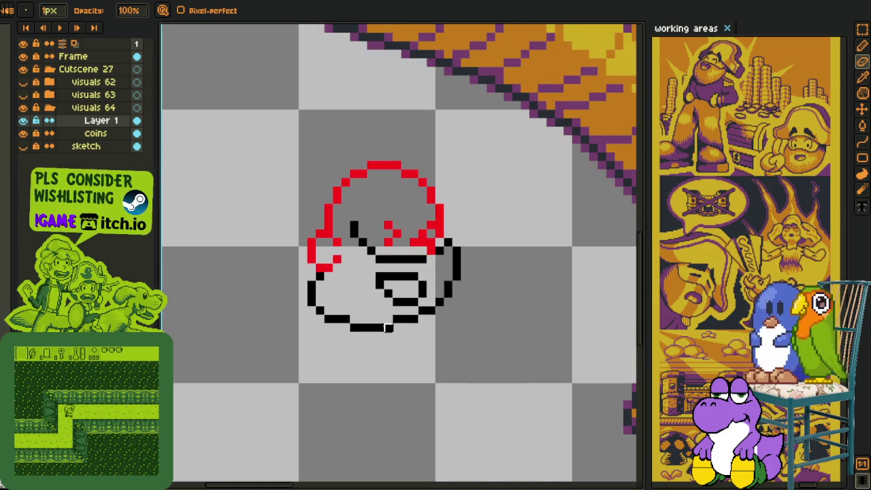
# Add a new empty layer above Layer 1
pyautogui.press('i')
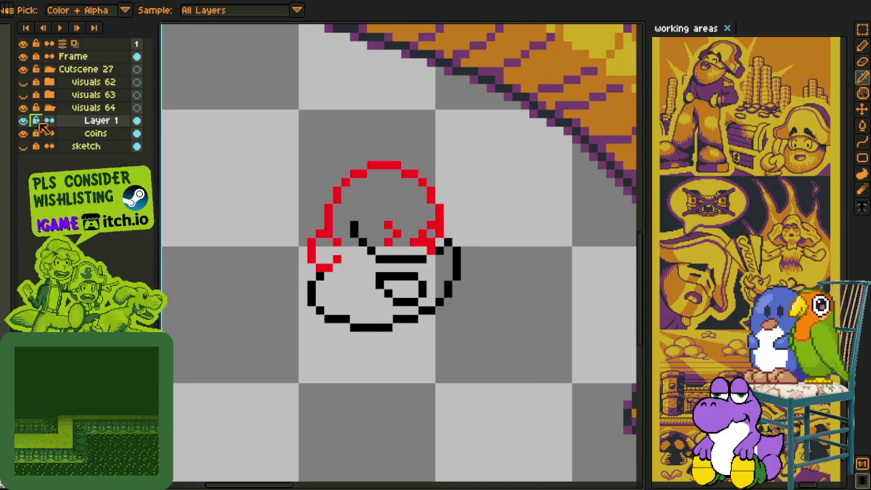
pyautogui.rightClick(83, 121)
pyautogui.moveTo(153, 145)
pyautogui.click(203, 144)
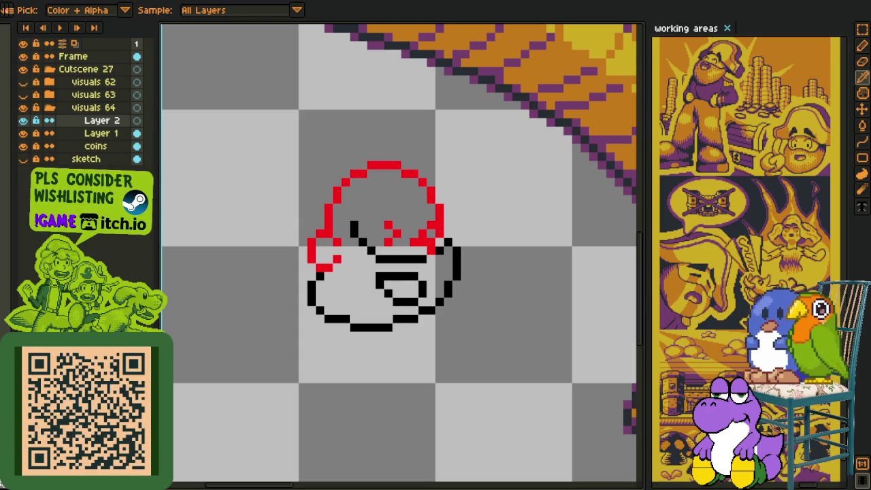
# On Layer 1, try filling the inner mouth with black, then undo it
pyautogui.scroll(2, 429, 328)
pyautogui.scroll(2, 429, 286)
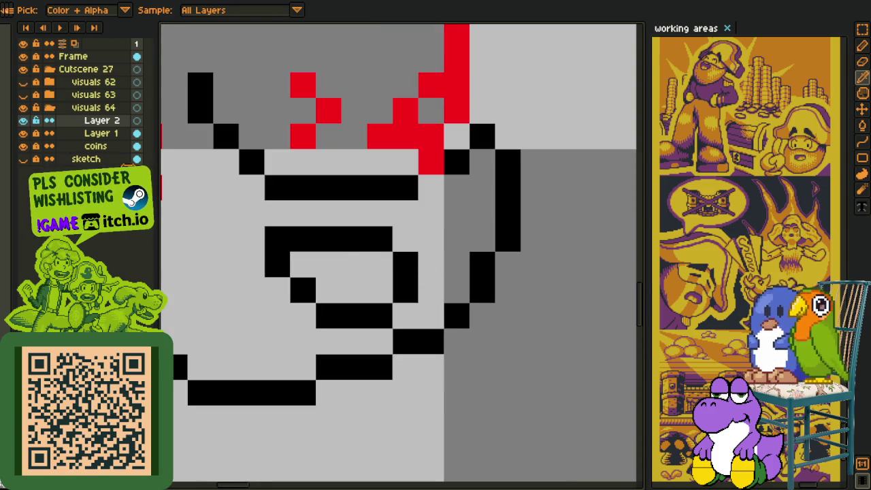
pyautogui.press('g')
pyautogui.click(82, 133)
pyautogui.click(332, 277)
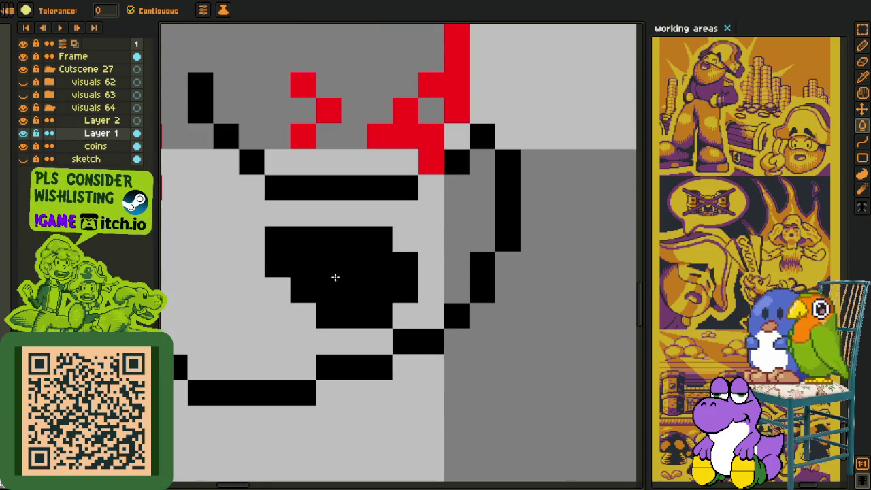
pyautogui.hotkey('ctrl', 'z')
# Replace the short mouth segment with a longer black line higher on the face
pyautogui.press('b')
pyautogui.scroll(-3, 354, 271)
pyautogui.scroll(2, 367, 267)
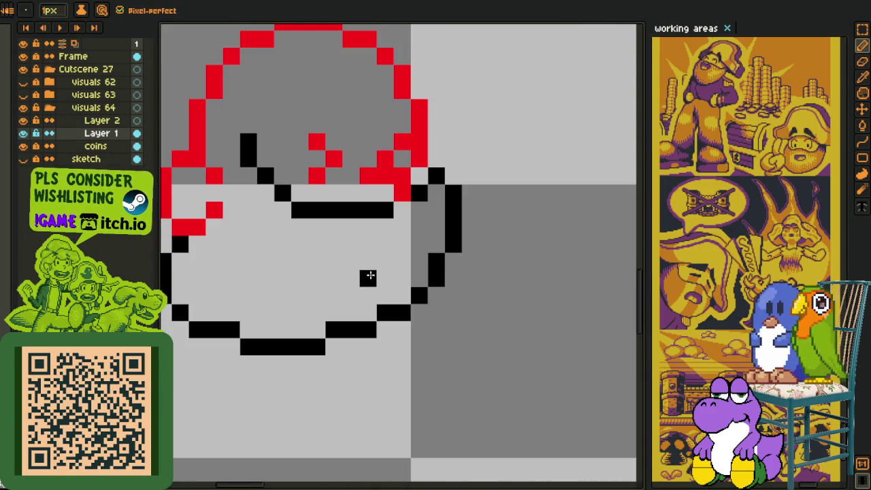
pyautogui.hotkey('ctrl', 'z')
pyautogui.moveTo(367, 262); pyautogui.dragTo(306, 249)
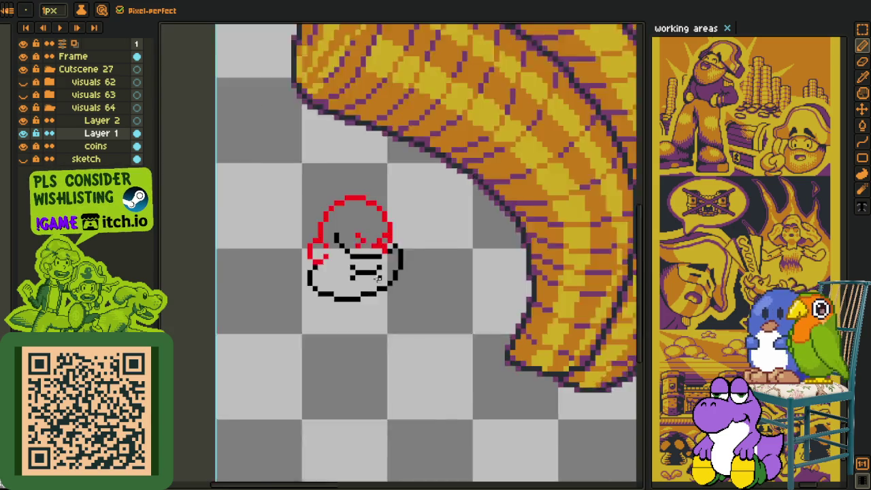
# Select the left eye pixels and nudge them into place
pyautogui.scroll(-3, 381, 275)
pyautogui.press('i')
pyautogui.scroll(2, 423, 279)
pyautogui.scroll(4, 423, 279)
pyautogui.press('r')
pyautogui.moveTo(294, 217)
pyautogui.mouseDown()
pyautogui.moveTo(376, 299)
pyautogui.moveTo(435, 283)
pyautogui.mouseUp()
pyautogui.hotkey('shift', 'h')
pyautogui.scroll(-1, 491, 269)
pyautogui.scroll(-2, 491, 269)
pyautogui.scroll(3, 491, 268)
pyautogui.press('i')
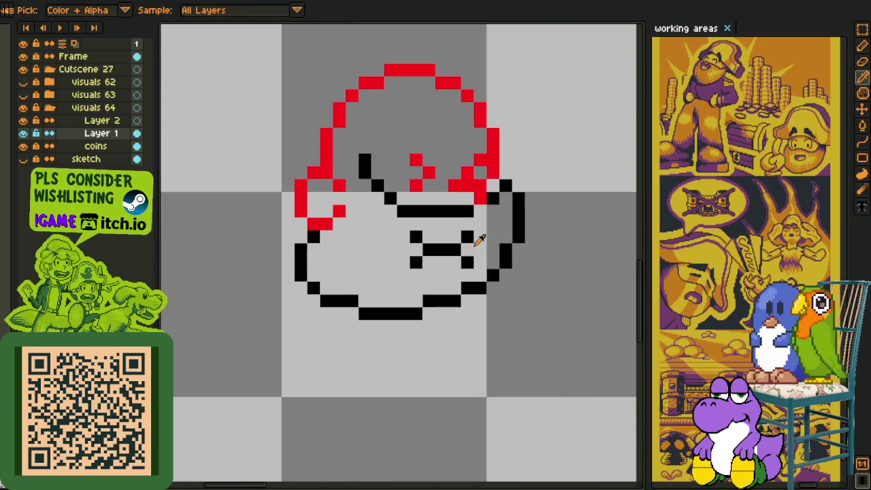
pyautogui.press('b')
# Select the H-shaped mouth mark, recentre the view, and make Layer 2 active
pyautogui.scroll(-2, 462, 273)
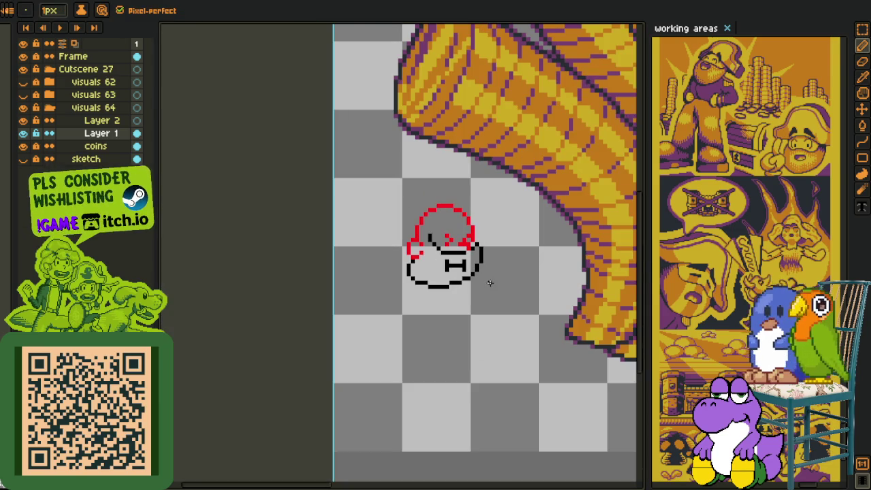
pyautogui.press('i')
pyautogui.scroll(3, 459, 256)
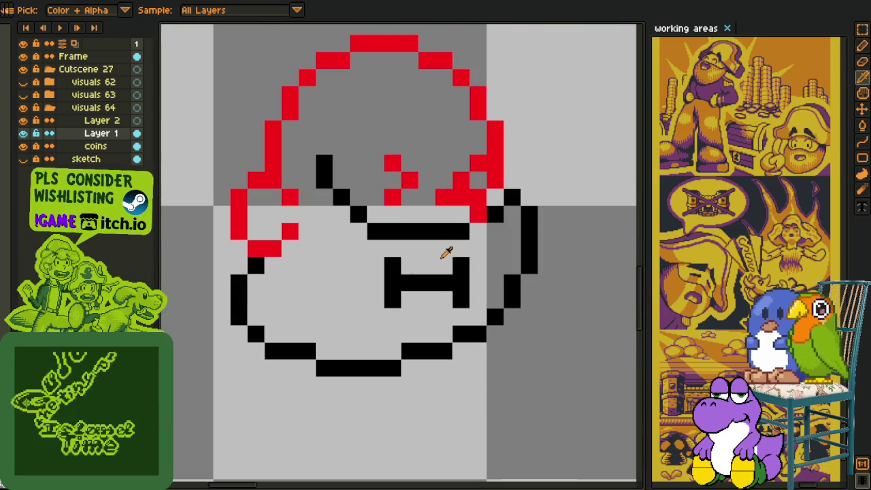
pyautogui.scroll(-2, 411, 279)
pyautogui.scroll(2, 415, 276)
pyautogui.press('m')
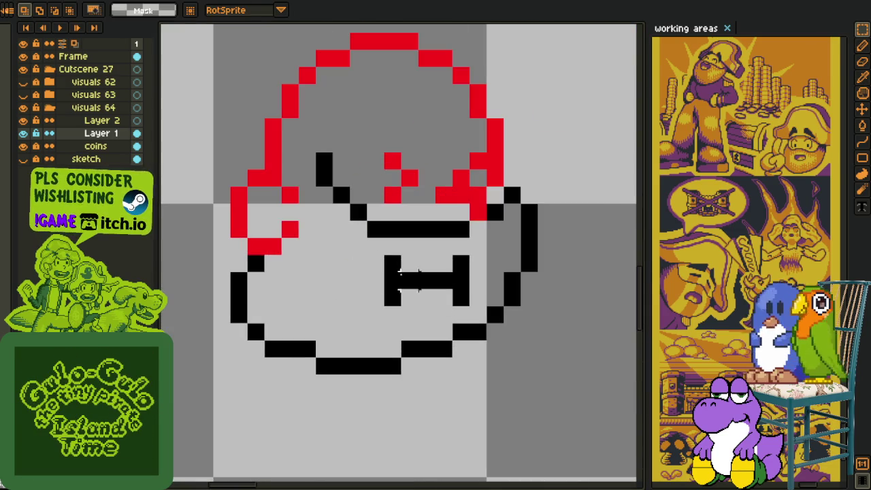
pyautogui.moveTo(392, 264); pyautogui.dragTo(414, 306)
pyautogui.scroll(-3, 510, 280)
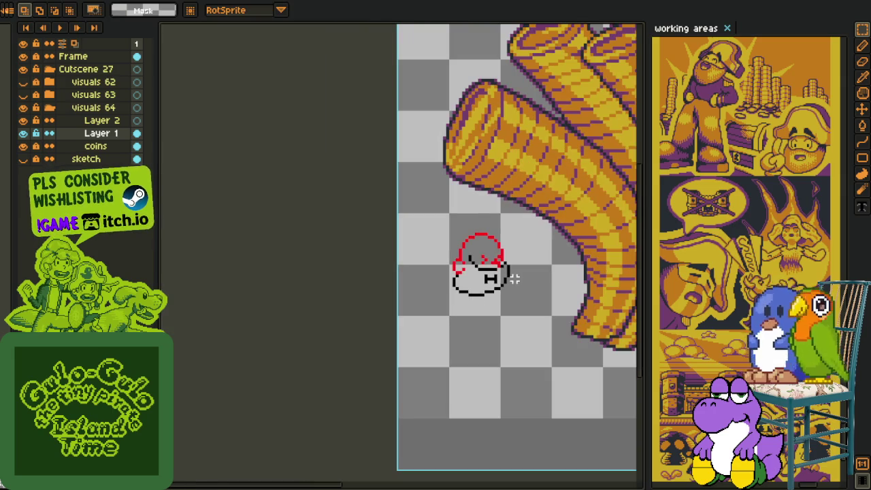
pyautogui.moveTo(505, 278); pyautogui.dragTo(447, 305)
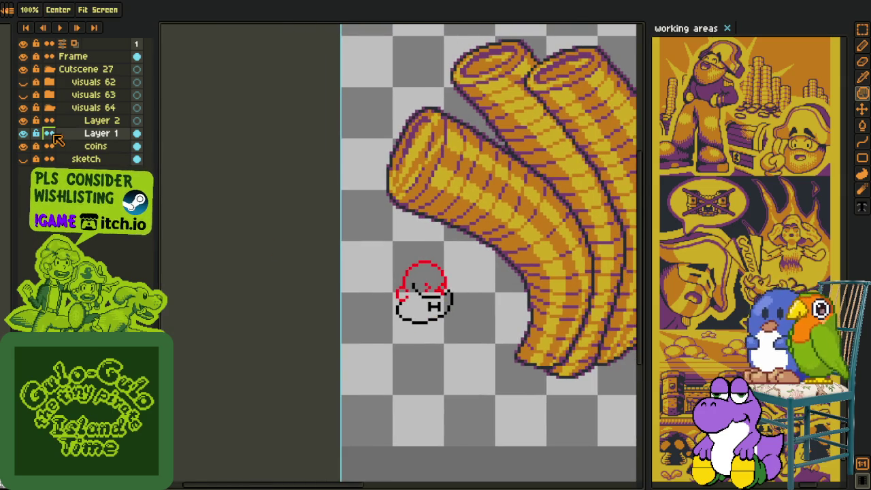
pyautogui.click(77, 122)
pyautogui.scroll(1, 296, 229)
# Sketch a long diagonal black line with a horizontal top end past the head
pyautogui.press('i')
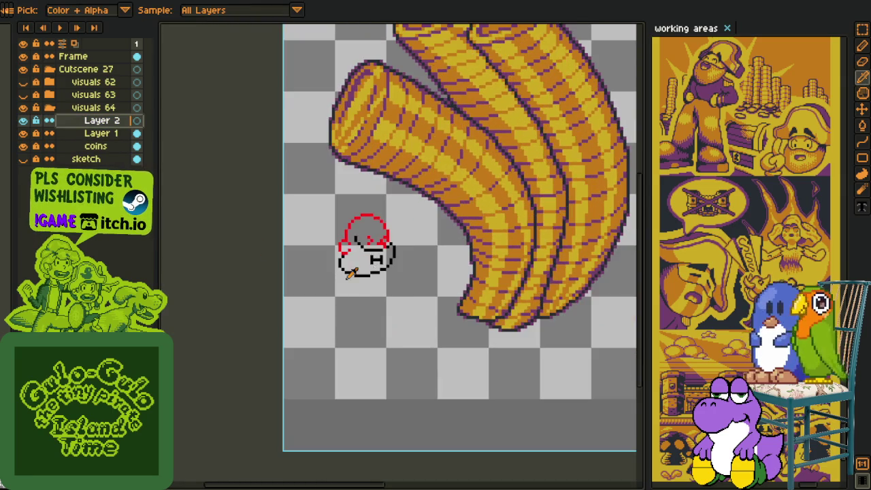
pyautogui.scroll(2, 326, 310)
pyautogui.scroll(2, 429, 257)
pyautogui.scroll(-3, 408, 216)
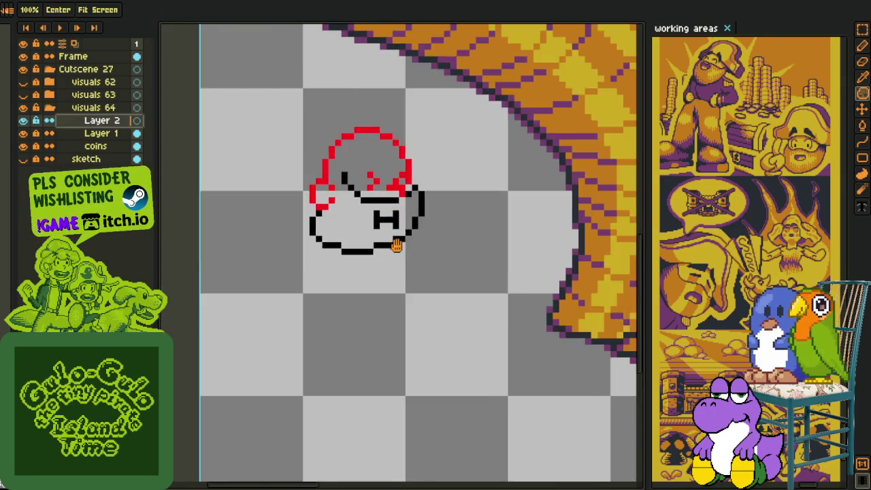
pyautogui.scroll(1, 388, 214)
pyautogui.scroll(2, 369, 204)
pyautogui.press('u')
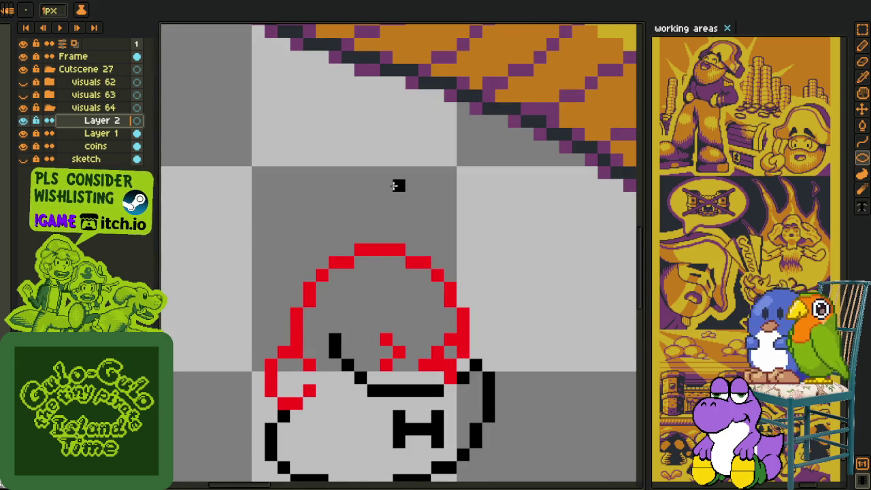
pyautogui.press('b')
pyautogui.moveTo(404, 159)
pyautogui.mouseDown()
pyautogui.moveTo(346, 184)
pyautogui.moveTo(255, 282)
pyautogui.mouseUp()
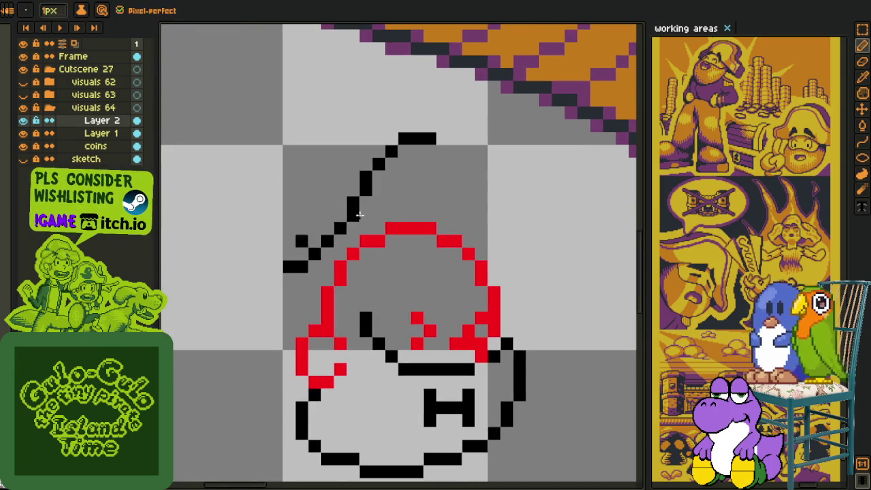
pyautogui.hotkey('ctrl', 'z')
pyautogui.moveTo(404, 138); pyautogui.dragTo(206, 293)
pyautogui.moveTo(391, 150)
pyautogui.mouseDown()
pyautogui.moveTo(443, 151)
pyautogui.moveTo(259, 213)
pyautogui.mouseUp()
pyautogui.rightClick(404, 138)
# Select the diagonal stroke and delete it
pyautogui.scroll(-2, 350, 221)
pyautogui.scroll(1, 348, 227)
pyautogui.press('m')
pyautogui.press('Return')
pyautogui.moveTo(404, 163); pyautogui.dragTo(401, 193)
pyautogui.press('Delete')
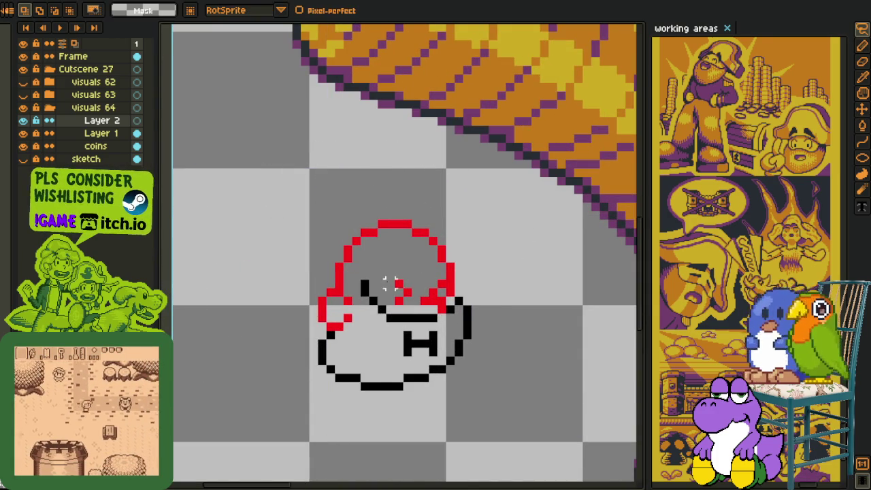
# Draw a black ellipse outline over the top of the head on Layer 2
pyautogui.hotkey('shift', 'u')
pyautogui.moveTo(375, 164)
pyautogui.mouseDown()
pyautogui.moveTo(457, 279)
pyautogui.moveTo(454, 196)
pyautogui.mouseUp()
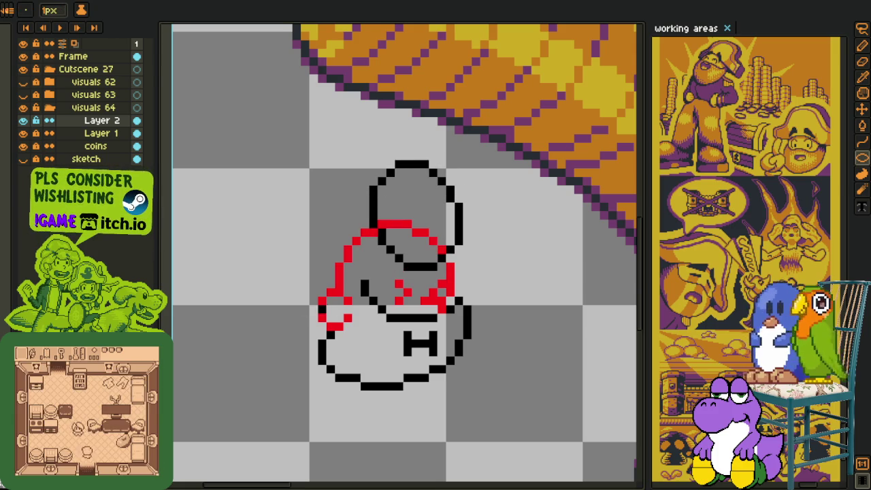
pyautogui.scroll(1, 398, 333)
pyautogui.scroll(1, 397, 333)
# Switch to Layer 1 and erase the H mark from the face
pyautogui.press('e')
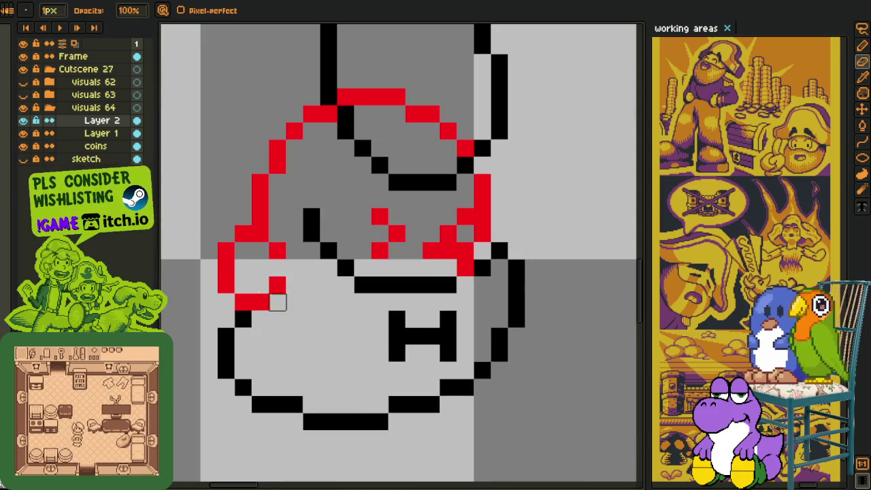
pyautogui.click(102, 134)
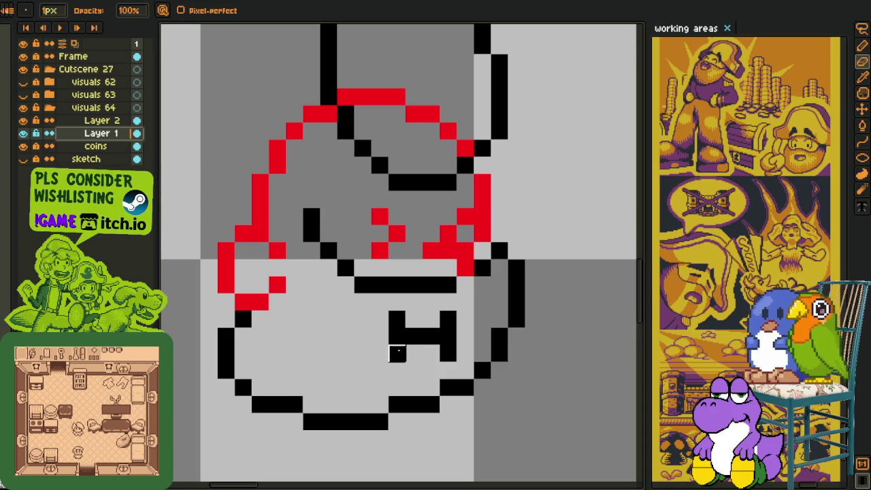
pyautogui.moveTo(398, 336); pyautogui.dragTo(447, 352)
pyautogui.scroll(-5, 528, 363)
pyautogui.scroll(-2, 527, 365)
pyautogui.scroll(1, 516, 359)
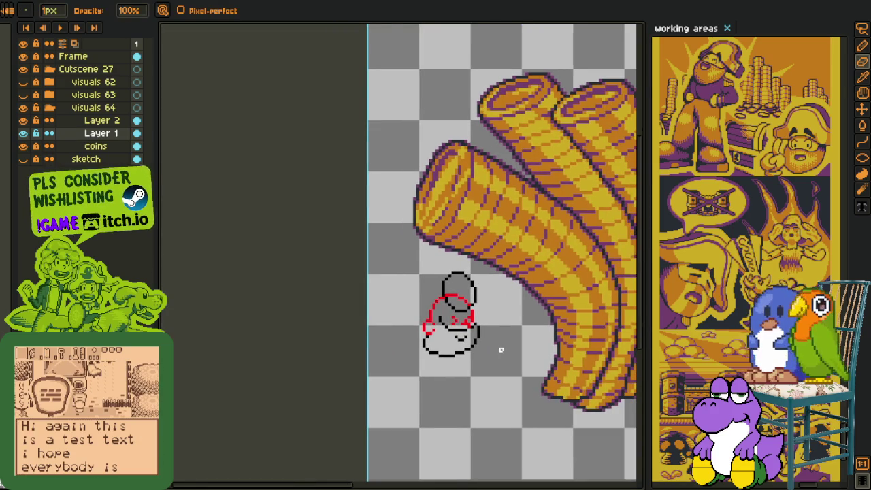
pyautogui.scroll(1, 493, 349)
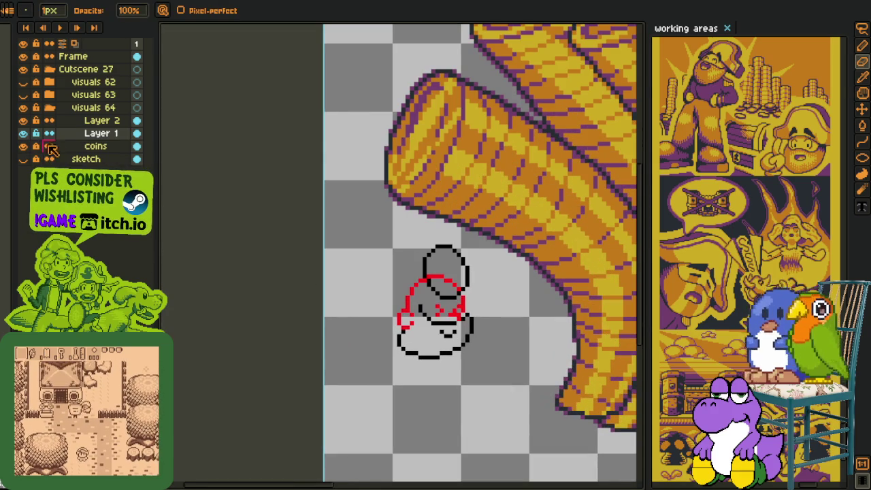
# Dismiss the coins layer options unchanged and make Layer 2 active
pyautogui.rightClick(48, 147)
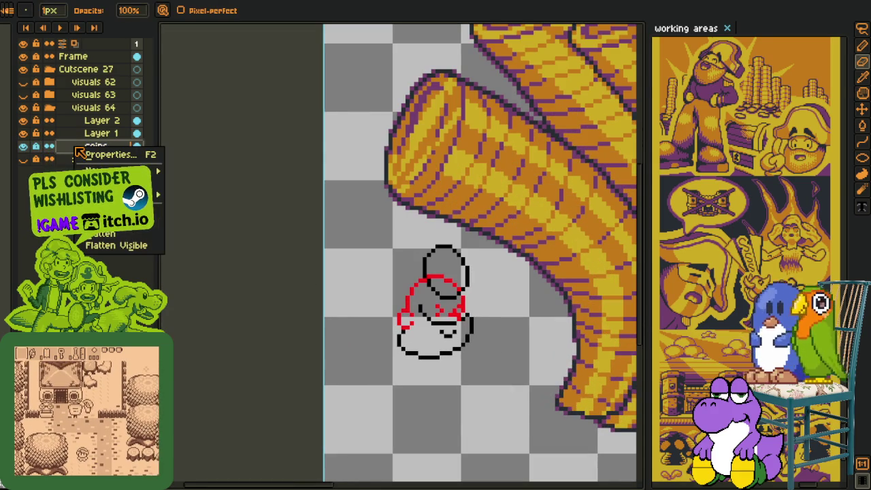
pyautogui.click(498, 288)
pyautogui.click(92, 121)
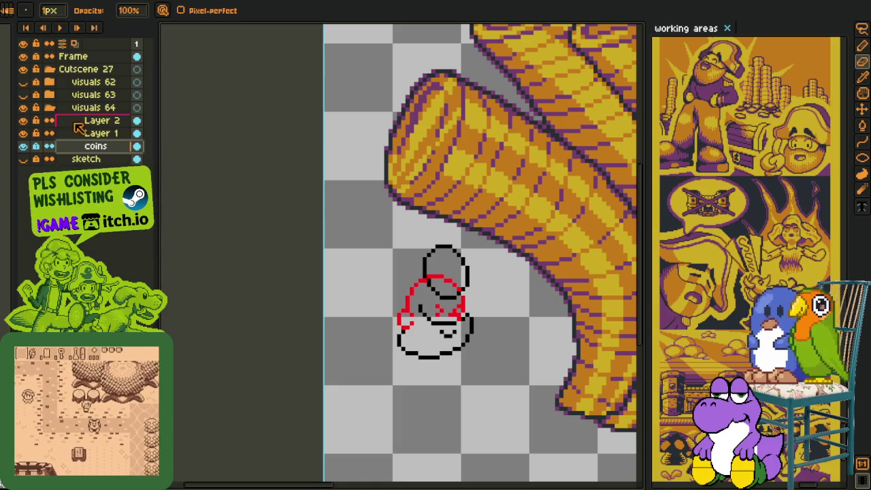
pyautogui.moveTo(421, 306)
pyautogui.mouseDown()
pyautogui.moveTo(364, 211)
pyautogui.moveTo(391, 224)
pyautogui.moveTo(295, 285)
pyautogui.mouseUp()
pyautogui.scroll(2, 367, 244)
# Undo the previous stroke and draw a short black brim line left of the head
pyautogui.press('b')
pyautogui.hotkey('ctrl', 'z')
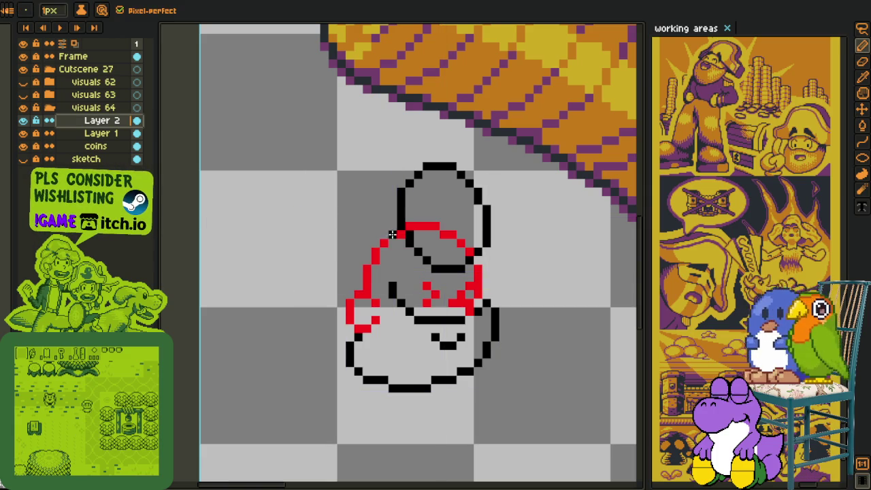
pyautogui.moveTo(379, 235); pyautogui.dragTo(311, 277)
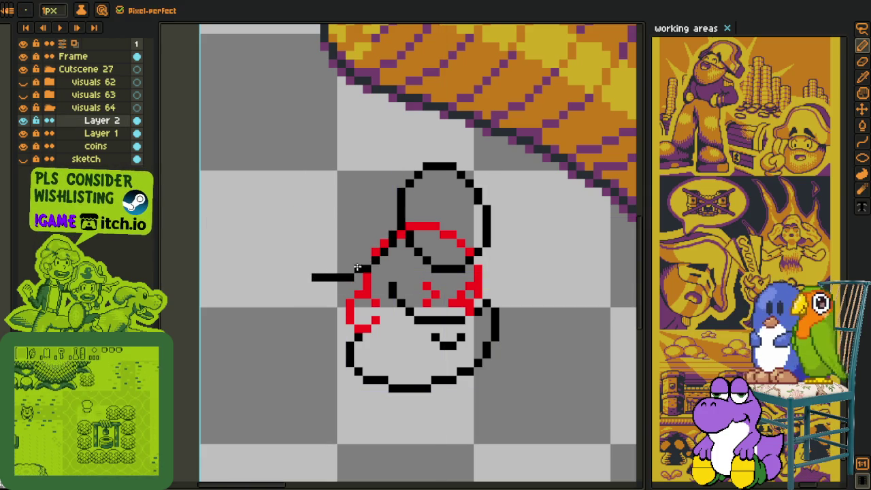
# Move the brim's left end one pixel up and right and drop it in place
pyautogui.press('m')
pyautogui.moveTo(382, 245); pyautogui.dragTo(283, 326)
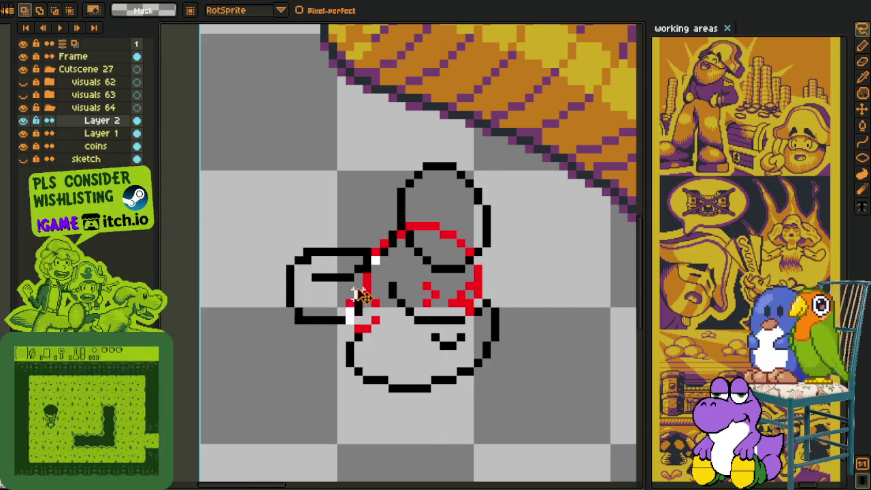
pyautogui.moveTo(369, 278); pyautogui.dragTo(376, 281)
pyautogui.press('Up')
pyautogui.press('Right')
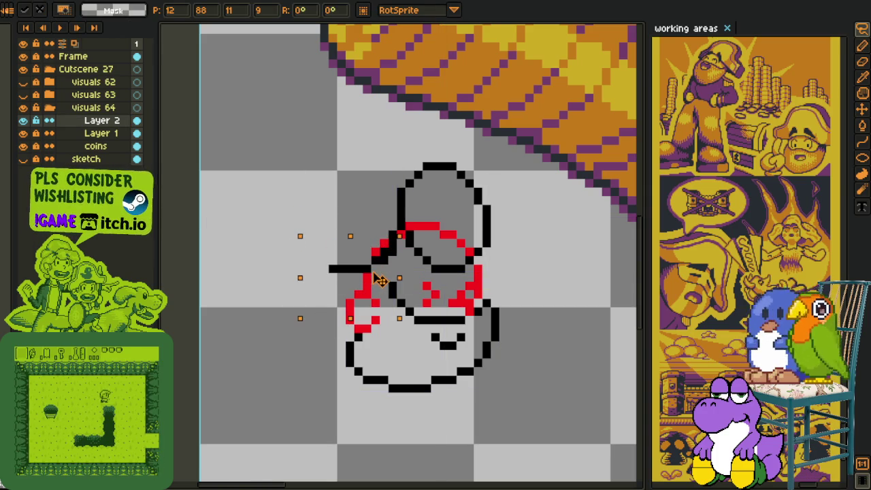
pyautogui.press('Return')
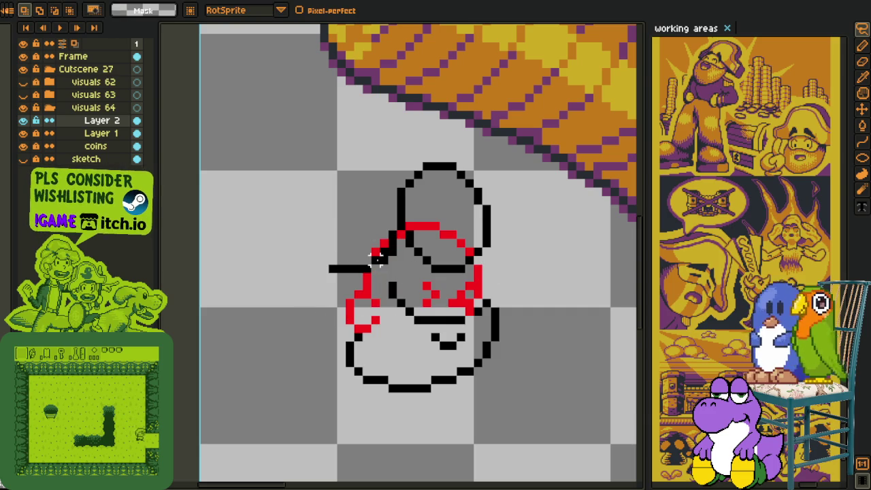
pyautogui.press('e')
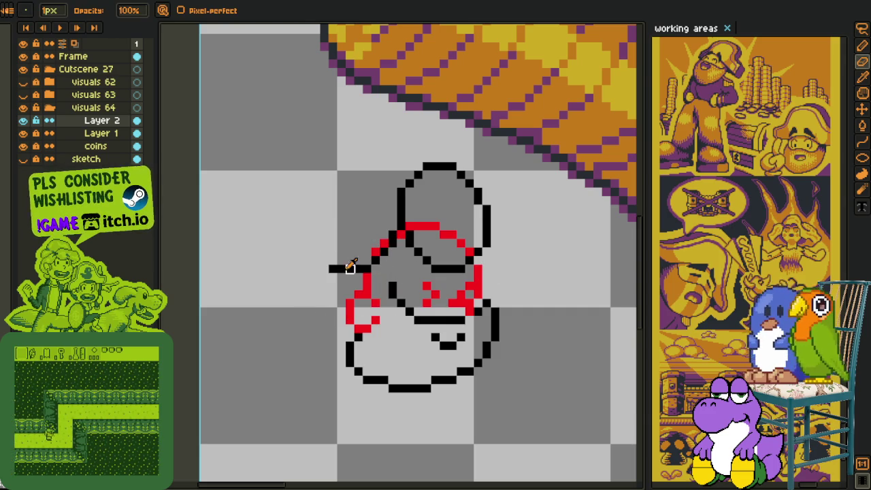
pyautogui.press('b')
pyautogui.scroll(2, 364, 266)
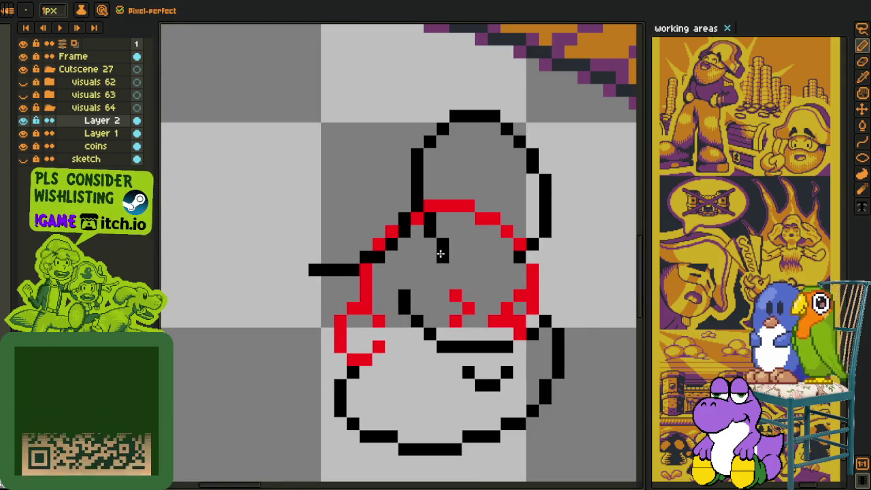
# Extend the black hat brim line further left on Layer 2
pyautogui.moveTo(479, 271); pyautogui.dragTo(441, 273)
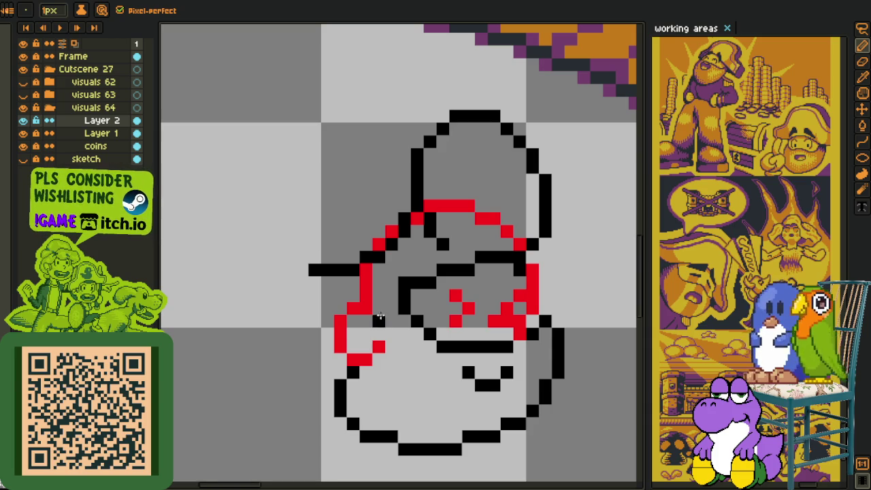
pyautogui.press('i')
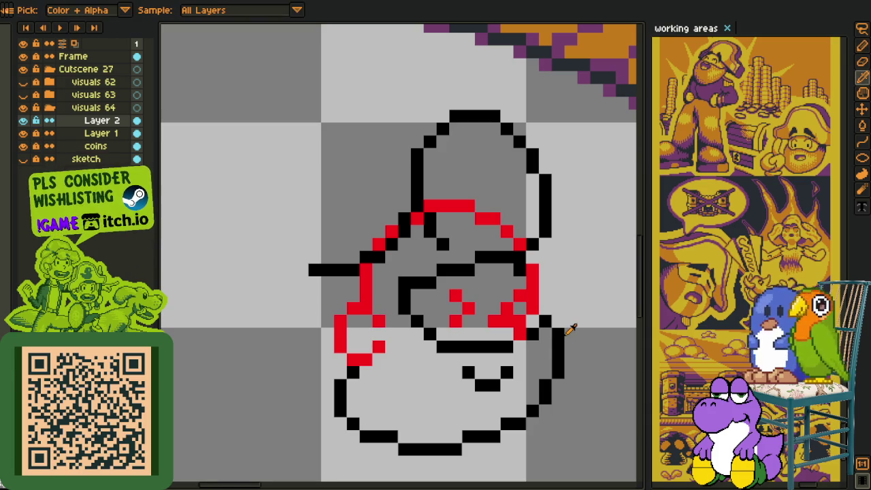
pyautogui.moveTo(548, 334); pyautogui.dragTo(515, 276)
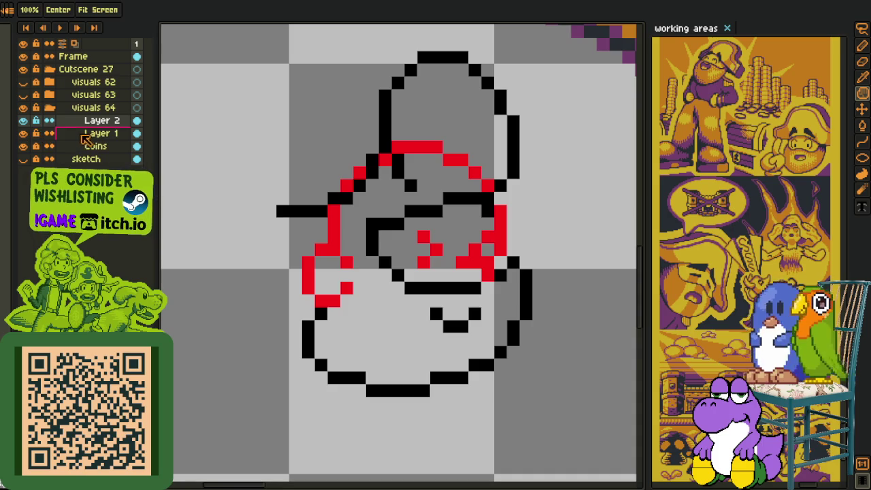
# On Layer 1, erase the red sketch pixels at the face's lower left
pyautogui.click(85, 136)
pyautogui.press('i')
pyautogui.scroll(1, 375, 326)
pyautogui.press('e')
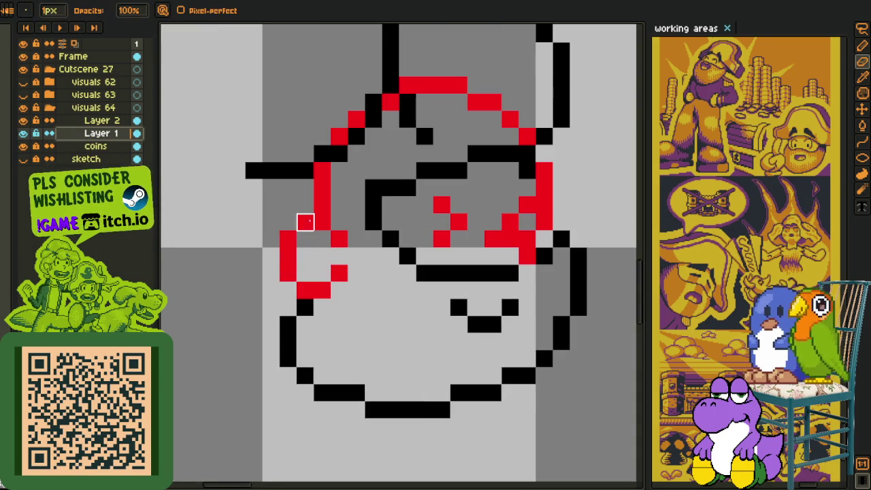
pyautogui.moveTo(306, 289); pyautogui.dragTo(340, 239)
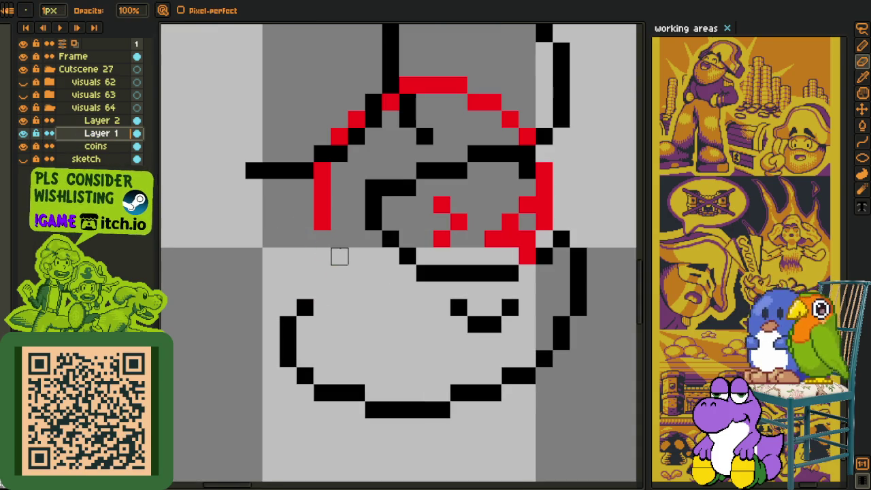
# Redraw a black pencil outline up the face's left edge, removing one stray pixel
pyautogui.press('i')
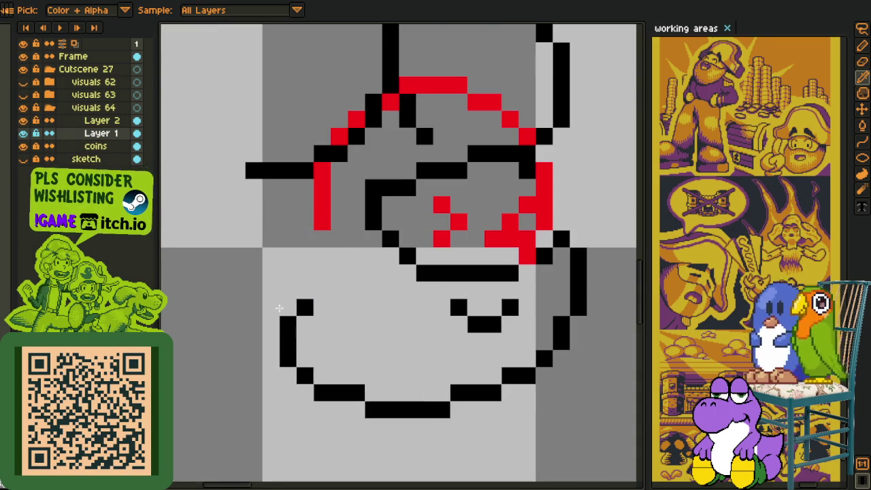
pyautogui.press('b')
pyautogui.moveTo(274, 336); pyautogui.dragTo(272, 302)
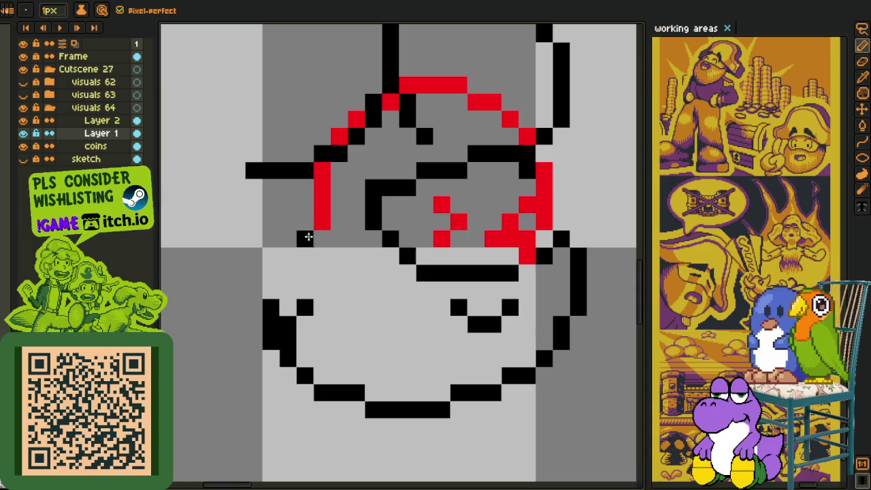
pyautogui.moveTo(299, 261)
pyautogui.mouseDown()
pyautogui.moveTo(301, 305)
pyautogui.moveTo(288, 326)
pyautogui.mouseUp()
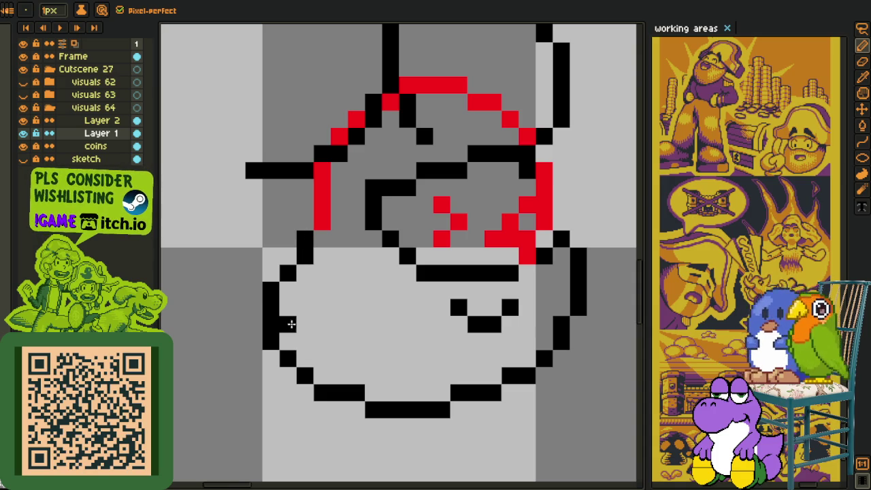
pyautogui.hotkey('ctrl', 'z')
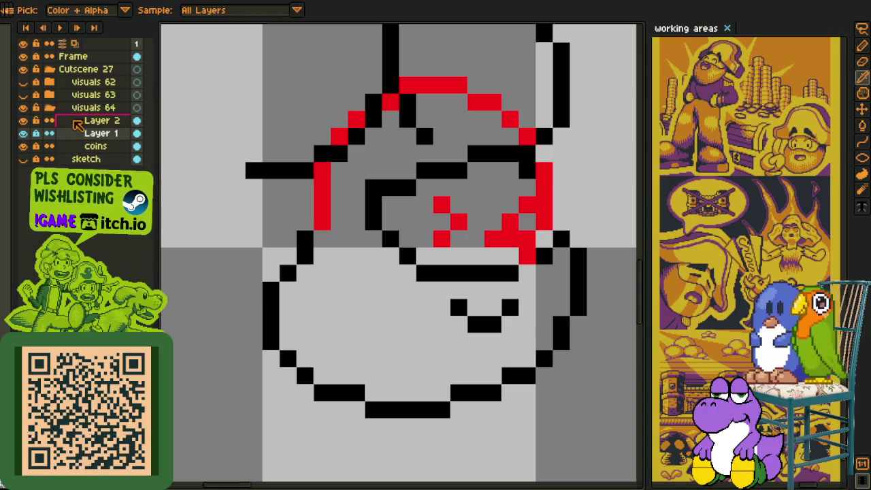
# On Layer 2, pencil a black line extending the left brim and fix its diagonal edge
pyautogui.click(66, 122)
pyautogui.scroll(-5, 252, 204)
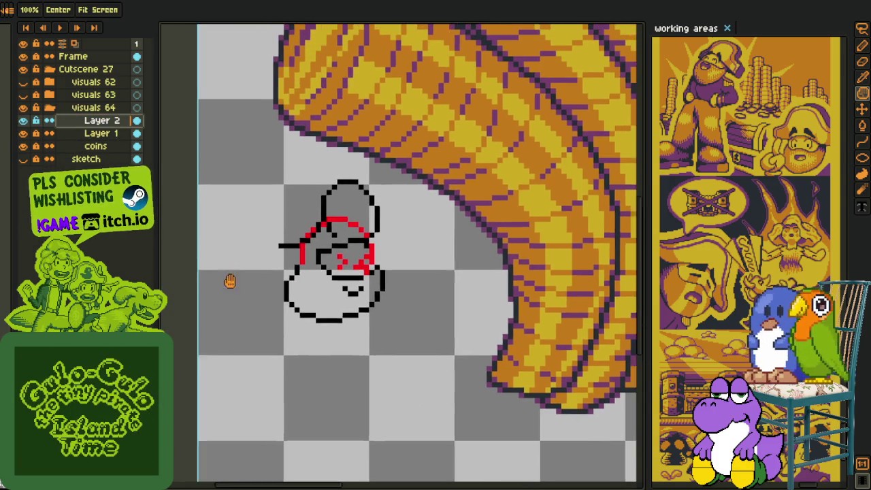
pyautogui.moveTo(230, 281); pyautogui.dragTo(235, 297)
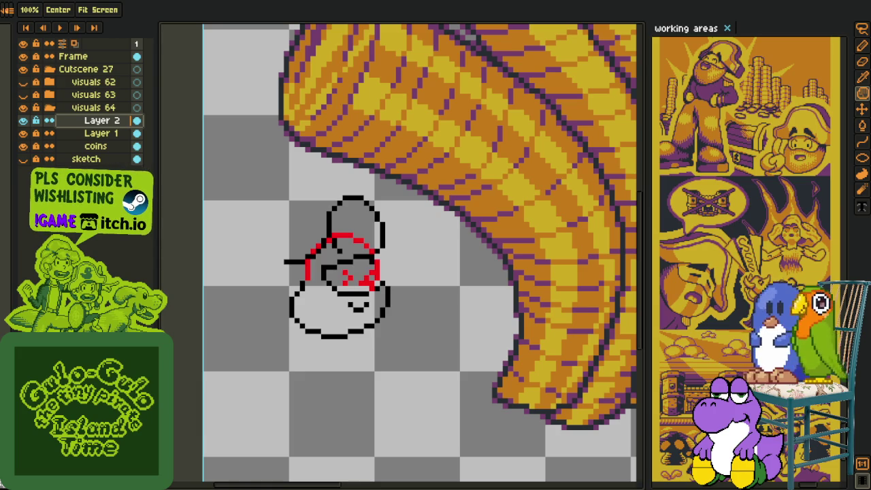
pyautogui.press('i')
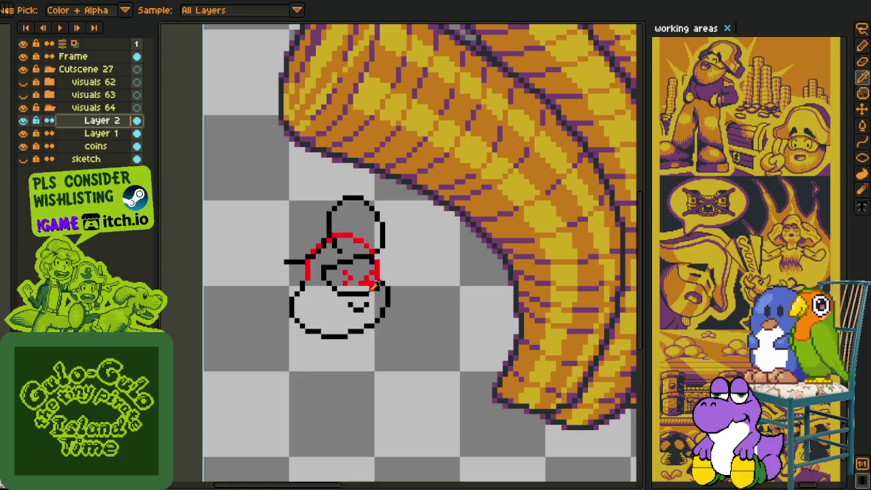
pyautogui.scroll(1, 353, 257)
pyautogui.scroll(1, 353, 258)
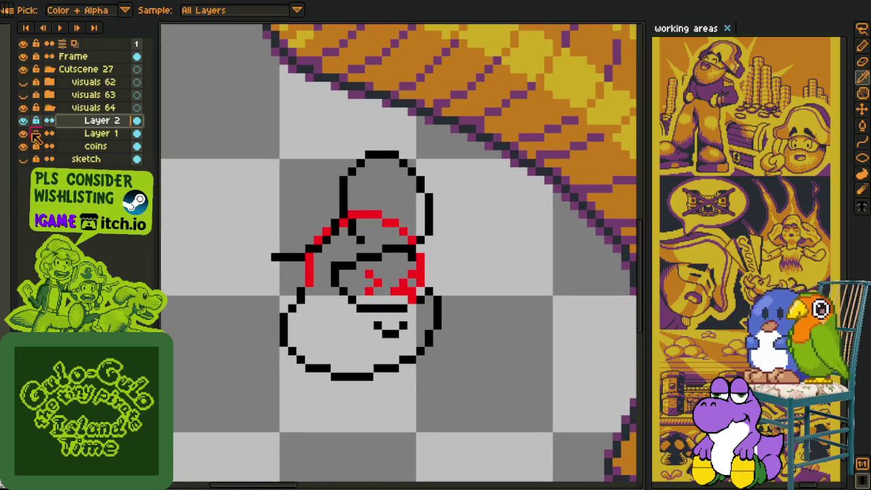
pyautogui.scroll(1, 321, 242)
pyautogui.scroll(1, 321, 242)
pyautogui.press('b')
pyautogui.moveTo(327, 309)
pyautogui.mouseDown()
pyautogui.moveTo(268, 321)
pyautogui.moveTo(296, 294)
pyautogui.moveTo(274, 280)
pyautogui.mouseUp()
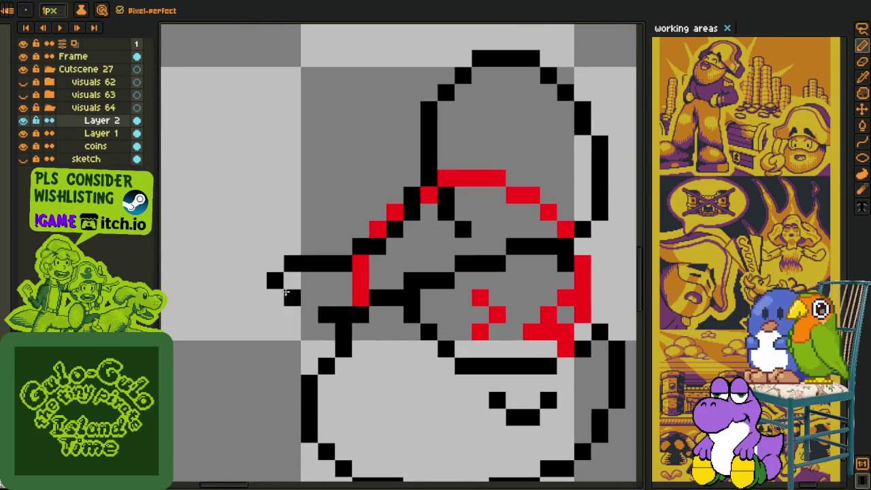
pyautogui.hotkey('ctrl', 'z')
pyautogui.click(294, 280)
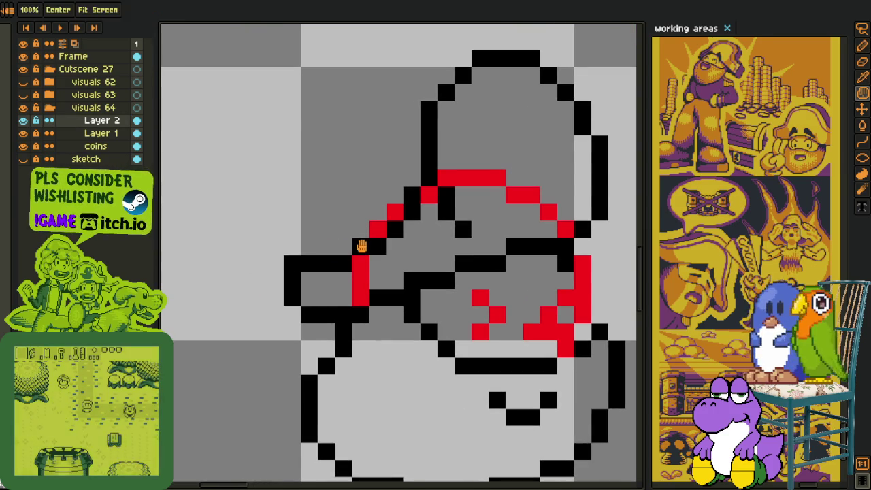
# Select the lower-left part of the hat brim and rotate it upward into place
pyautogui.moveTo(360, 246); pyautogui.dragTo(311, 305)
pyautogui.hotkey('ctrl', 'v')
pyautogui.moveTo(404, 230); pyautogui.dragTo(338, 255)
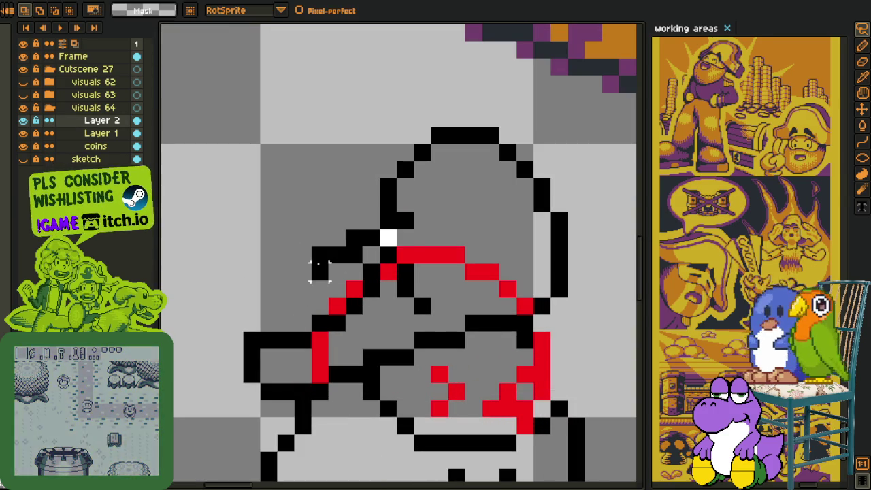
pyautogui.moveTo(266, 344); pyautogui.dragTo(408, 218)
pyautogui.moveTo(449, 262); pyautogui.dragTo(408, 224)
pyautogui.moveTo(266, 313)
pyautogui.mouseDown()
pyautogui.moveTo(408, 204)
pyautogui.moveTo(368, 204)
pyautogui.mouseUp()
pyautogui.click(507, 219)
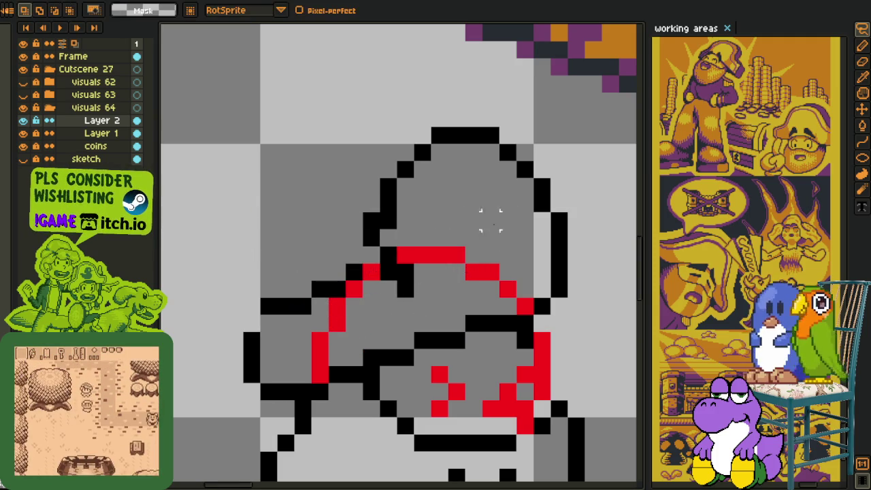
# Erase leftover black hat outline pixels, then extend the hat's right outline downward
pyautogui.press('e')
pyautogui.moveTo(405, 279); pyautogui.dragTo(389, 272)
pyautogui.press('b')
pyautogui.click(354, 255)
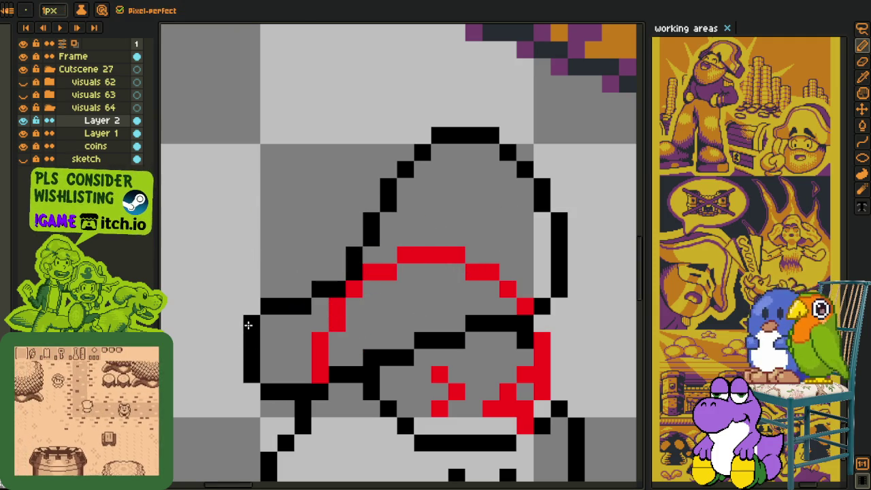
pyautogui.scroll(-3, 293, 354)
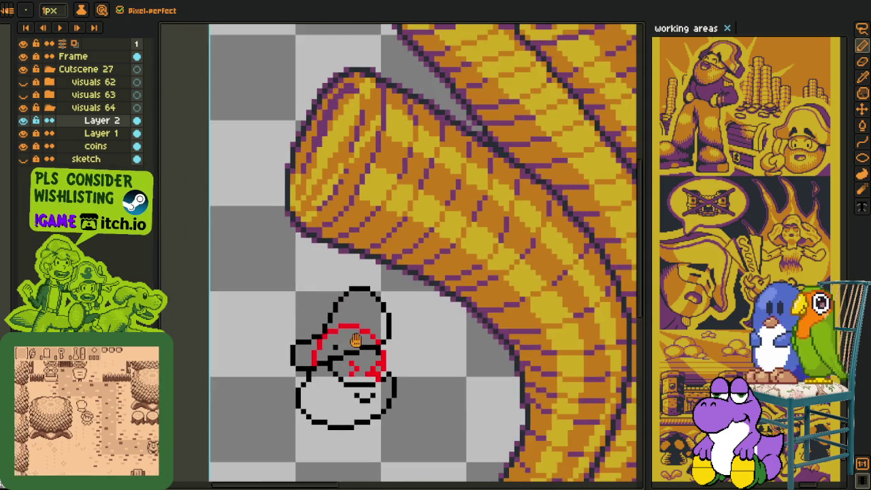
pyautogui.moveTo(299, 353); pyautogui.dragTo(262, 325)
pyautogui.scroll(5, 363, 292)
pyautogui.moveTo(381, 312)
pyautogui.mouseDown()
pyautogui.moveTo(325, 277)
pyautogui.moveTo(360, 297)
pyautogui.moveTo(373, 321)
pyautogui.moveTo(356, 394)
pyautogui.moveTo(364, 310)
pyautogui.moveTo(334, 329)
pyautogui.moveTo(381, 332)
pyautogui.mouseUp()
pyautogui.click(387, 326)
# Erase the extra outline column on the hat's right side
pyautogui.scroll(-3, 334, 329)
pyautogui.scroll(1, 359, 326)
pyautogui.scroll(1, 359, 326)
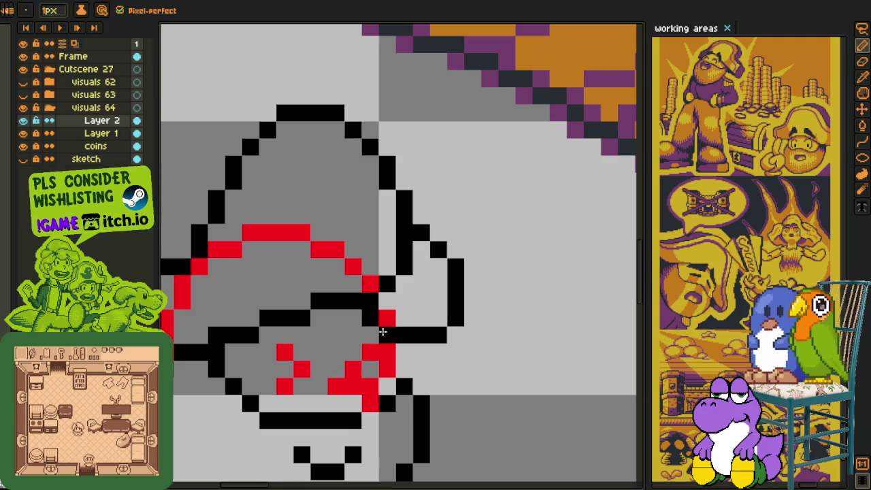
pyautogui.moveTo(384, 293); pyautogui.dragTo(410, 255)
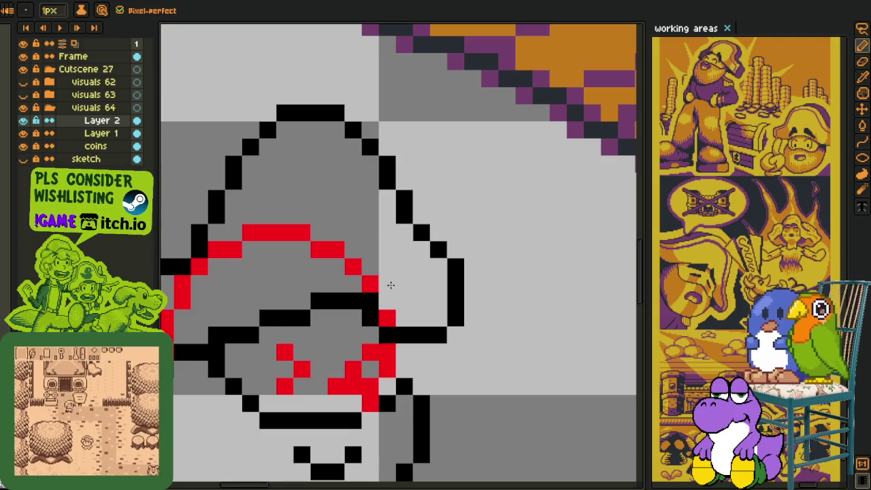
pyautogui.scroll(-1, 373, 294)
pyautogui.scroll(1, 373, 295)
pyautogui.scroll(-2, 368, 292)
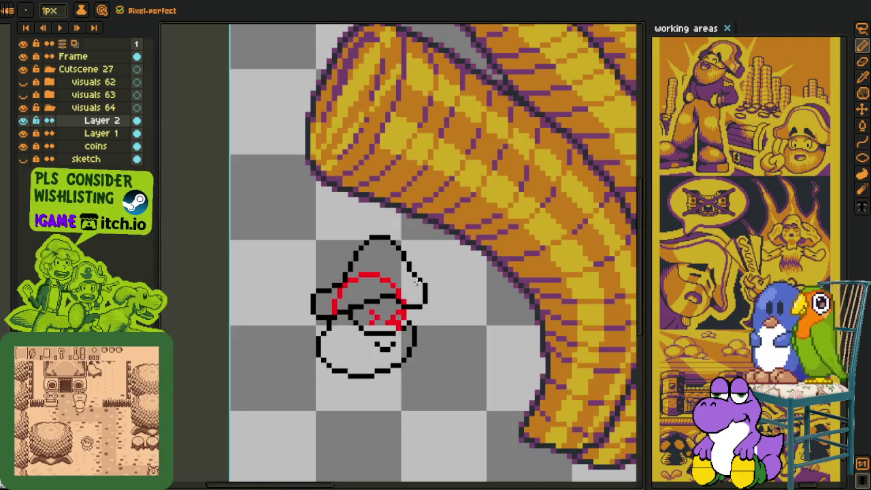
pyautogui.scroll(2, 417, 276)
# Lasso the hat's right outline segment and nudge it one pixel left
pyautogui.press('q')
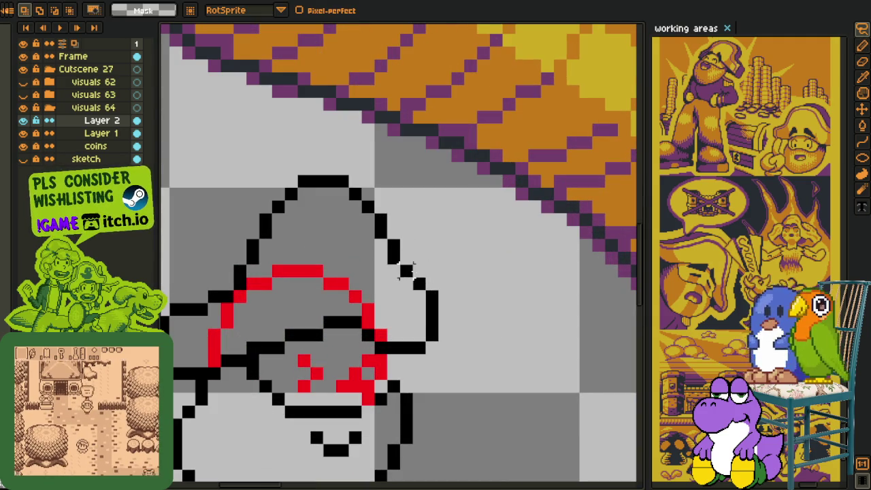
pyautogui.moveTo(398, 264); pyautogui.dragTo(480, 257)
pyautogui.press('Left')
pyautogui.hotkey('ctrl', 'd')
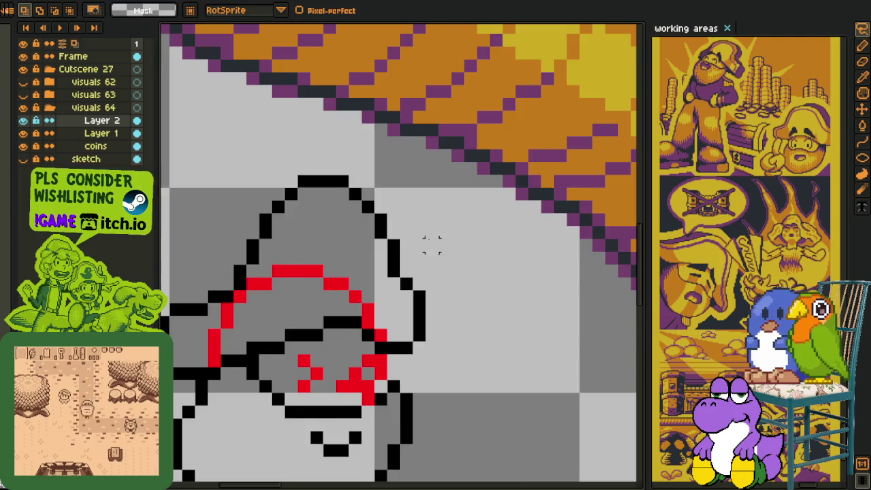
pyautogui.scroll(-3, 431, 243)
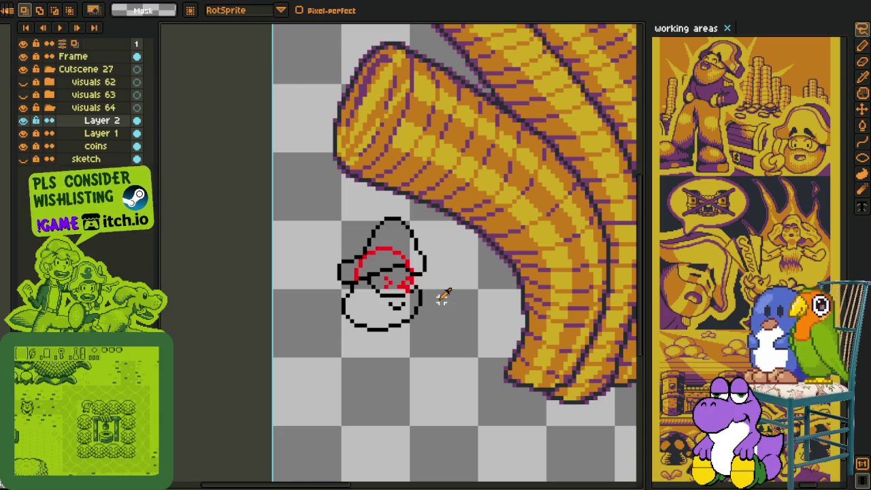
# Bring the pirate head back into view and select the hat's upper-left area
pyautogui.press('i')
pyautogui.scroll(1, 362, 249)
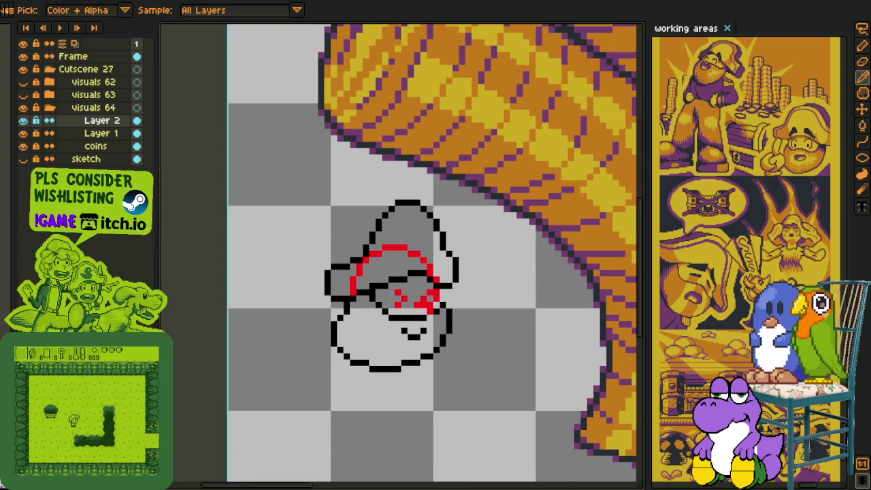
pyautogui.scroll(2, 413, 290)
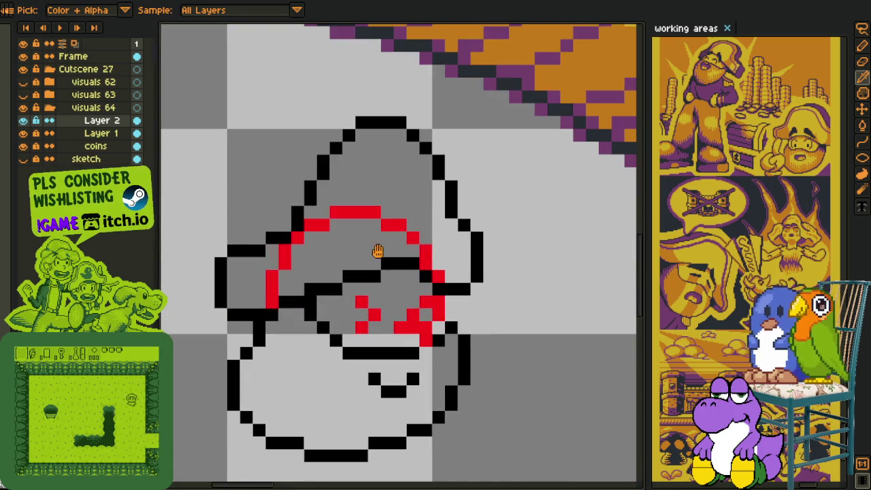
pyautogui.moveTo(381, 252); pyautogui.dragTo(423, 365)
pyautogui.press('m')
pyautogui.moveTo(425, 280)
pyautogui.mouseDown()
pyautogui.moveTo(417, 262)
pyautogui.moveTo(300, 294)
pyautogui.moveTo(317, 403)
pyautogui.moveTo(398, 294)
pyautogui.moveTo(408, 297)
pyautogui.mouseUp()
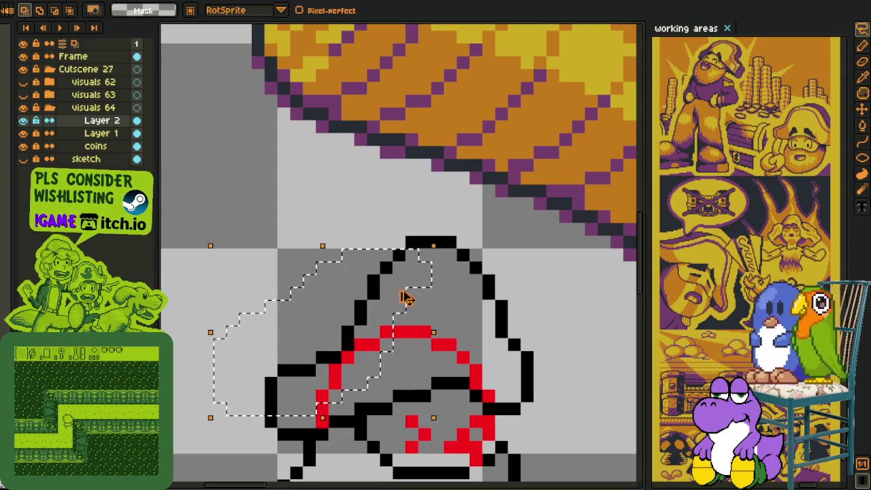
# Nudge the selected left brim pixels into place with the arrow keys
pyautogui.press('Left')
pyautogui.press('Left')
pyautogui.press('Left')
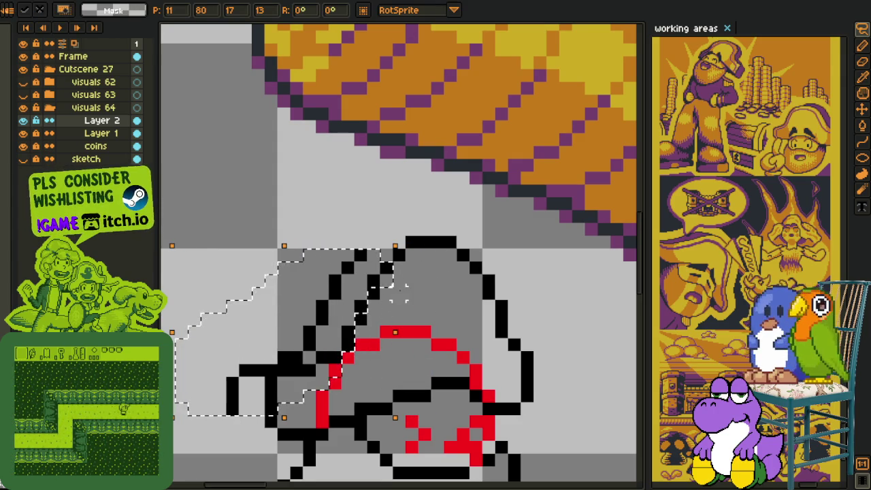
pyautogui.press('Up')
pyautogui.press('Up')
pyautogui.press('Down')
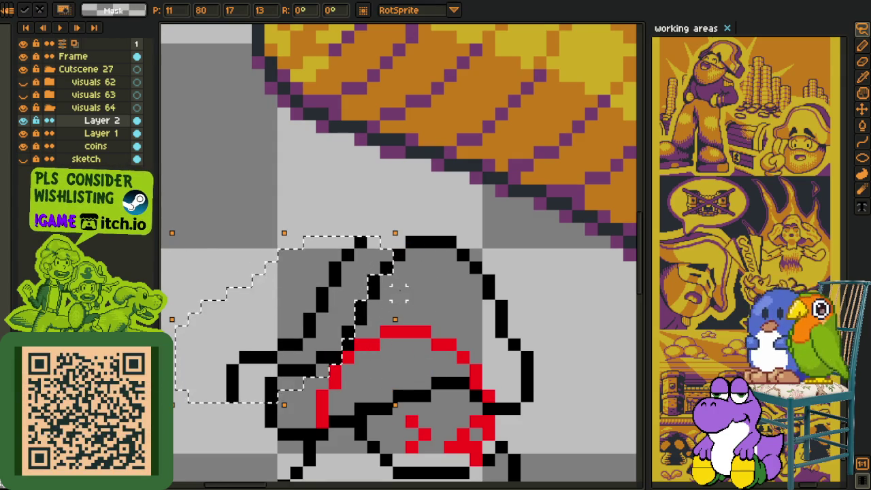
pyautogui.press('Right')
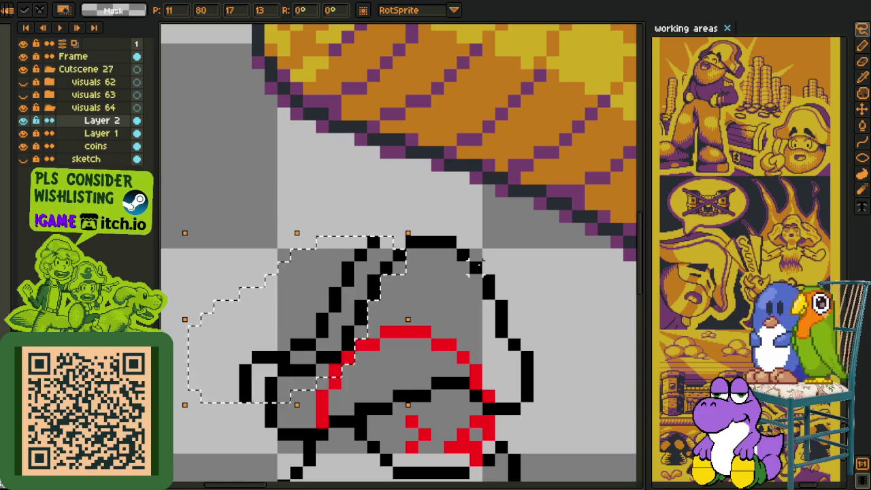
pyautogui.press('b')
# Redraw the hat's black top edge and the brim's curled tip, extending the tip column down two pixels
pyautogui.scroll(2, 395, 241)
pyautogui.moveTo(377, 233); pyautogui.dragTo(354, 249)
pyautogui.scroll(-3, 354, 249)
pyautogui.moveTo(255, 334); pyautogui.dragTo(303, 266)
pyautogui.scroll(4, 302, 265)
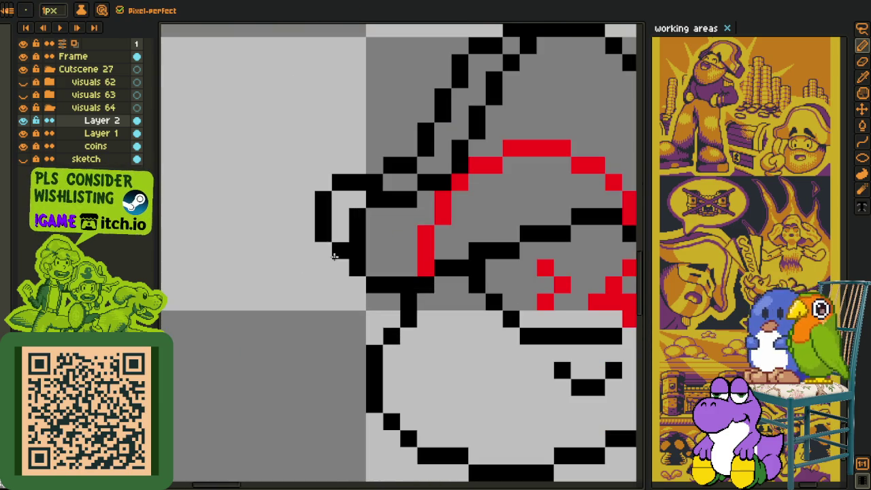
pyautogui.hotkey('ctrl', 'z')
pyautogui.click(306, 233)
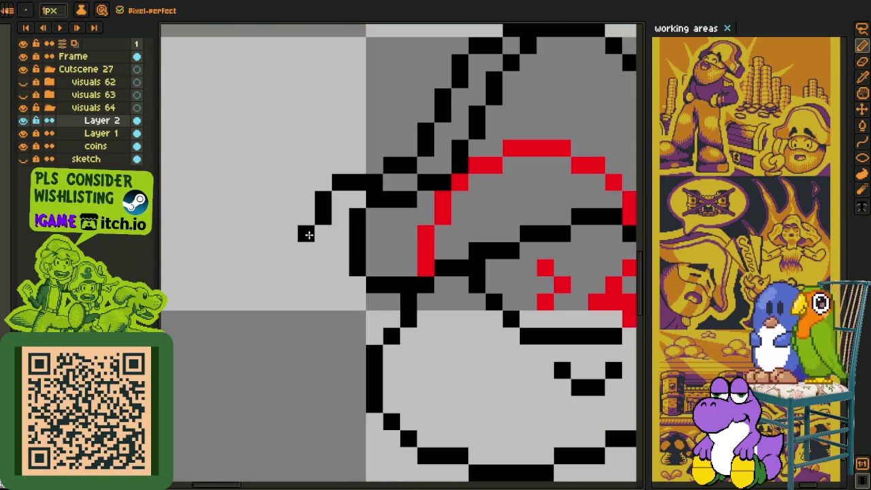
pyautogui.moveTo(306, 241); pyautogui.dragTo(305, 265)
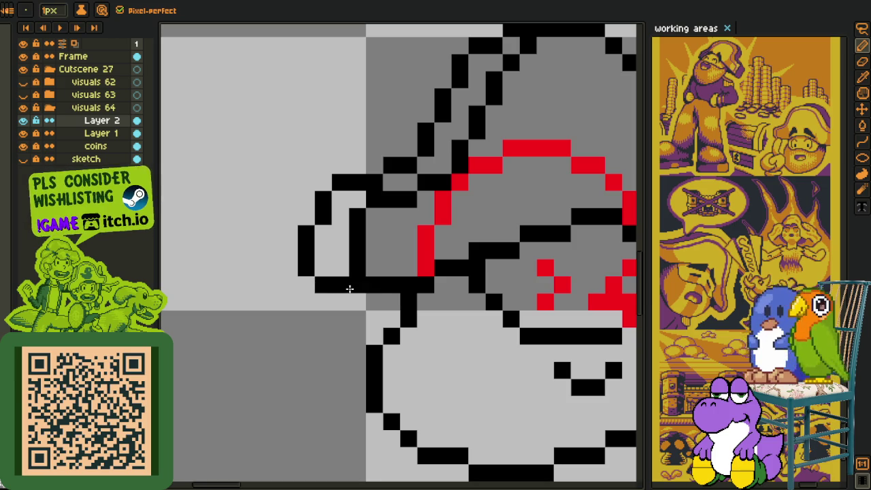
pyautogui.scroll(-4, 394, 301)
pyautogui.moveTo(452, 276); pyautogui.dragTo(398, 253)
pyautogui.scroll(4, 398, 253)
pyautogui.scroll(-2, 409, 244)
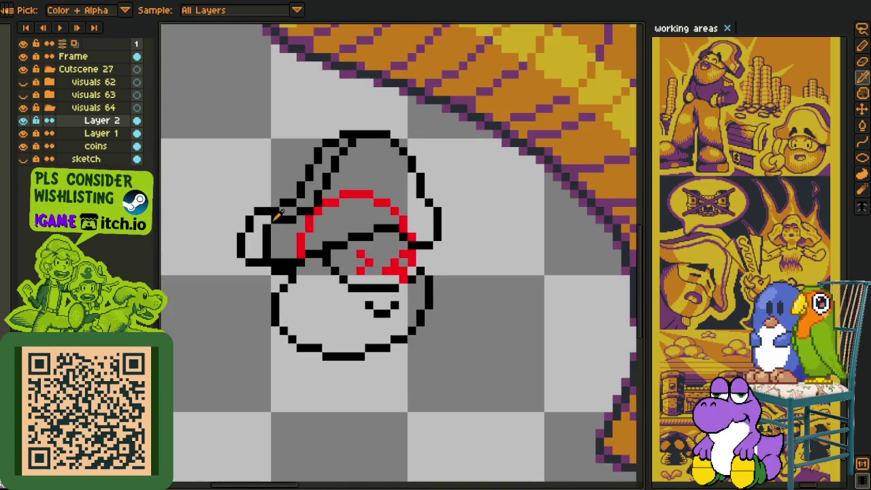
# Delete the red guide layer, Layer 2
pyautogui.rightClick(104, 123)
pyautogui.click(129, 154)
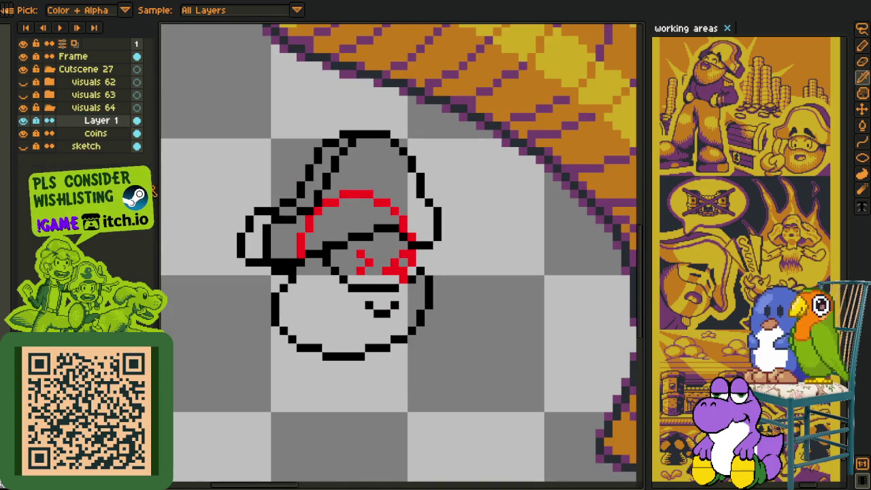
pyautogui.scroll(1, 382, 197)
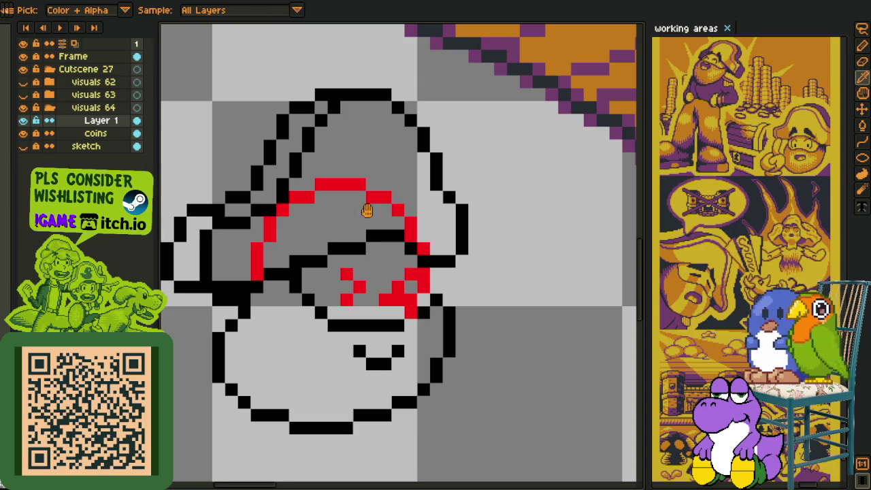
# Bucket-fill the red eye pixels black, undoing an accidental hat fill
pyautogui.press('g')
pyautogui.click(360, 208)
pyautogui.hotkey('ctrl', 'z')
pyautogui.hotkey('ctrl', 'z')
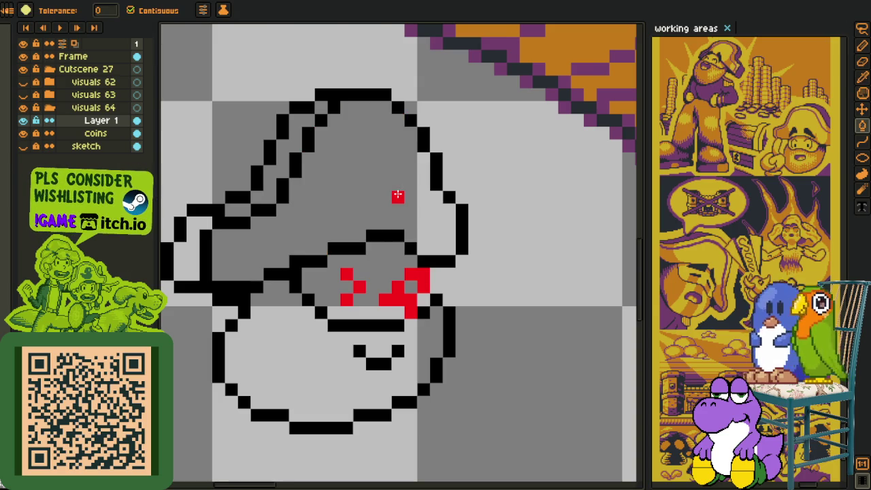
pyautogui.scroll(-2, 398, 197)
pyautogui.press('o')
pyautogui.scroll(2, 433, 231)
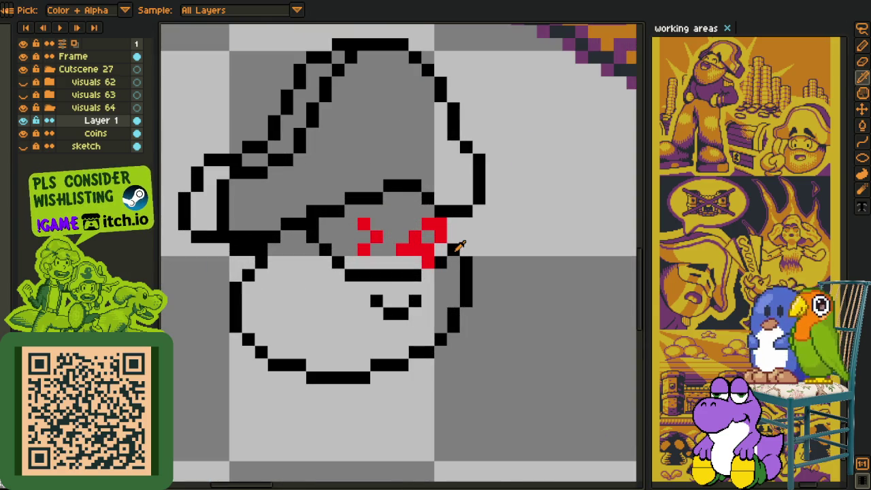
pyautogui.press('g')
pyautogui.click(414, 236)
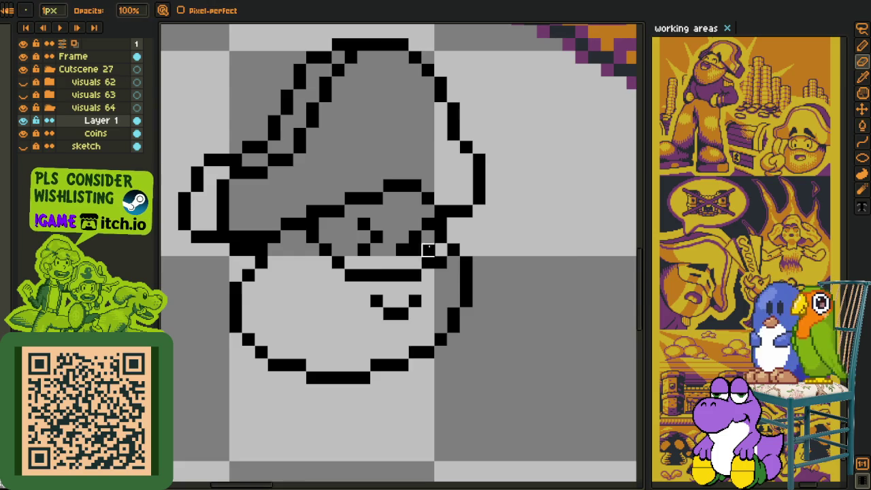
pyautogui.scroll(-2, 428, 249)
pyautogui.scroll(3, 428, 249)
# Repaint the row of pixels beside the eyes and a few face pixels
pyautogui.press('o')
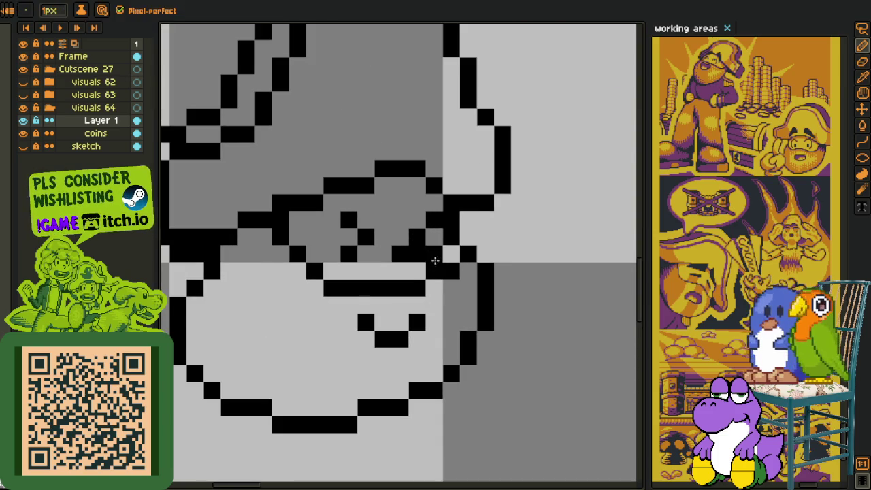
pyautogui.scroll(-5, 423, 252)
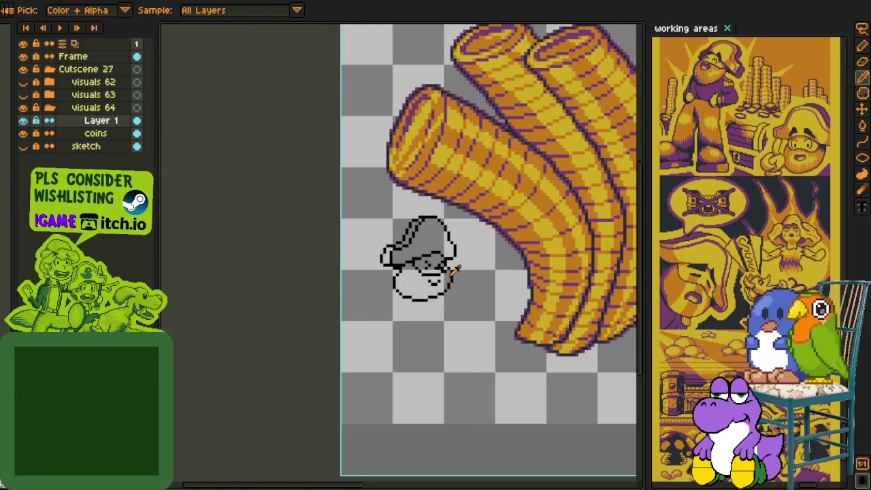
pyautogui.scroll(3, 453, 284)
pyautogui.press('h')
pyautogui.moveTo(453, 285); pyautogui.dragTo(448, 266)
pyautogui.scroll(4, 440, 256)
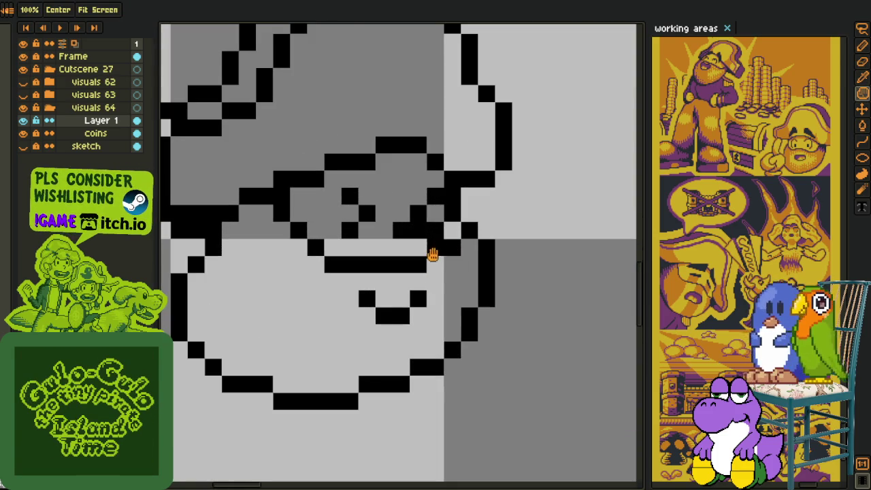
pyautogui.press('o')
pyautogui.scroll(1, 433, 267)
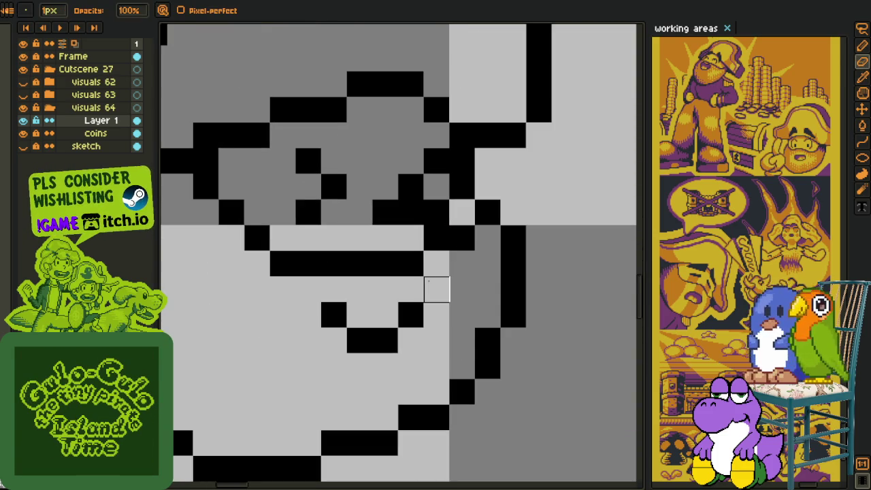
pyautogui.moveTo(383, 213); pyautogui.dragTo(438, 212)
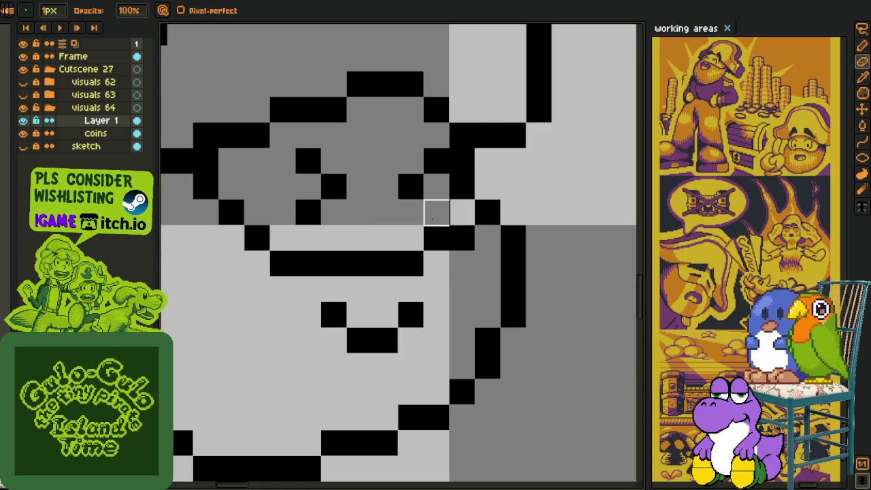
pyautogui.click(427, 210)
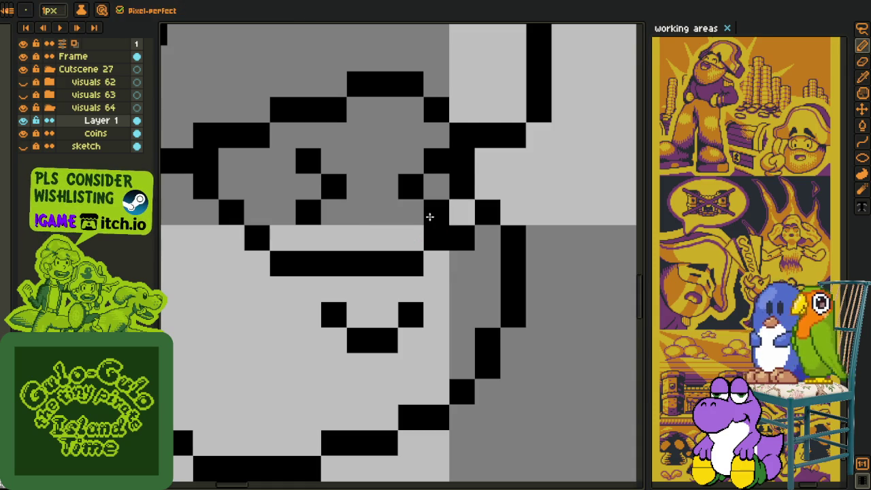
# Draw a black line across the face for the mouth
pyautogui.scroll(-5, 429, 214)
pyautogui.scroll(4, 432, 243)
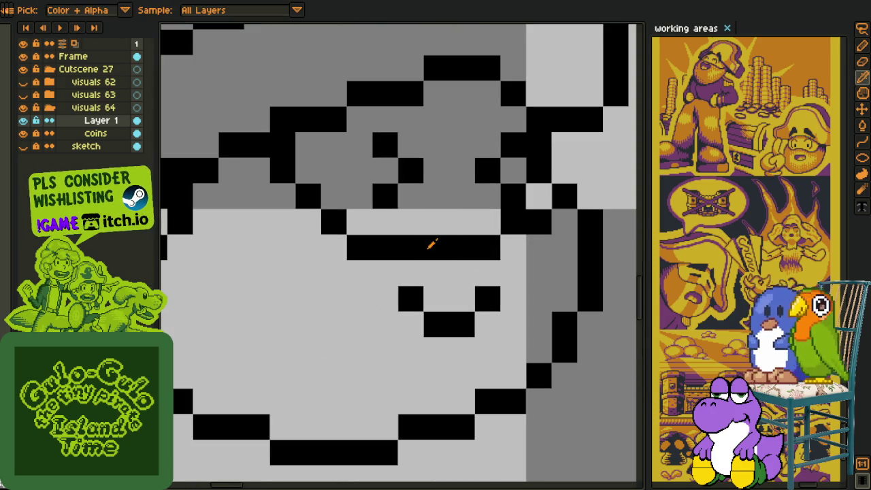
pyautogui.moveTo(435, 219)
pyautogui.mouseDown()
pyautogui.moveTo(484, 246)
pyautogui.moveTo(407, 243)
pyautogui.mouseUp()
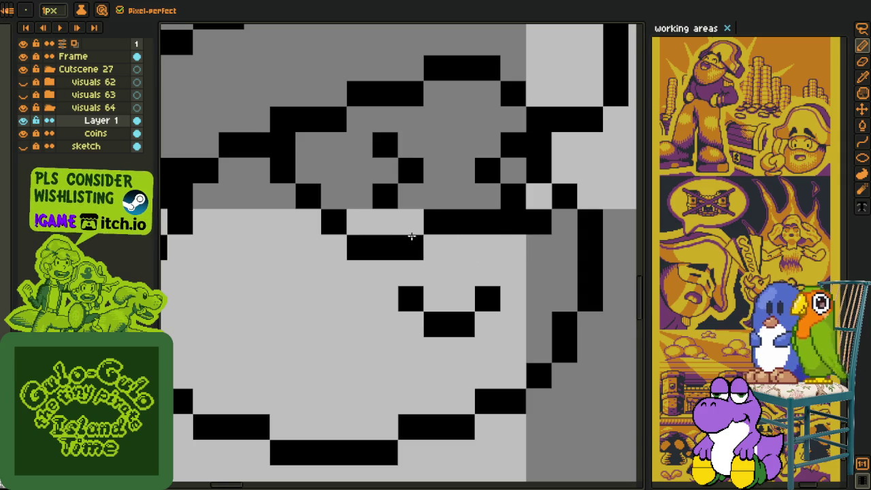
pyautogui.scroll(-5, 411, 235)
# Pan the view to review the pirate head beside the coin stack
pyautogui.press('alt')
pyautogui.scroll(-1, 511, 248)
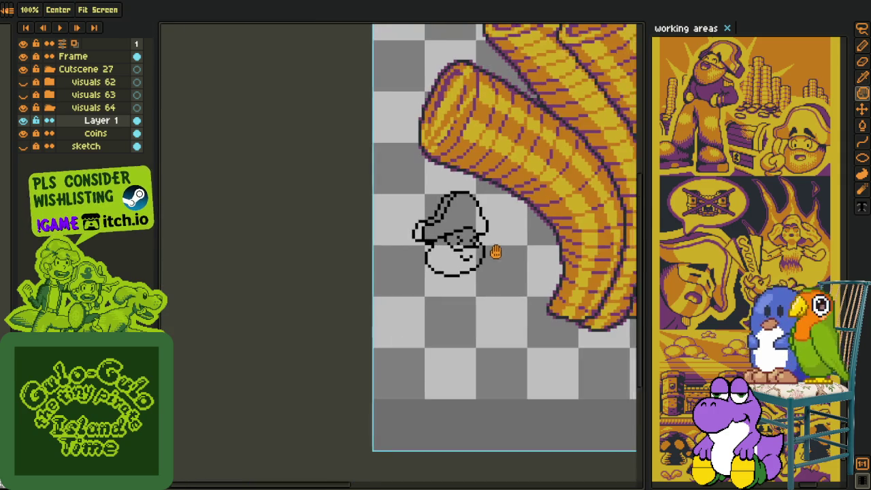
pyautogui.moveTo(501, 253); pyautogui.dragTo(437, 233)
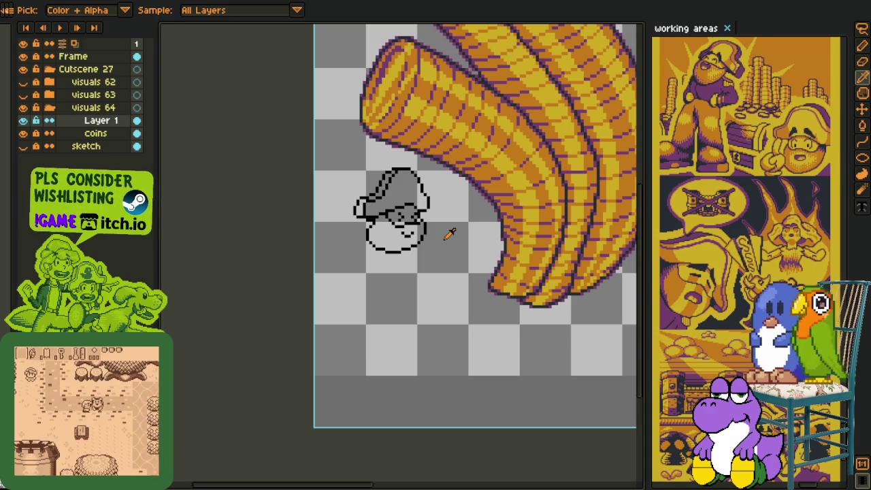
pyautogui.scroll(1, 410, 288)
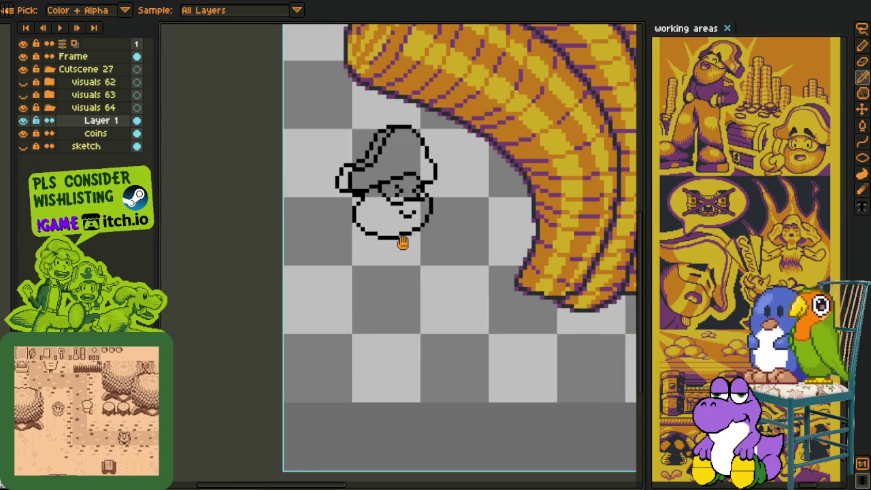
pyautogui.moveTo(403, 243); pyautogui.dragTo(366, 253)
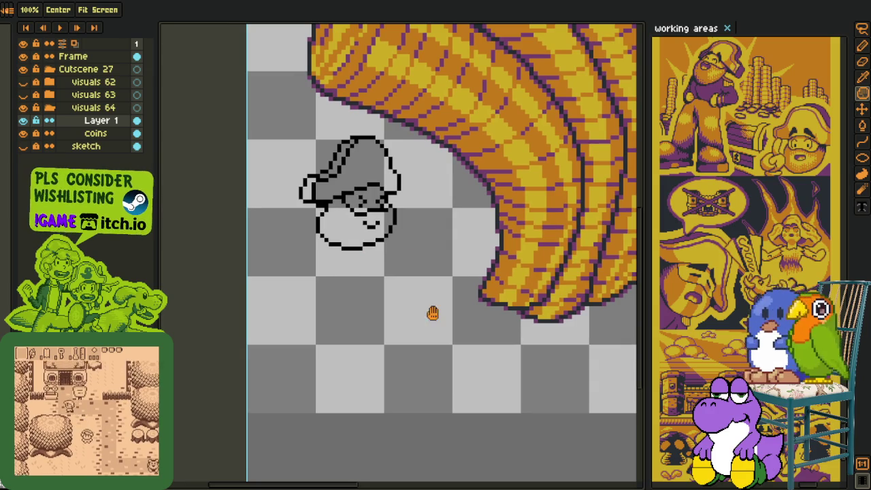
pyautogui.moveTo(405, 229); pyautogui.dragTo(439, 261)
pyautogui.press('i')
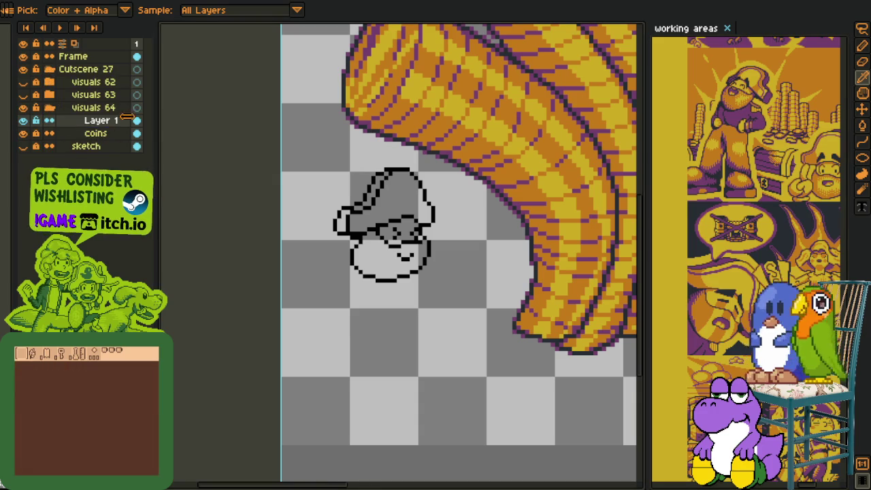
pyautogui.scroll(3, 362, 183)
# Flood-fill the hat stripe and the brim outline with purple
pyautogui.press('g')
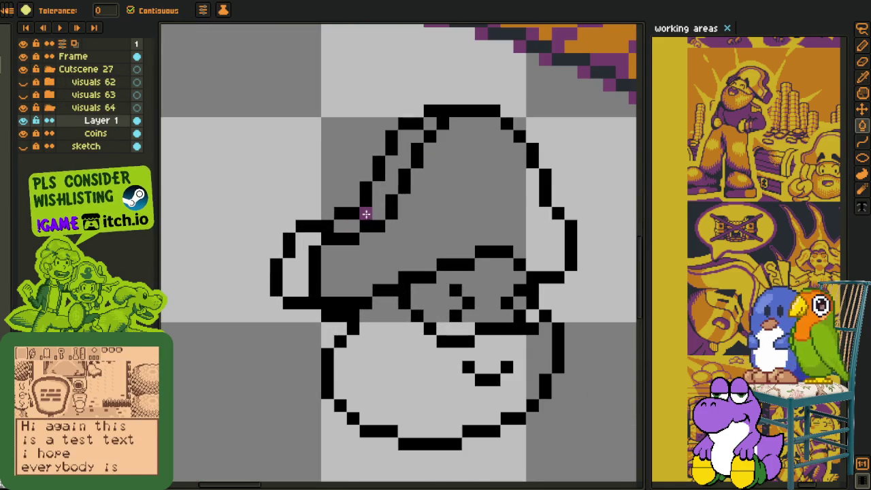
pyautogui.click(365, 213)
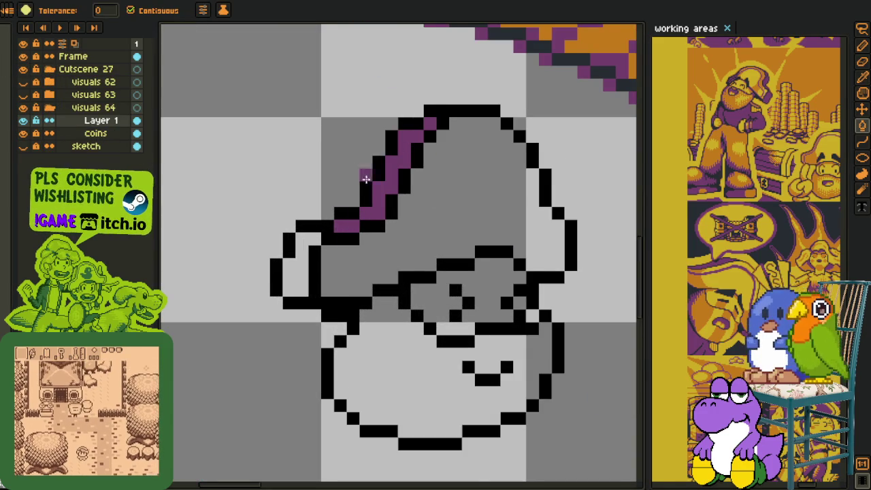
pyautogui.click(312, 240)
pyautogui.scroll(-3, 312, 240)
pyautogui.scroll(3, 333, 225)
pyautogui.press('i')
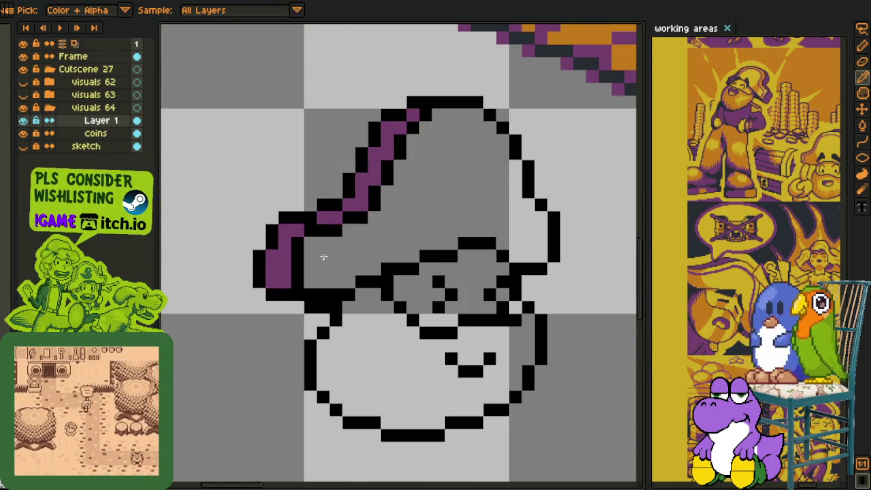
pyautogui.scroll(1, 323, 256)
pyautogui.press('b')
# Draw purple trim lines across the hat and down its right edge
pyautogui.moveTo(322, 287); pyautogui.dragTo(360, 251)
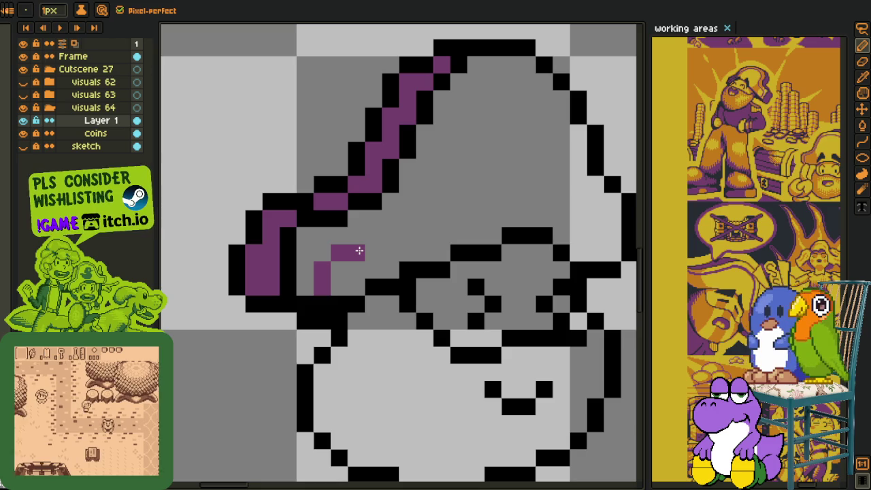
pyautogui.moveTo(401, 235); pyautogui.dragTo(460, 115)
pyautogui.moveTo(483, 85); pyautogui.dragTo(490, 82)
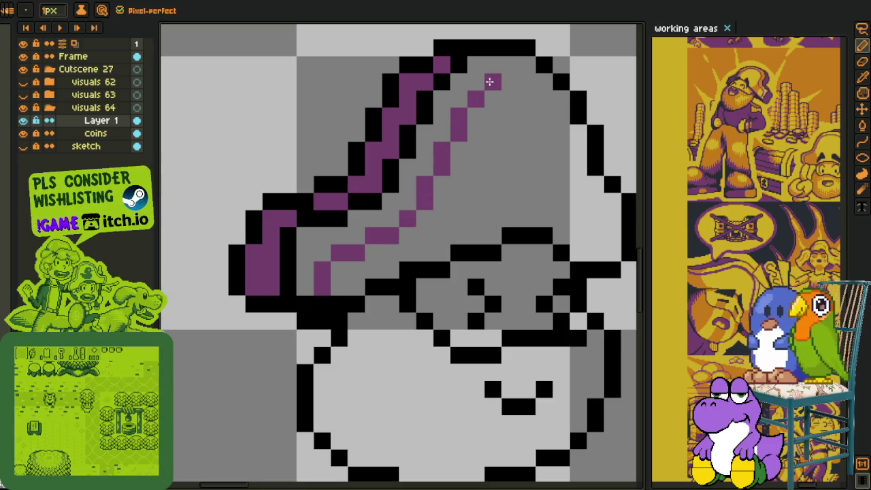
pyautogui.click(578, 218)
pyautogui.moveTo(578, 218)
pyautogui.mouseDown()
pyautogui.moveTo(595, 253)
pyautogui.moveTo(596, 202)
pyautogui.moveTo(571, 175)
pyautogui.moveTo(560, 133)
pyautogui.mouseUp()
pyautogui.scroll(-1, 560, 132)
pyautogui.scroll(-4, 532, 160)
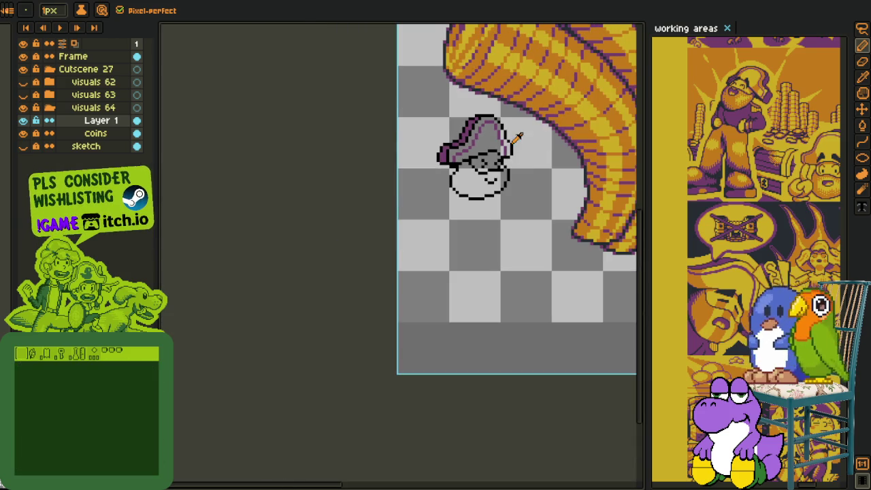
# Pick yellow and flood-fill the main grey area of the hat
pyautogui.press('i')
pyautogui.scroll(-1, 510, 89)
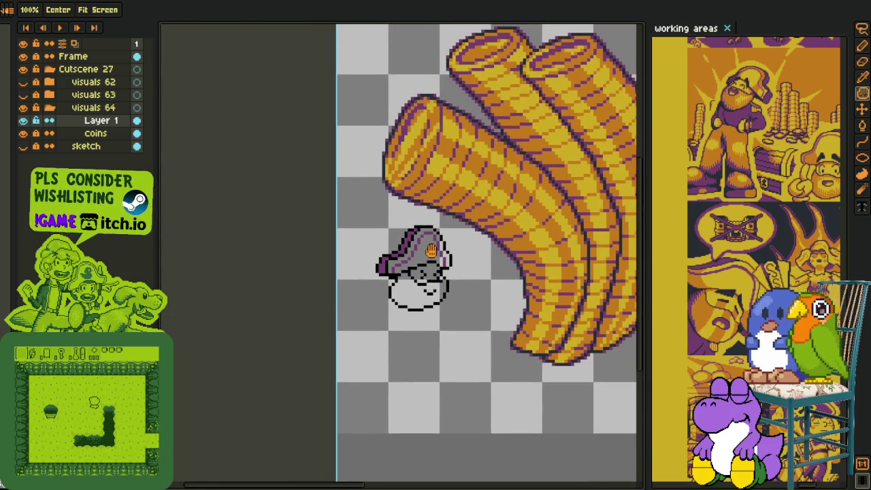
pyautogui.scroll(3, 472, 107)
pyautogui.click(473, 107)
pyautogui.press('g')
pyautogui.click(437, 283)
pyautogui.scroll(1, 438, 283)
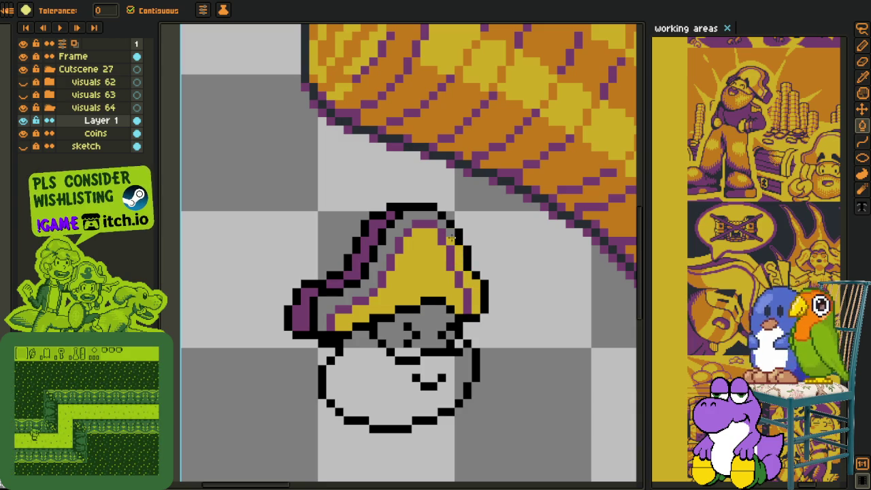
# Fill the remaining grey band on the hat's left side with yellow
pyautogui.click(428, 215)
pyautogui.scroll(-2, 384, 273)
pyautogui.press('i')
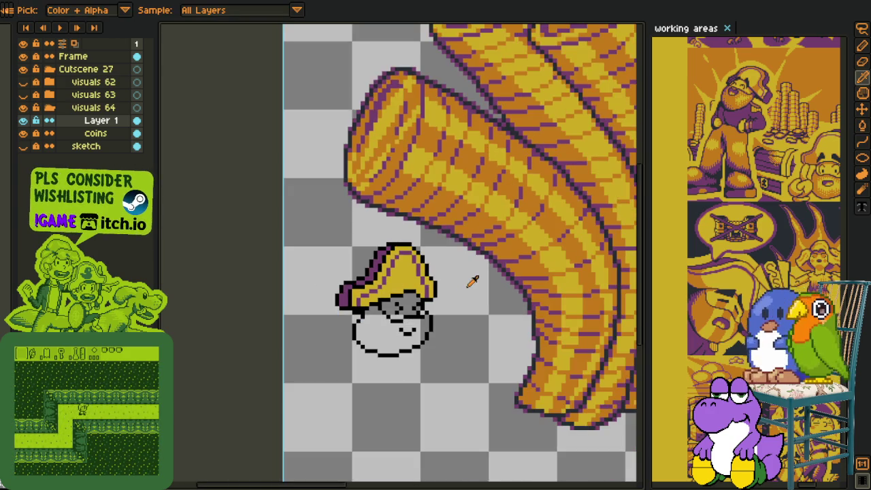
pyautogui.scroll(-1, 467, 281)
pyautogui.scroll(2, 437, 274)
pyautogui.press('m')
pyautogui.scroll(1, 364, 233)
# Lasso the hat crown's upper-left part and squash it down a few pixels
pyautogui.press('b')
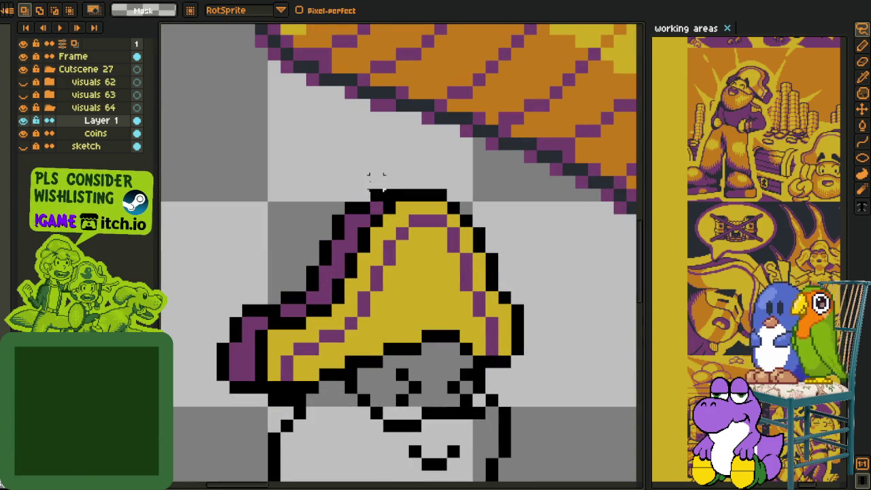
pyautogui.moveTo(353, 169)
pyautogui.mouseDown()
pyautogui.moveTo(298, 272)
pyautogui.moveTo(387, 285)
pyautogui.moveTo(381, 299)
pyautogui.mouseUp()
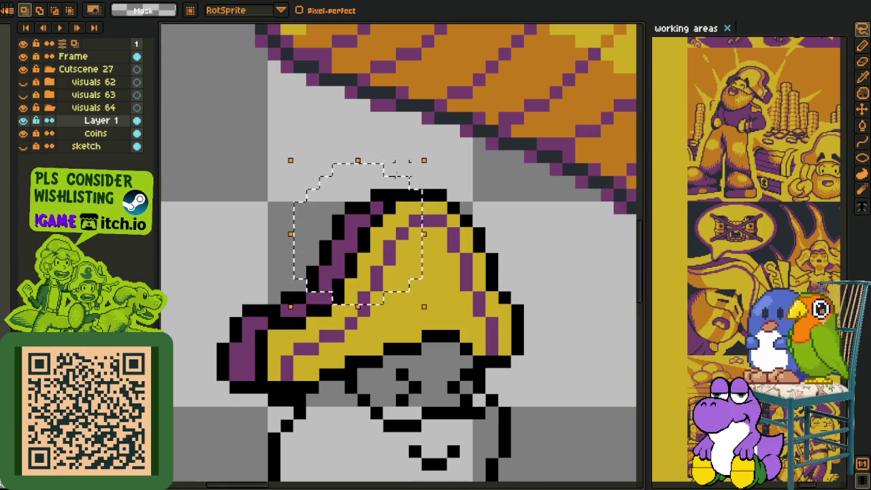
pyautogui.moveTo(358, 161); pyautogui.dragTo(358, 173)
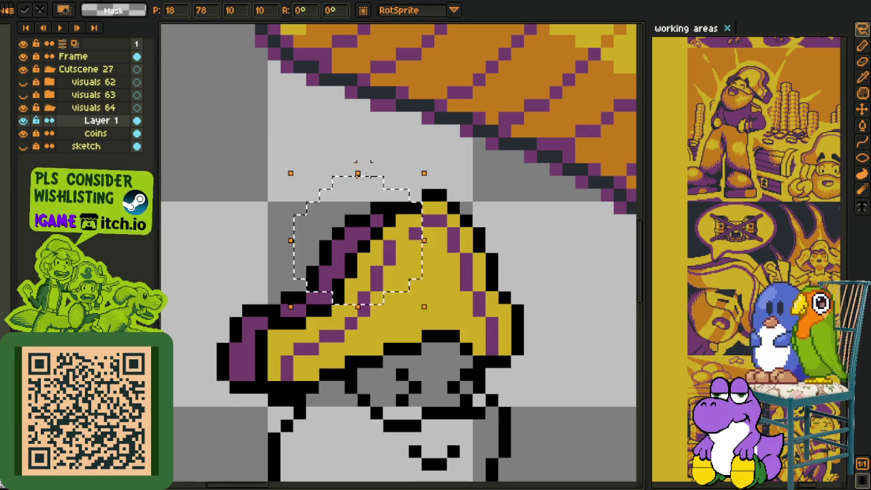
pyautogui.press('Return')
# Rotate the hat's right peak about 18.8° and stretch it up one pixel
pyautogui.moveTo(427, 179); pyautogui.dragTo(511, 293)
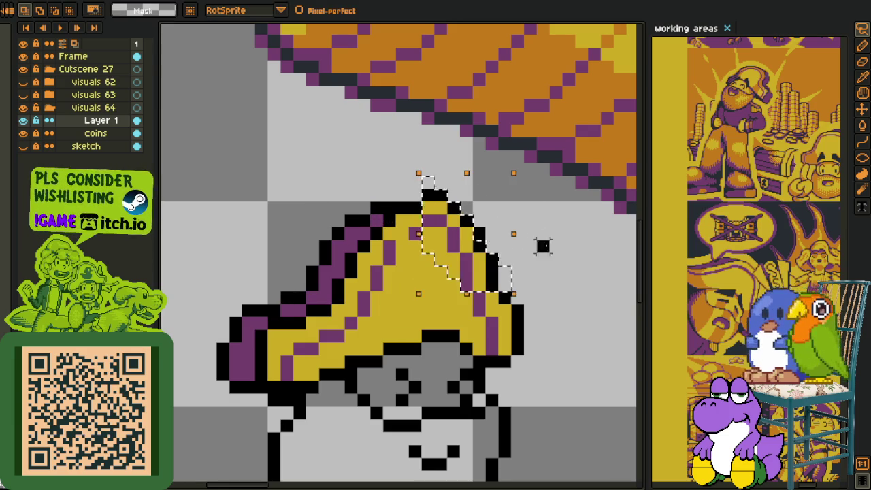
pyautogui.moveTo(437, 175); pyautogui.dragTo(524, 177)
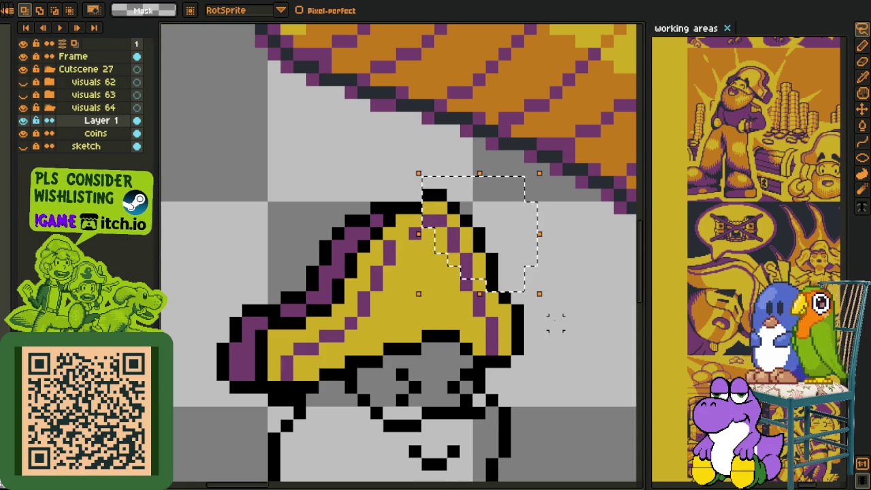
pyautogui.moveTo(544, 298)
pyautogui.mouseDown()
pyautogui.moveTo(577, 299)
pyautogui.moveTo(570, 315)
pyautogui.mouseUp()
pyautogui.moveTo(466, 174); pyautogui.dragTo(404, 170)
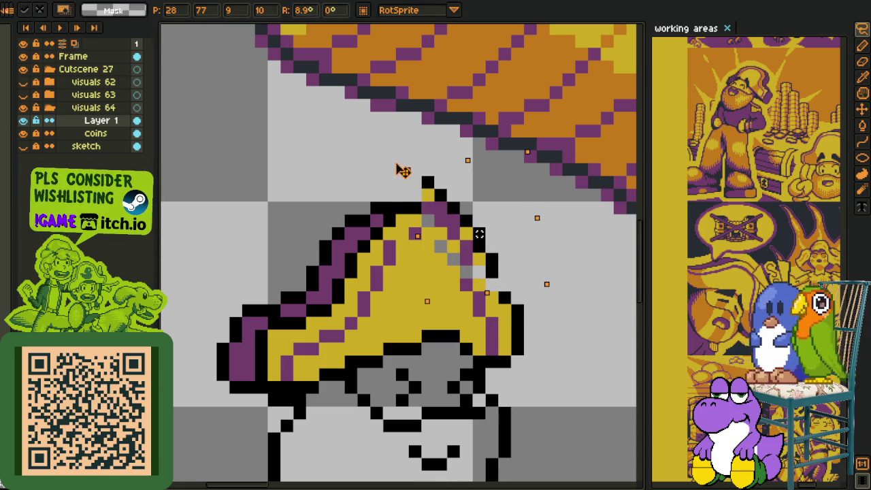
pyautogui.click(554, 258)
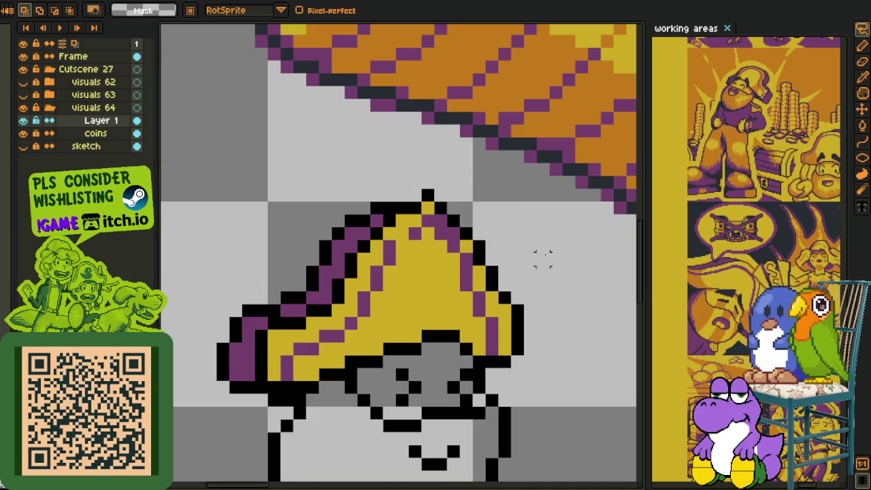
pyautogui.scroll(1, 424, 217)
# Repaint the hat peak: black outline pixel, yellow fill, and purple trim under it
pyautogui.press('b')
pyautogui.click(412, 189)
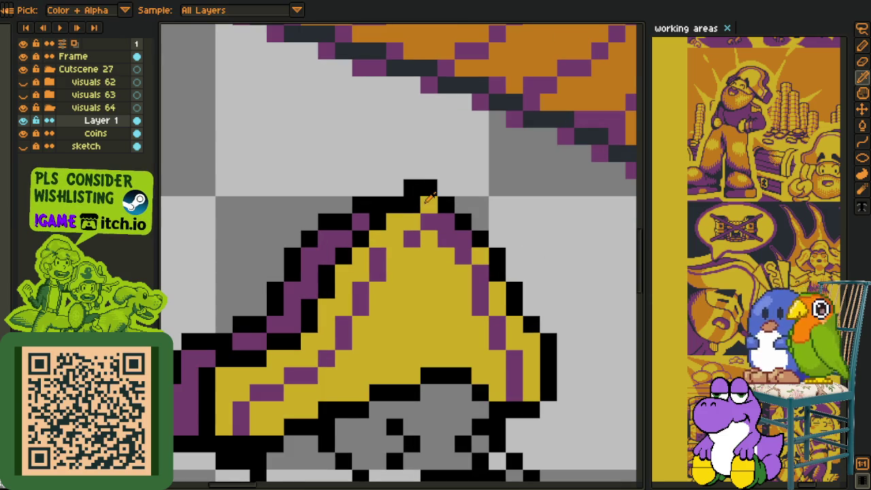
pyautogui.moveTo(412, 204); pyautogui.dragTo(445, 221)
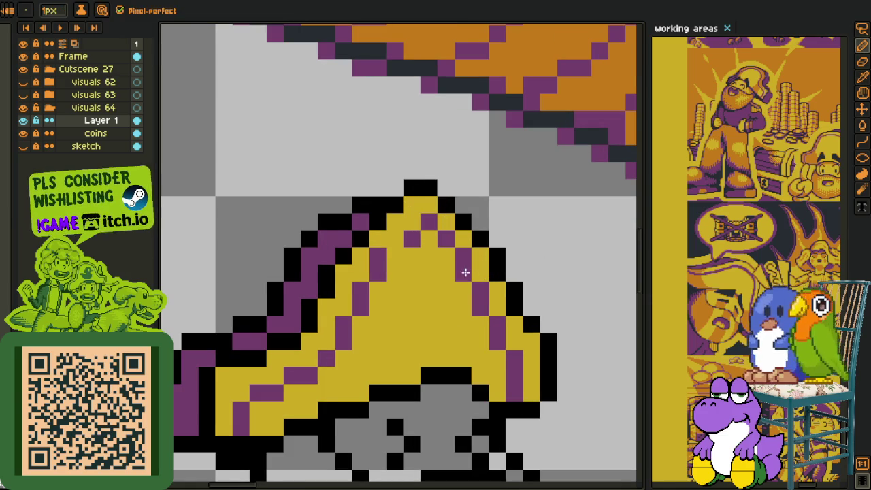
pyautogui.scroll(-3, 504, 245)
pyautogui.scroll(3, 474, 230)
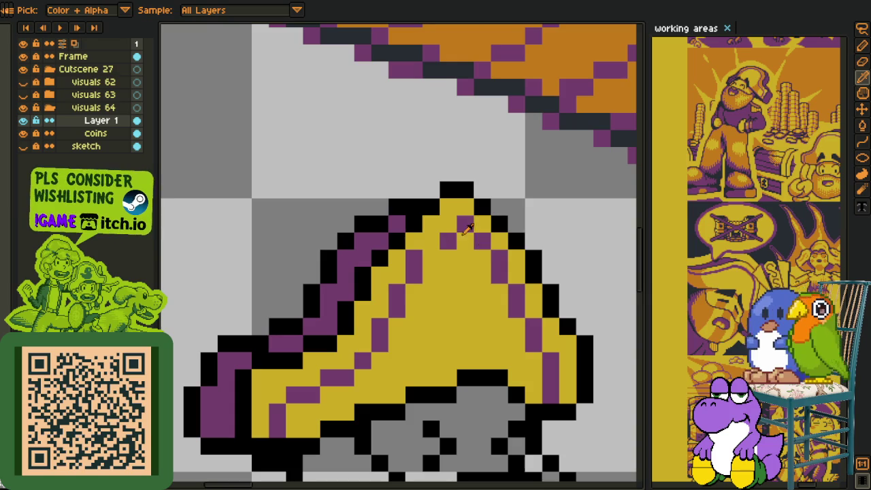
pyautogui.click(430, 208)
pyautogui.click(434, 188)
pyautogui.click(464, 203)
pyautogui.click(464, 223)
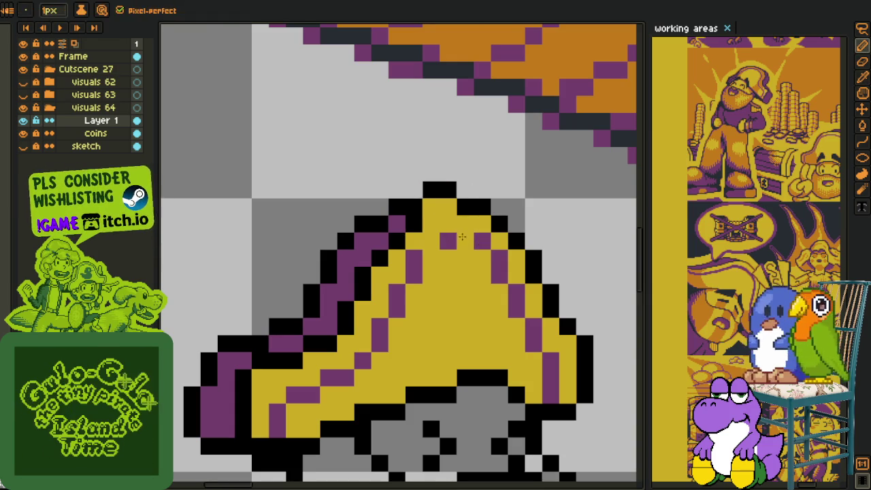
pyautogui.moveTo(485, 238); pyautogui.dragTo(449, 242)
# Sample black and recolour the hat's upper-left edge pixels black
pyautogui.press('alt')
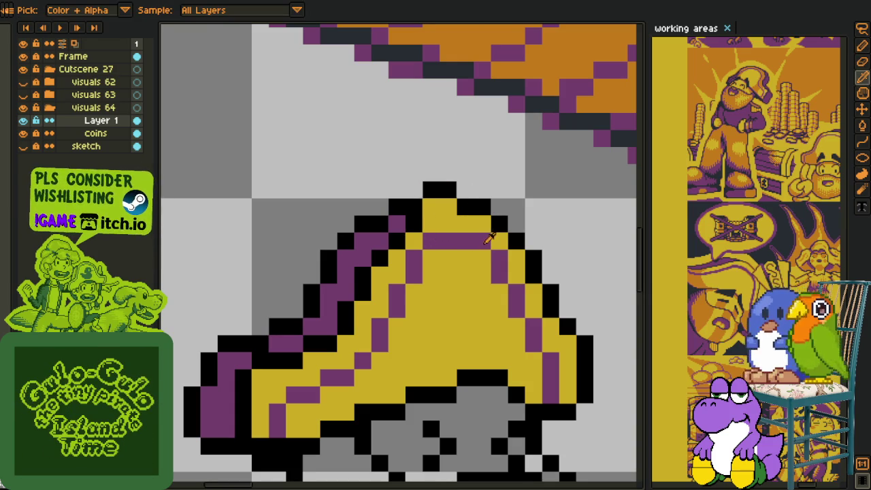
pyautogui.scroll(-5, 473, 246)
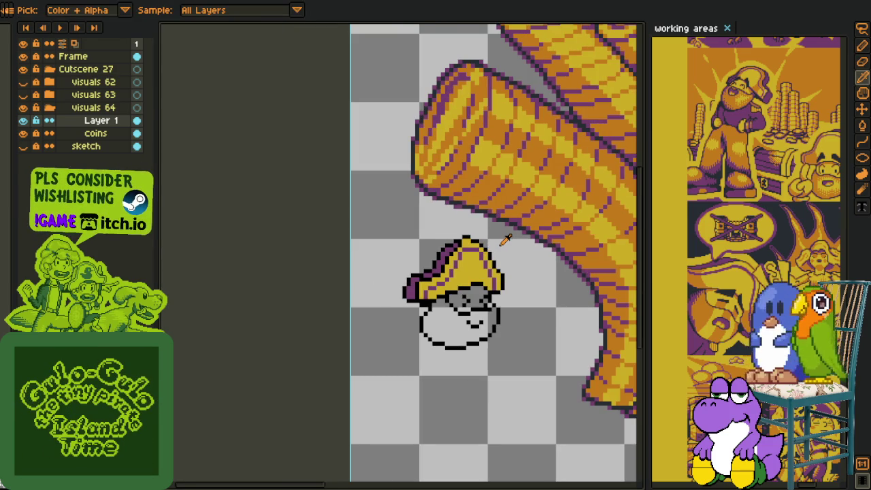
pyautogui.scroll(2, 505, 239)
pyautogui.scroll(3, 448, 233)
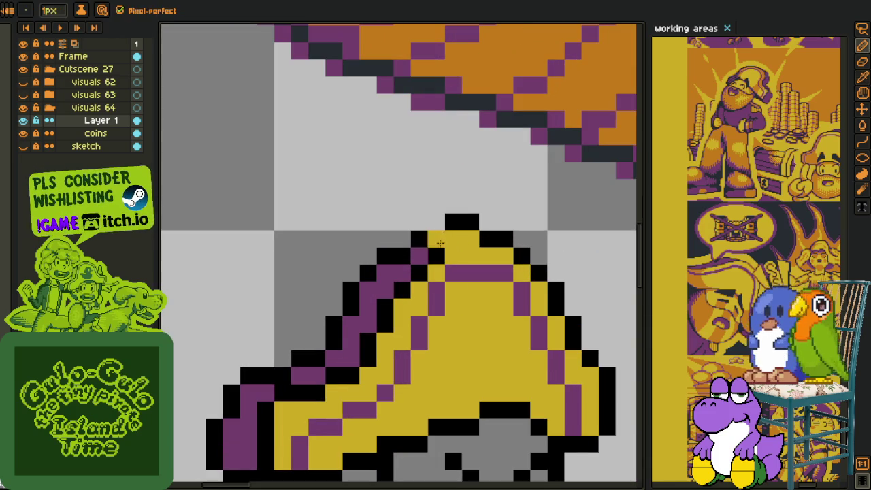
pyautogui.keyDown('alt'); pyautogui.click(467, 218); pyautogui.keyUp('alt')
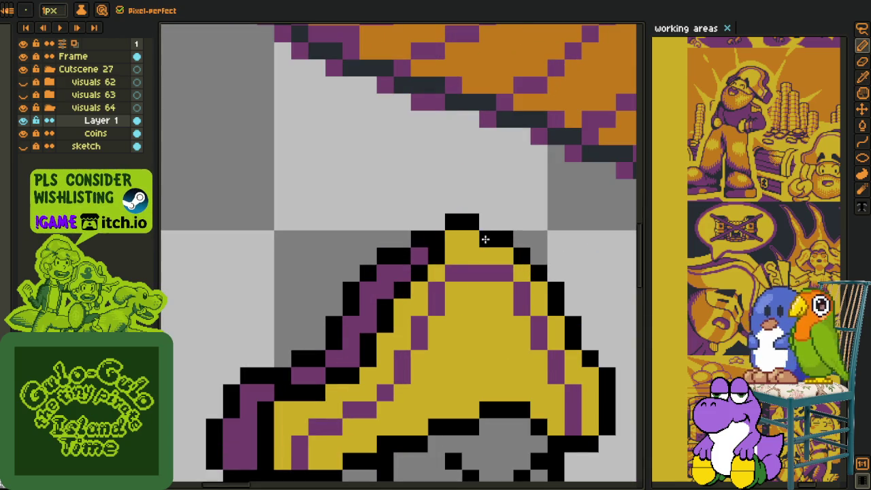
pyautogui.press('alt')
pyautogui.click(436, 222)
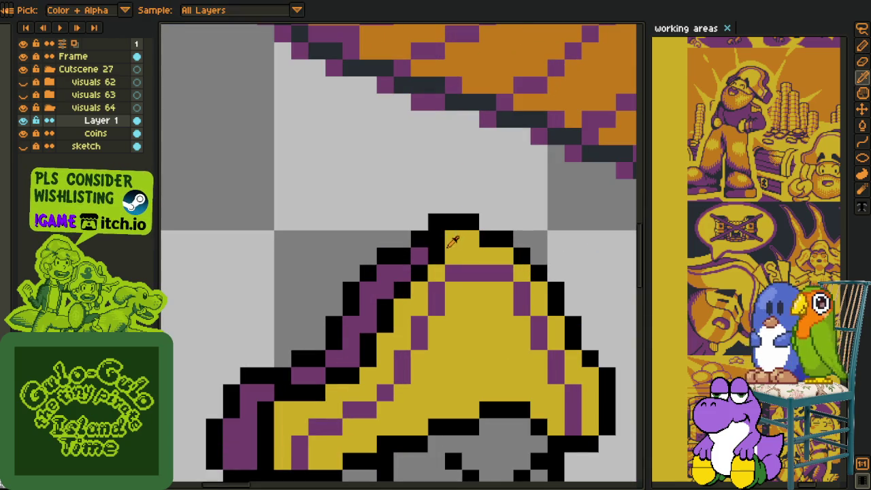
pyautogui.press('alt')
pyautogui.moveTo(417, 253); pyautogui.dragTo(402, 274)
pyautogui.press('alt')
pyautogui.press('alt')
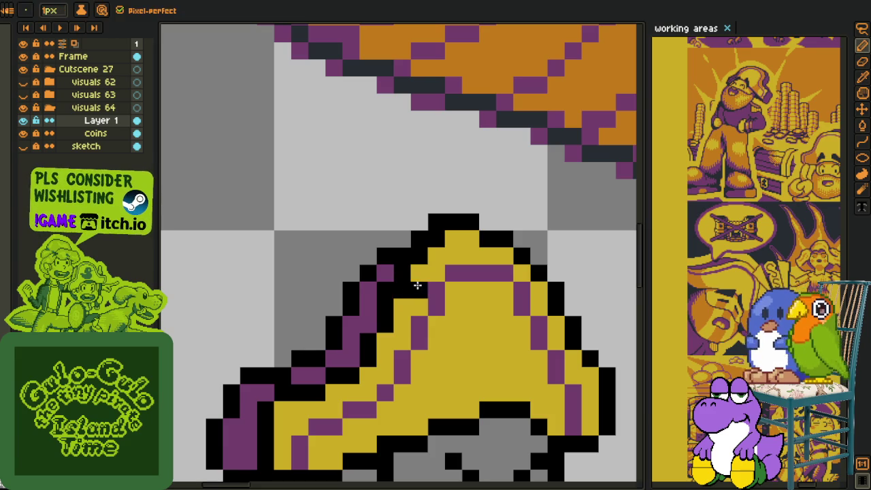
pyautogui.press('alt')
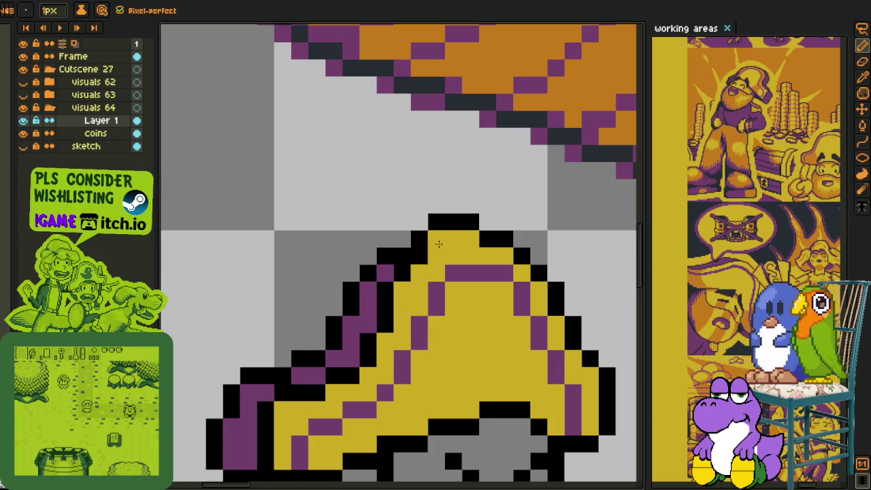
# Add a black outline pixel at the hat top and zoom out to check
pyautogui.press('alt')
pyautogui.scroll(-2, 417, 259)
pyautogui.press('alt')
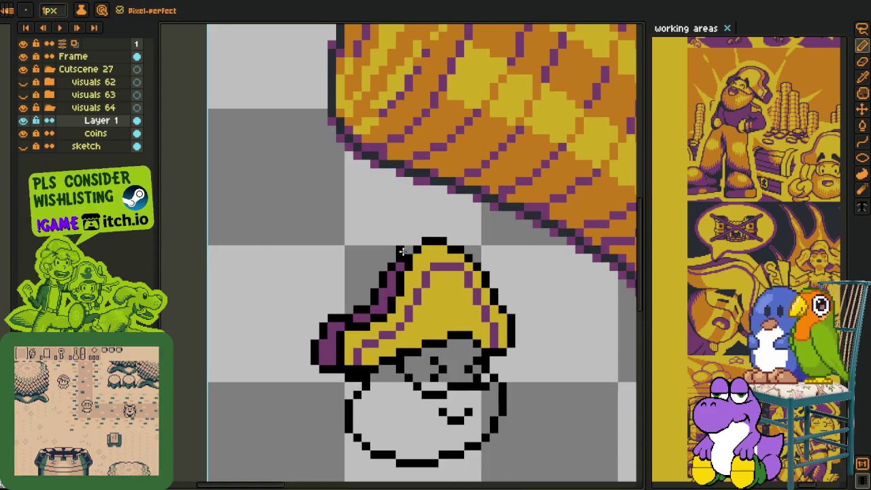
pyautogui.click(418, 243)
pyautogui.press('alt')
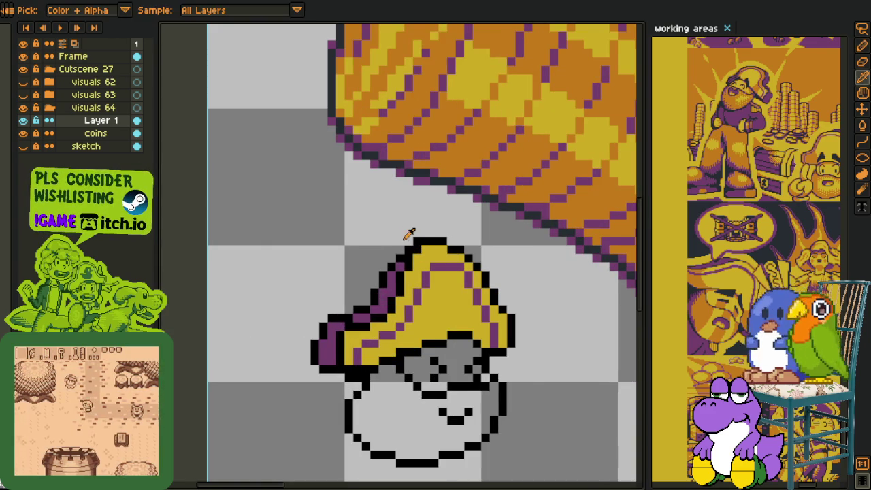
pyautogui.scroll(-1, 405, 234)
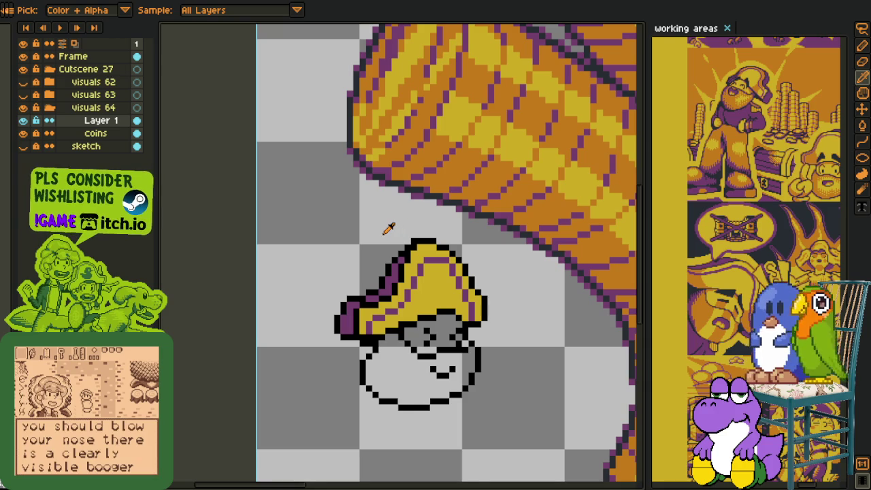
pyautogui.scroll(-1, 385, 231)
pyautogui.scroll(-1, 385, 232)
pyautogui.scroll(-1, 385, 231)
pyautogui.scroll(3, 408, 236)
pyautogui.scroll(2, 406, 238)
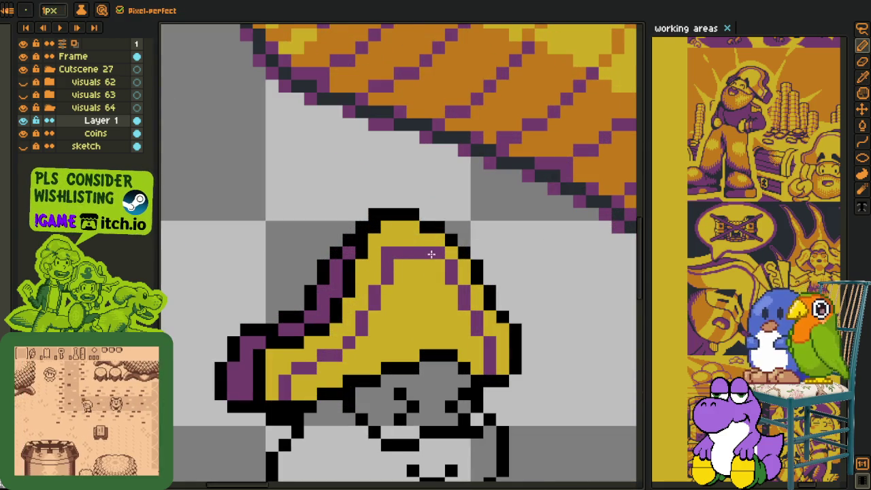
# Resample colours from the hat top and redraw the remaining crown pixels
pyautogui.click(411, 242)
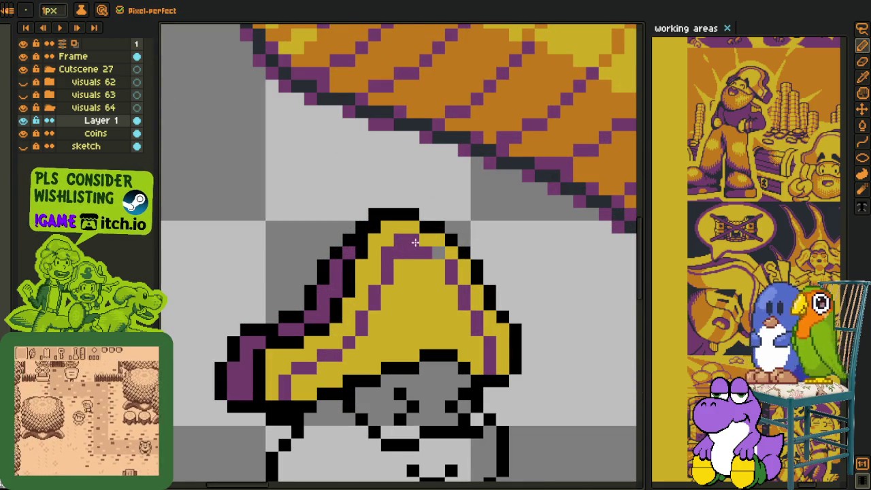
pyautogui.keyDown('alt'); pyautogui.click(407, 272); pyautogui.keyUp('alt')
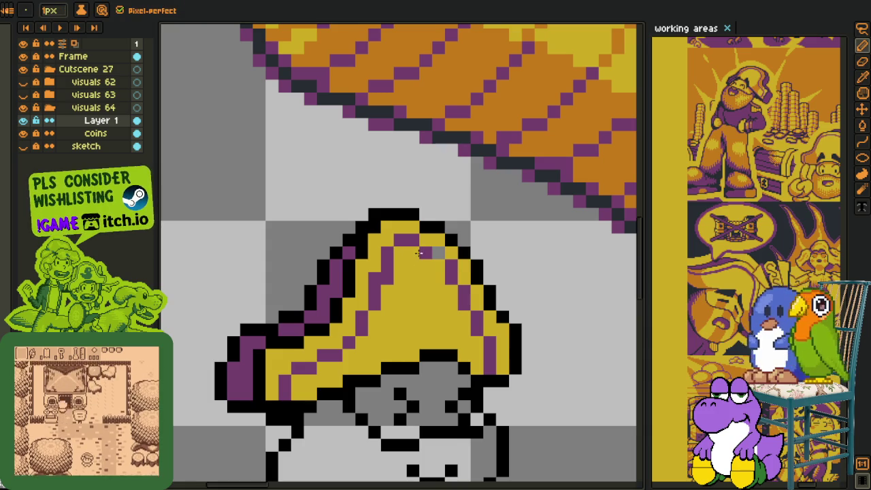
pyautogui.keyDown('alt'); pyautogui.click(420, 235); pyautogui.keyUp('alt')
pyautogui.keyDown('alt'); pyautogui.click(428, 254); pyautogui.keyUp('alt')
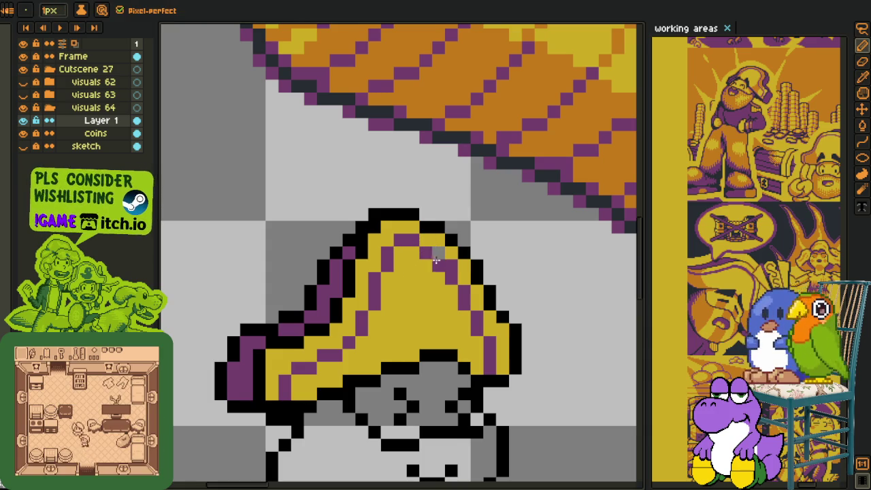
pyautogui.scroll(-4, 436, 255)
pyautogui.scroll(-2, 469, 244)
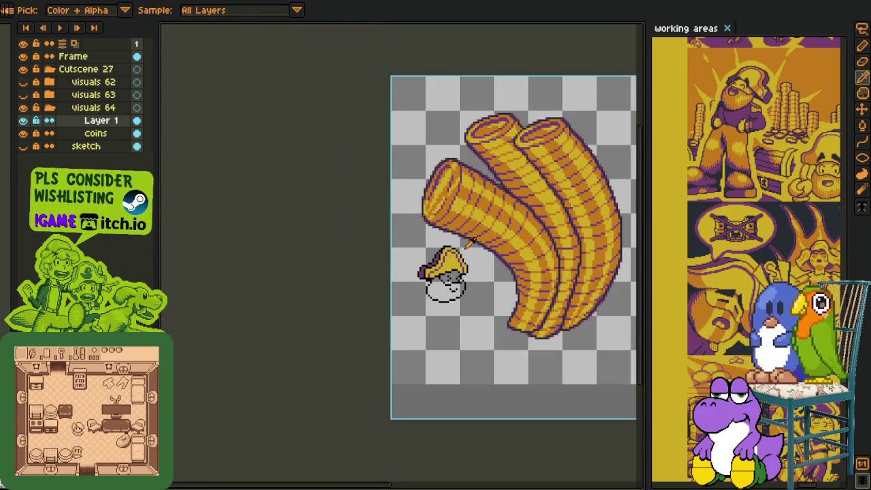
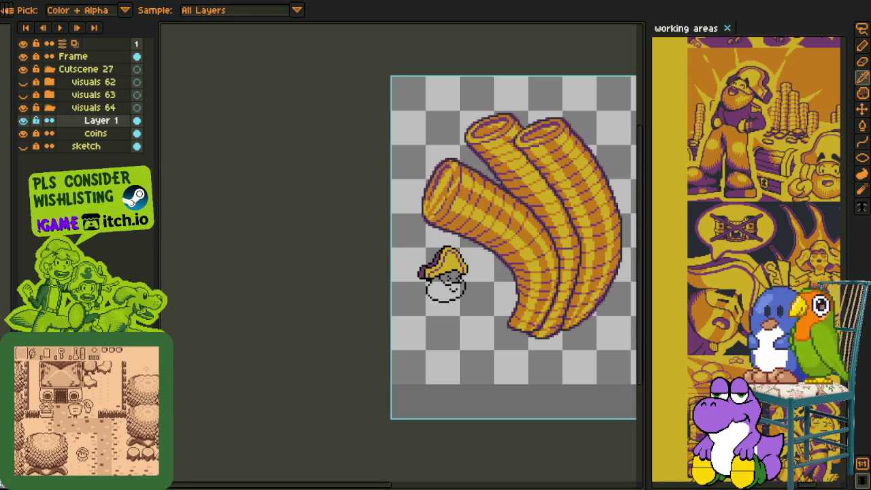
# Bring the pirate's head into view and paint-bucket fill his beard with orange
pyautogui.scroll(-2, 417, 323)
pyautogui.scroll(3, 425, 308)
pyautogui.press('m')
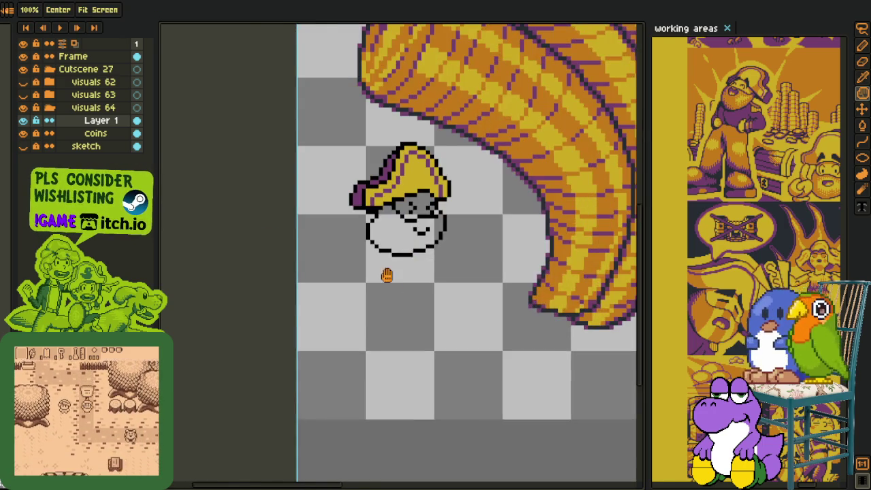
pyautogui.moveTo(396, 324); pyautogui.dragTo(429, 281)
pyautogui.scroll(2, 412, 282)
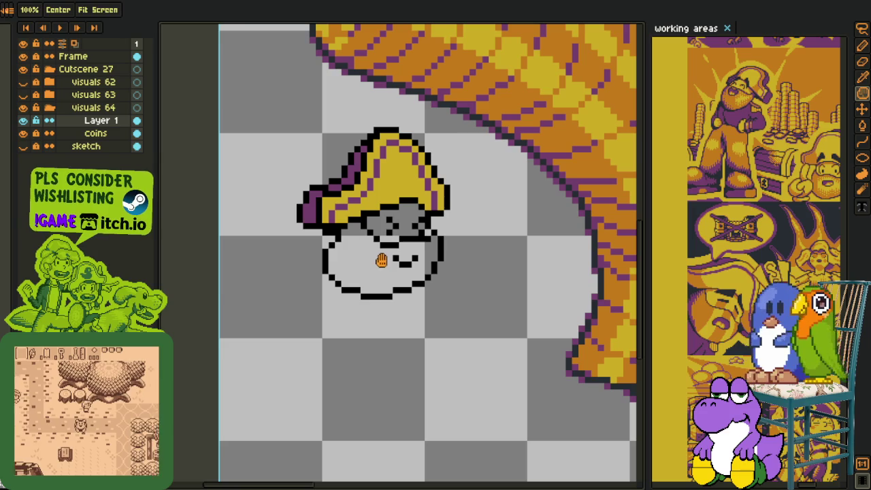
pyautogui.press('o')
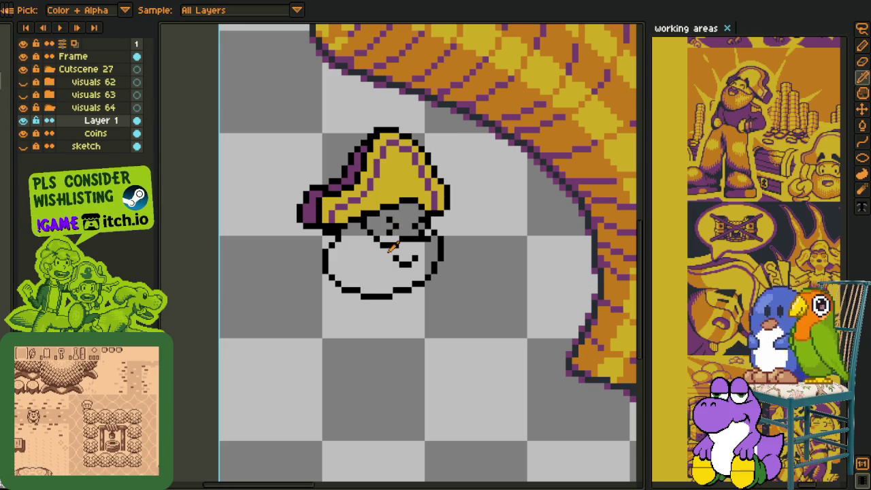
pyautogui.press('g')
pyautogui.click(376, 260)
# Fill the pirate's grey face area with yellow
pyautogui.press('m')
pyautogui.moveTo(398, 219); pyautogui.dragTo(353, 243)
pyautogui.press('o')
pyautogui.press('g')
pyautogui.click(353, 243)
pyautogui.scroll(2, 367, 248)
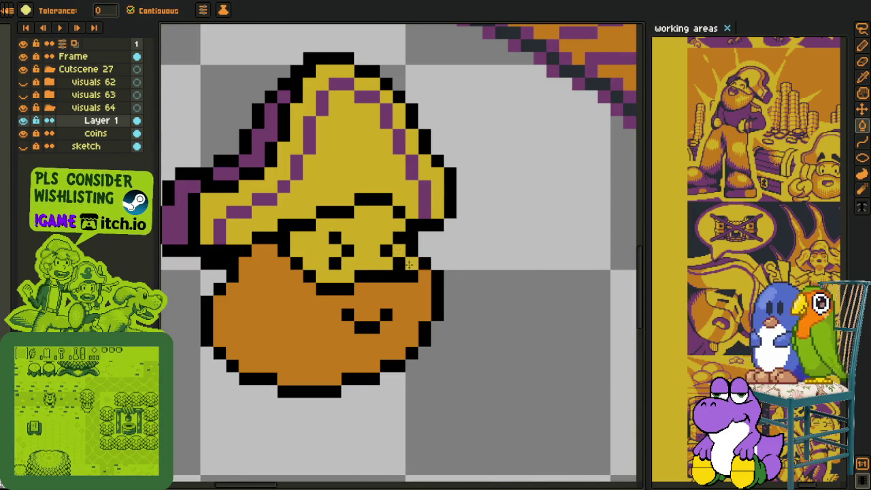
pyautogui.scroll(-2, 409, 264)
# Recentre and zoom in on the pirate, sampling a colour from the hat
pyautogui.press('o')
pyautogui.press('m')
pyautogui.moveTo(430, 267); pyautogui.dragTo(417, 284)
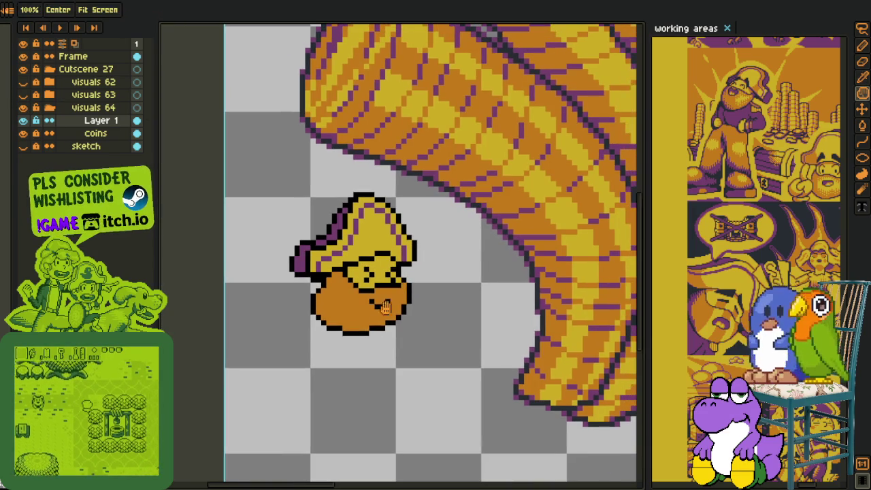
pyautogui.scroll(1, 421, 272)
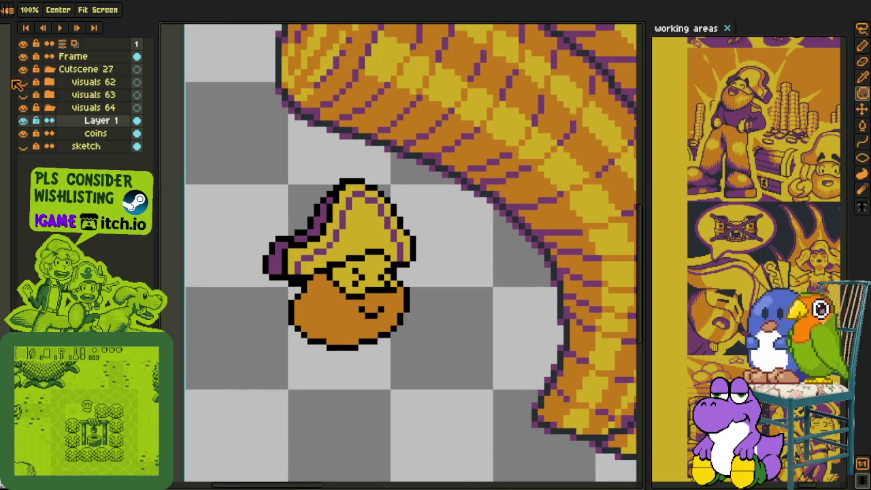
pyautogui.press('o')
pyautogui.scroll(1, 288, 266)
pyautogui.scroll(2, 289, 266)
pyautogui.scroll(1, 289, 266)
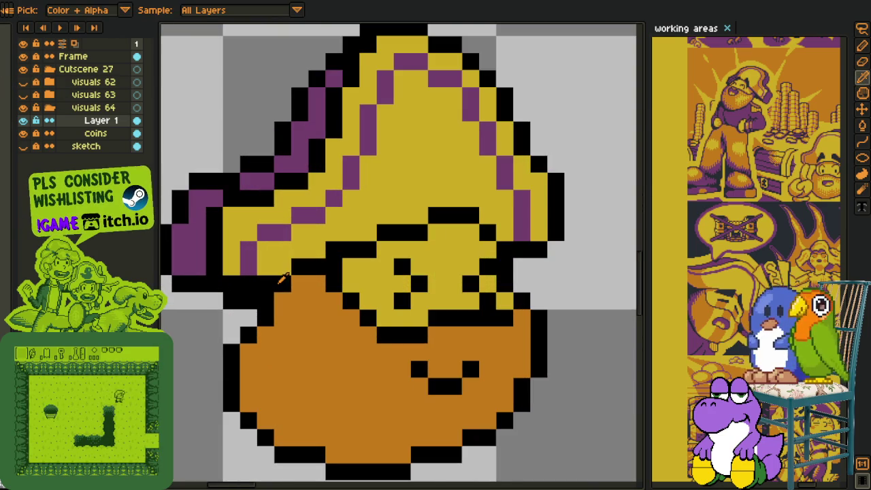
# Draw black outline pixels under the hat brim where it meets the beard
pyautogui.press('b')
pyautogui.moveTo(281, 301); pyautogui.dragTo(282, 335)
pyautogui.keyDown('alt'); pyautogui.click(297, 326); pyautogui.keyUp('alt')
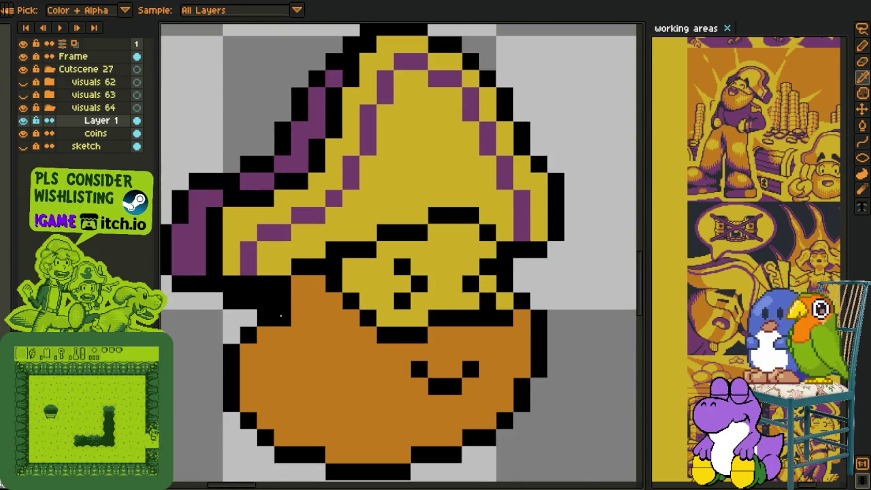
pyautogui.keyDown('alt'); pyautogui.click(282, 301); pyautogui.keyUp('alt')
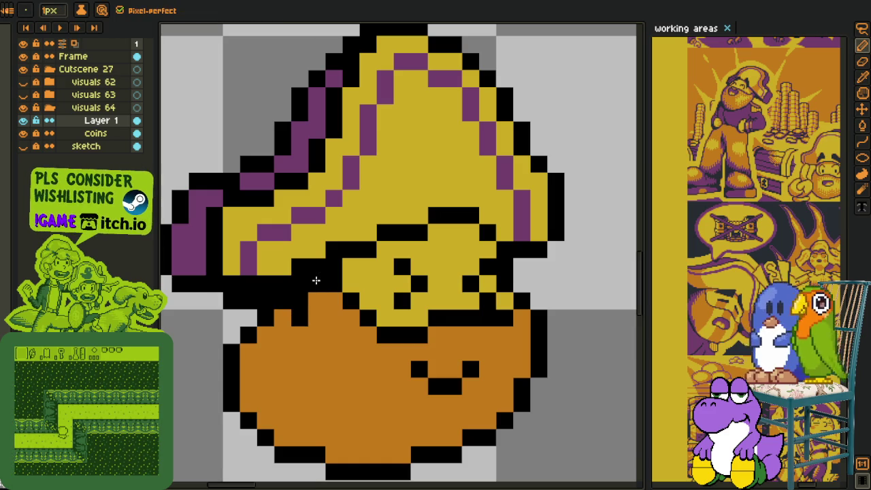
pyautogui.moveTo(334, 301); pyautogui.dragTo(334, 318)
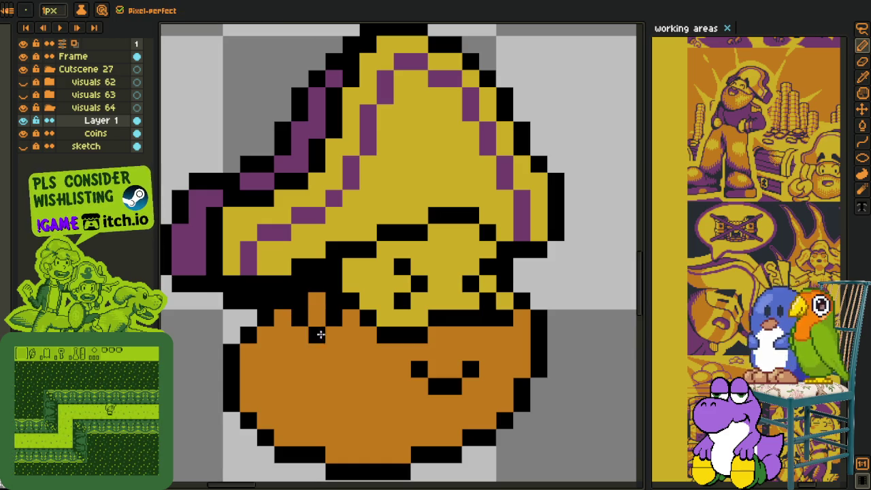
pyautogui.click(266, 334)
pyautogui.click(292, 335)
# Paint purple shading down the beard's right edge and along its bottom
pyautogui.press('alt')
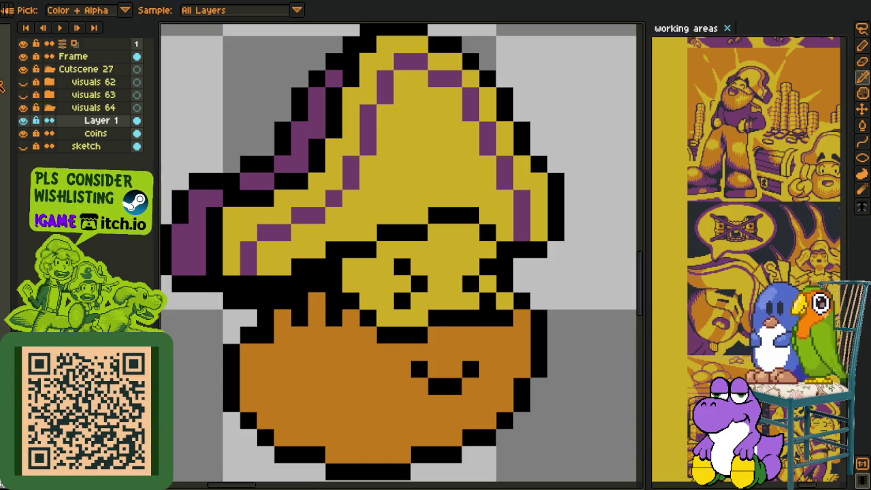
pyautogui.moveTo(251, 365)
pyautogui.mouseDown()
pyautogui.moveTo(221, 291)
pyautogui.moveTo(226, 326)
pyautogui.mouseUp()
pyautogui.hotkey('ctrl', 'z')
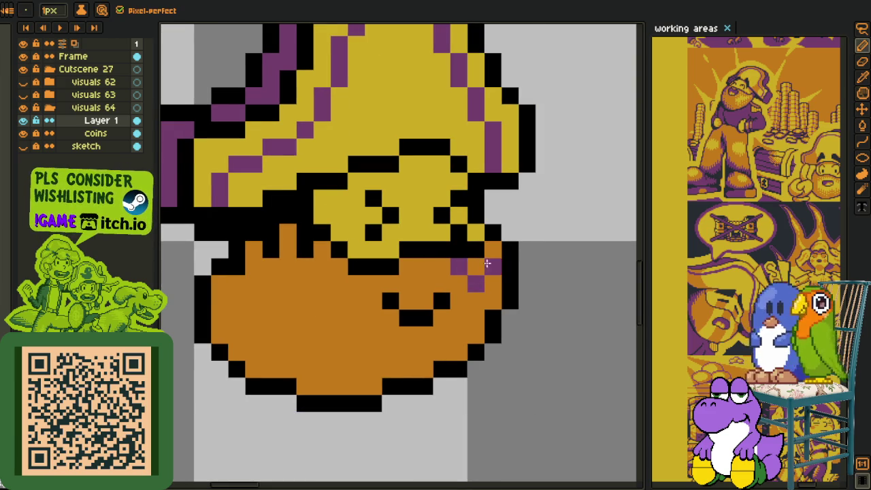
pyautogui.moveTo(492, 266)
pyautogui.mouseDown()
pyautogui.moveTo(478, 278)
pyautogui.moveTo(472, 328)
pyautogui.mouseUp()
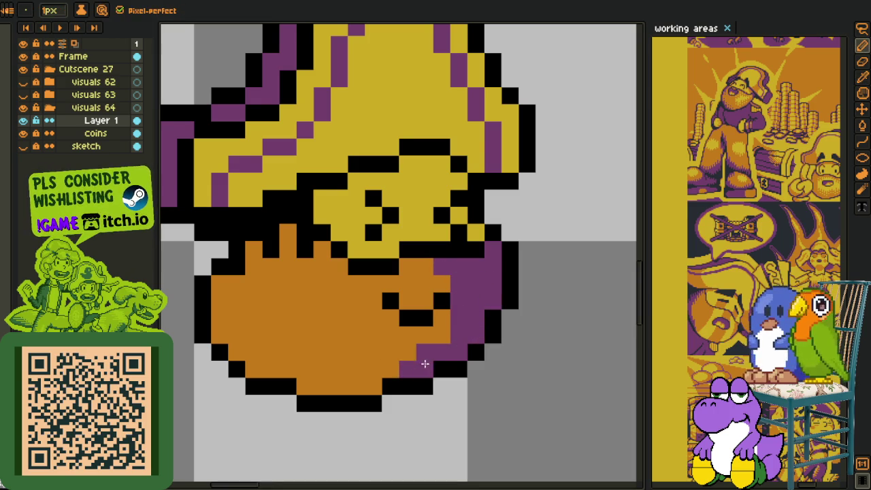
pyautogui.moveTo(369, 376); pyautogui.dragTo(336, 385)
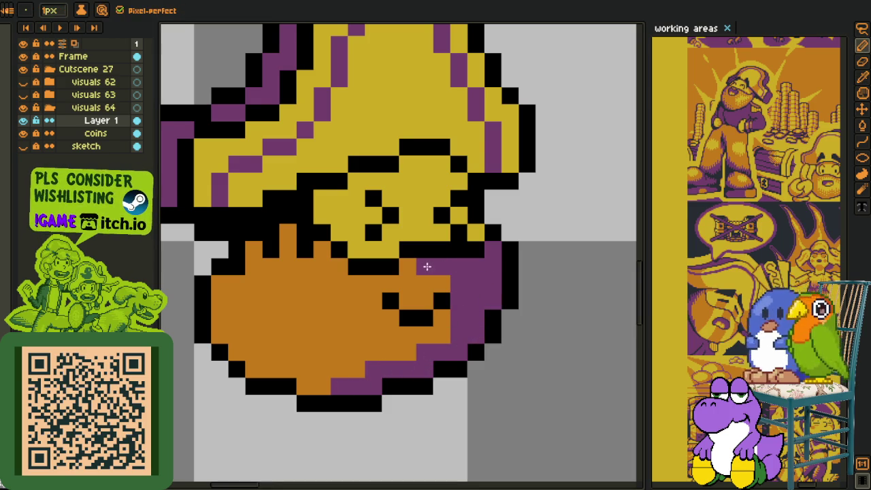
pyautogui.scroll(-4, 447, 334)
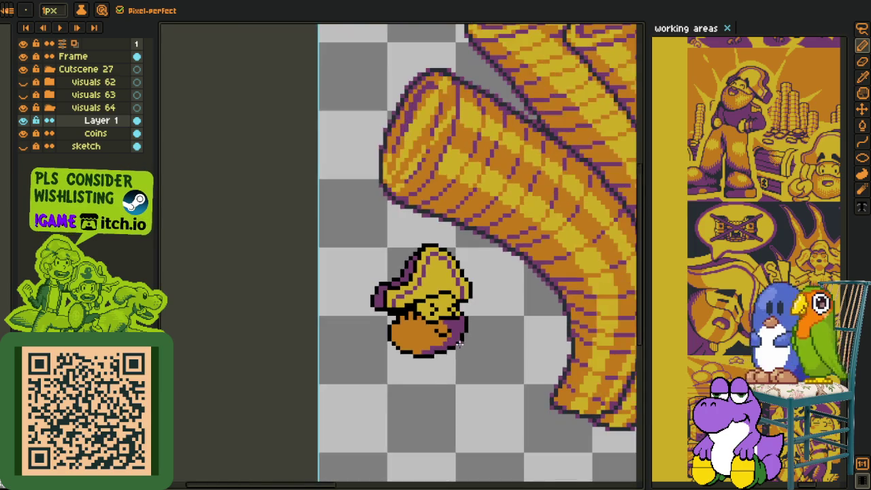
pyautogui.scroll(2, 395, 272)
pyautogui.scroll(2, 380, 286)
pyautogui.scroll(1, 354, 293)
# Add purple shading to the upper beard and touch up individual pixels
pyautogui.moveTo(354, 293)
pyautogui.mouseDown()
pyautogui.moveTo(345, 331)
pyautogui.moveTo(395, 321)
pyautogui.mouseUp()
pyautogui.click(385, 277)
pyautogui.click(383, 296)
pyautogui.click(322, 338)
pyautogui.keyDown('alt'); pyautogui.click(367, 347); pyautogui.keyUp('alt')
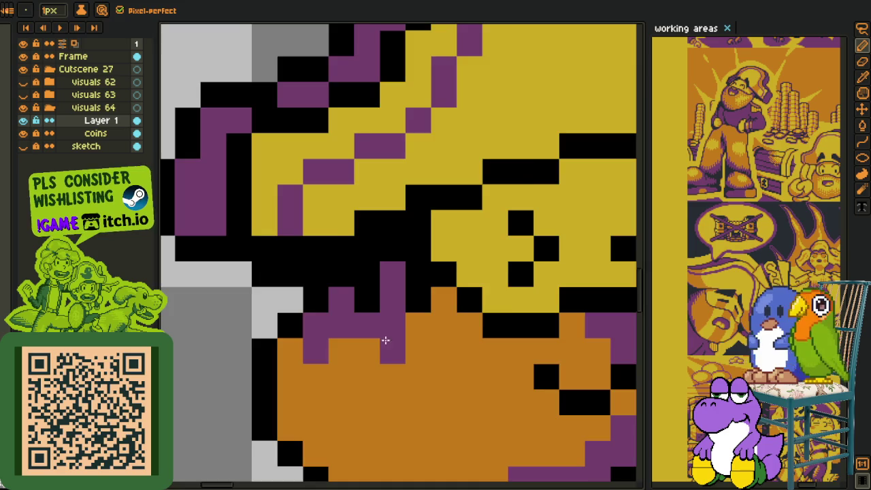
pyautogui.scroll(-5, 383, 344)
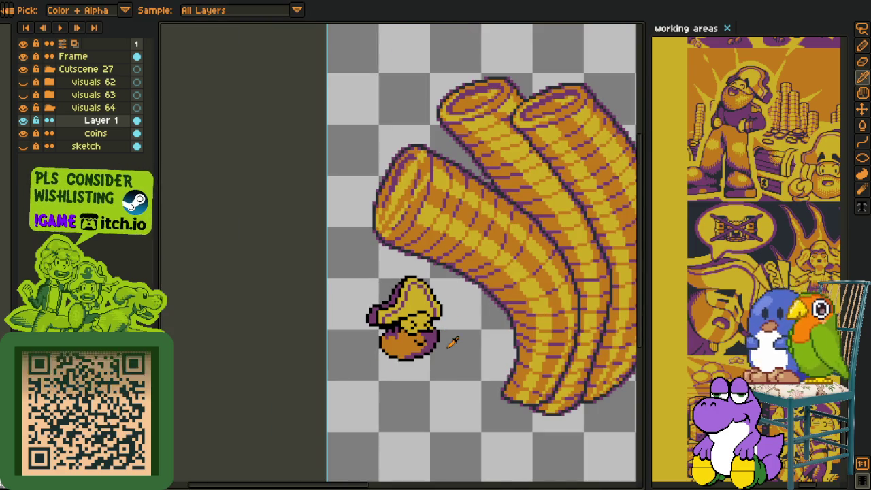
pyautogui.scroll(-3, 443, 337)
pyautogui.scroll(2, 442, 337)
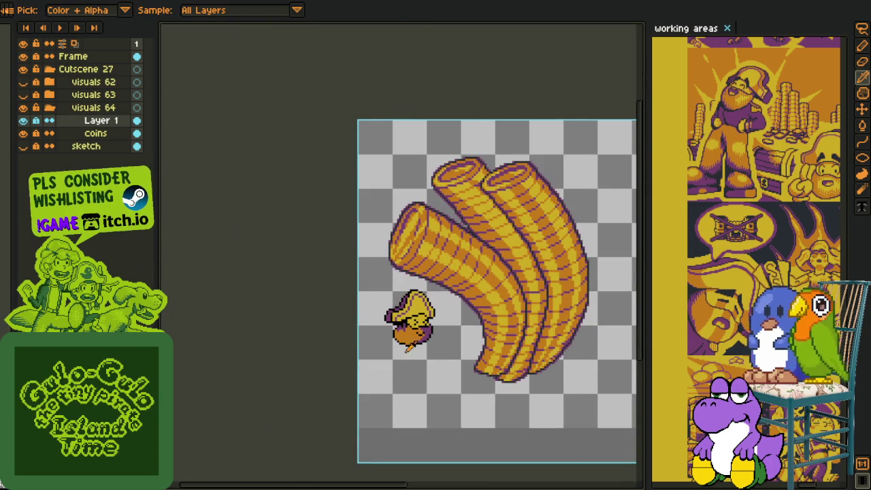
# Select the pirate sprite and move it onto the lower end of the coin stacks
pyautogui.scroll(2, 401, 346)
pyautogui.moveTo(315, 264); pyautogui.dragTo(290, 254)
pyautogui.press('m')
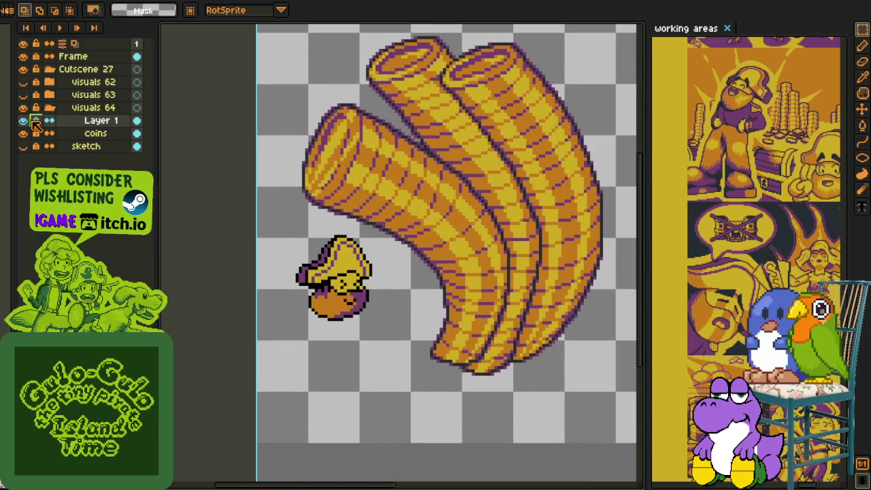
pyautogui.moveTo(265, 223); pyautogui.dragTo(431, 356)
pyautogui.moveTo(376, 318)
pyautogui.mouseDown()
pyautogui.moveTo(474, 315)
pyautogui.moveTo(480, 323)
pyautogui.mouseUp()
pyautogui.click(515, 389)
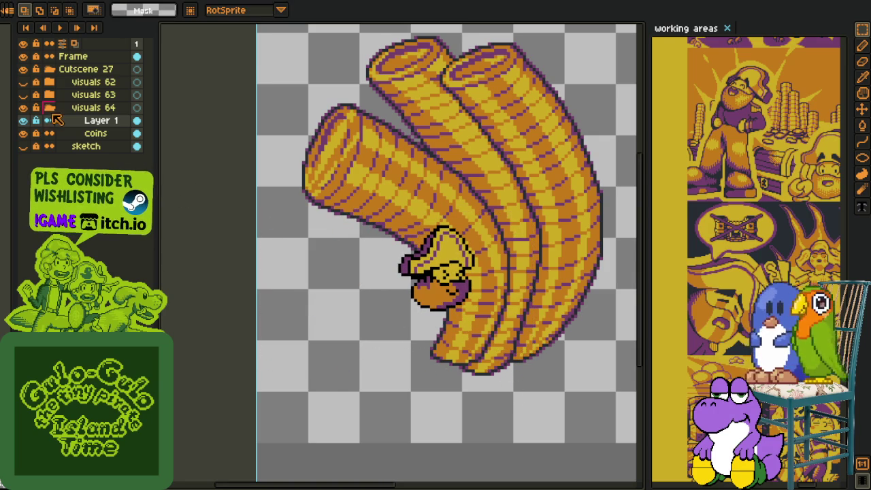
# Add a new empty Layer 2 above Layer 1
pyautogui.rightClick(78, 122)
pyautogui.moveTo(100, 144)
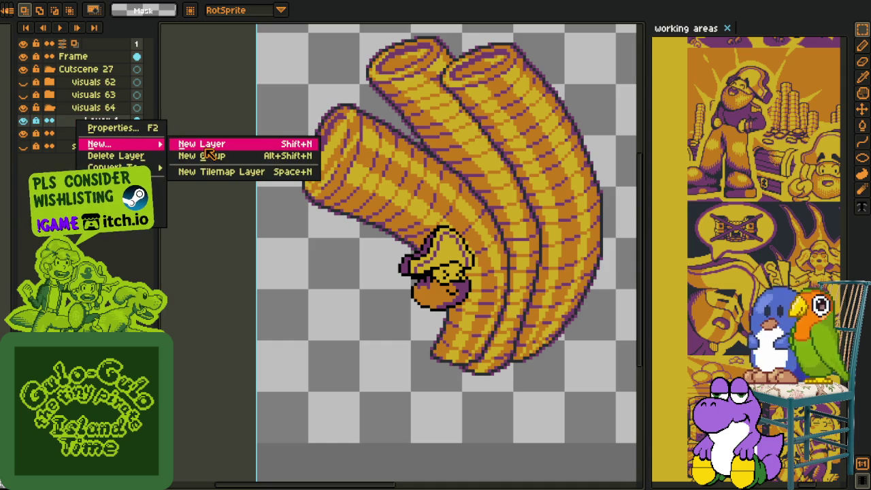
pyautogui.click(201, 145)
pyautogui.scroll(-1, 205, 270)
pyautogui.scroll(1, 205, 270)
pyautogui.scroll(2, 205, 270)
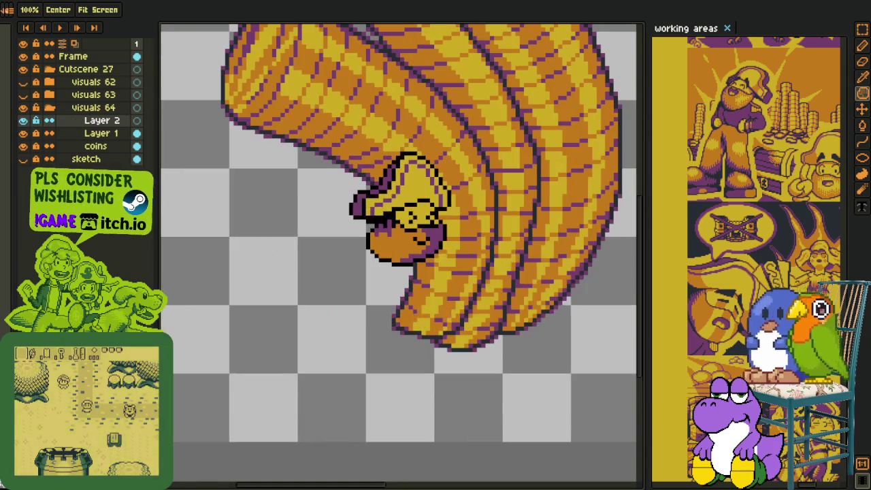
pyautogui.scroll(1, 390, 274)
pyautogui.scroll(1, 336, 287)
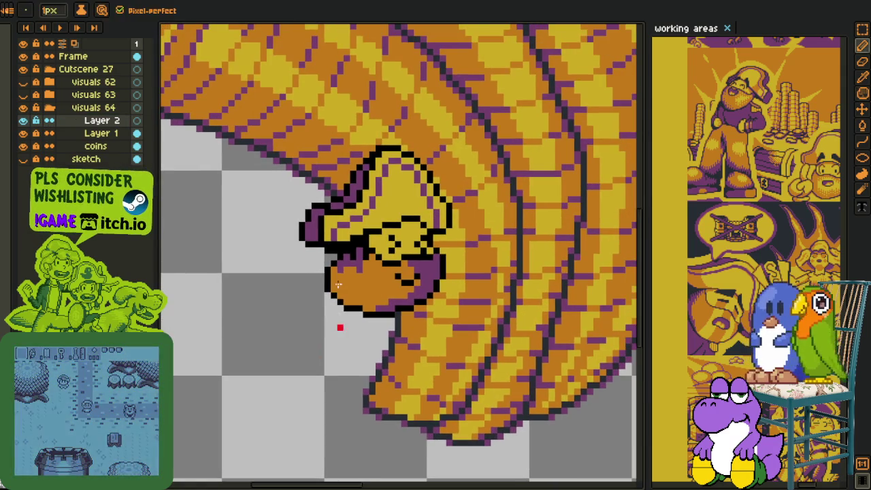
# With the Pencil active on Layer 2, zoom and pan to centre the pirate
pyautogui.press('b')
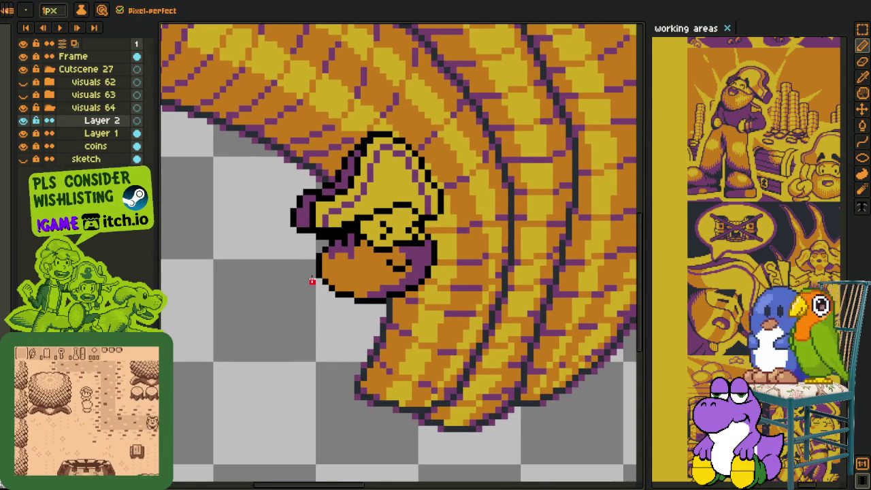
pyautogui.scroll(-2, 311, 281)
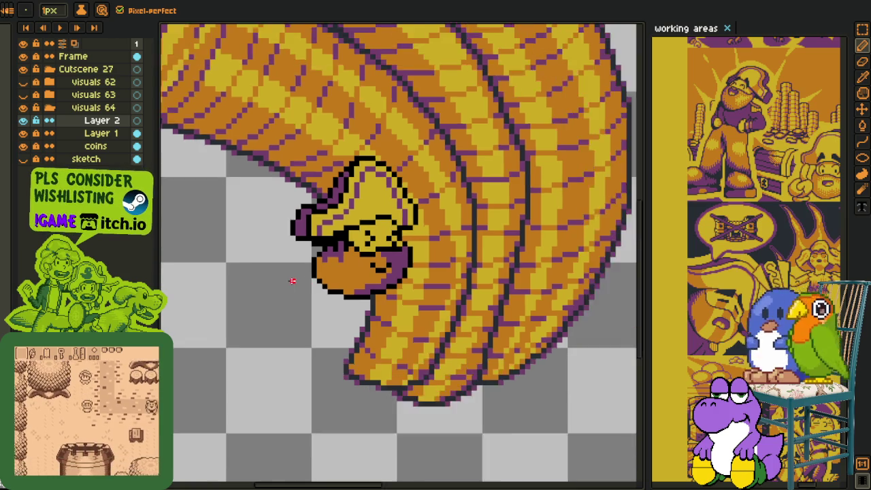
pyautogui.scroll(2, 308, 285)
pyautogui.scroll(-2, 308, 284)
pyautogui.scroll(-2, 299, 292)
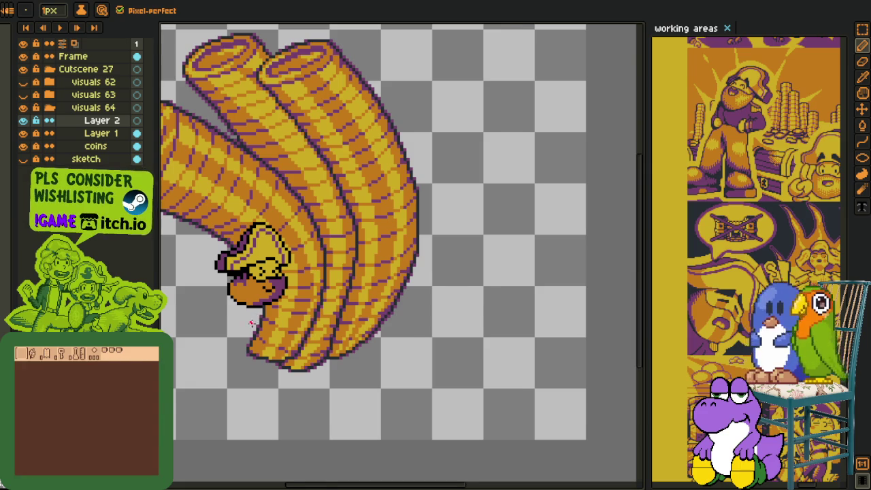
pyautogui.scroll(1, 251, 324)
pyautogui.scroll(1, 282, 300)
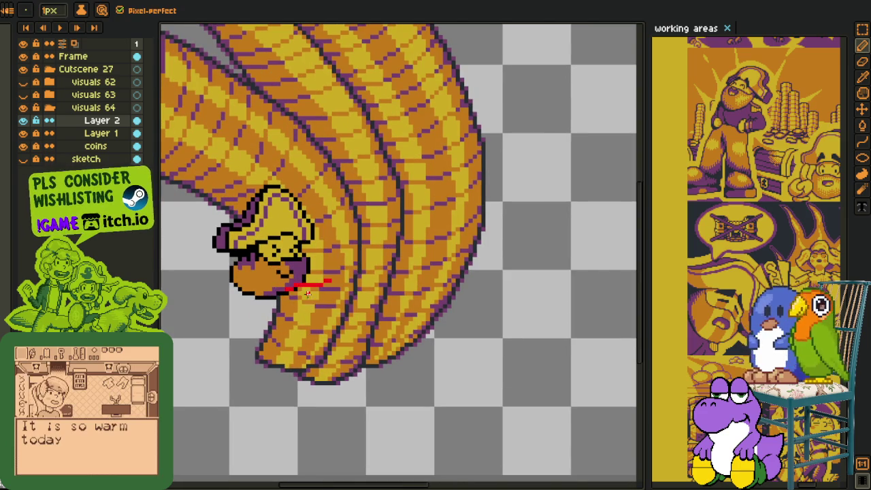
pyautogui.scroll(-1, 327, 283)
pyautogui.scroll(2, 316, 272)
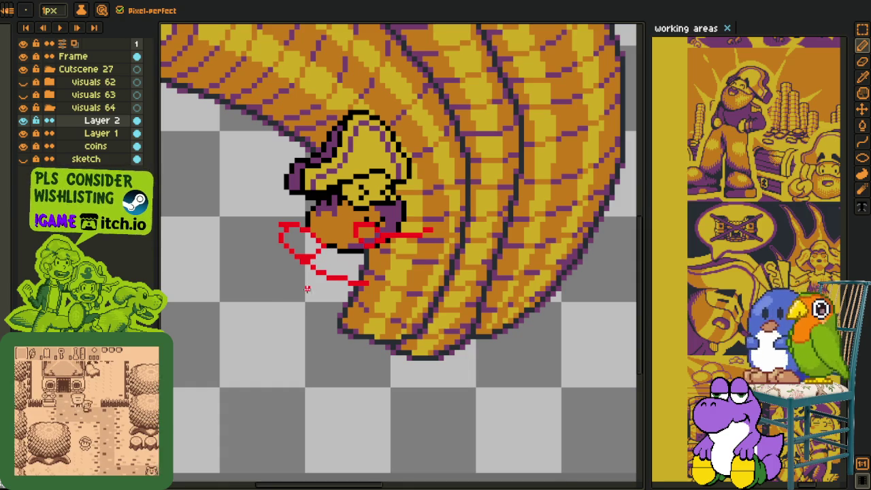
pyautogui.moveTo(285, 293)
pyautogui.mouseDown()
pyautogui.moveTo(321, 283)
pyautogui.moveTo(283, 304)
pyautogui.mouseUp()
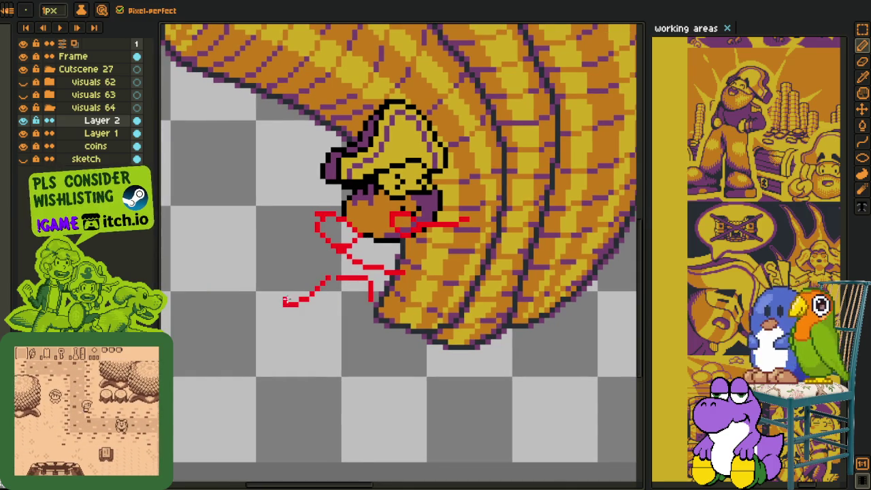
pyautogui.scroll(-3, 293, 286)
pyautogui.scroll(2, 286, 276)
# Select and delete the rough red body sketch lines
pyautogui.press('m')
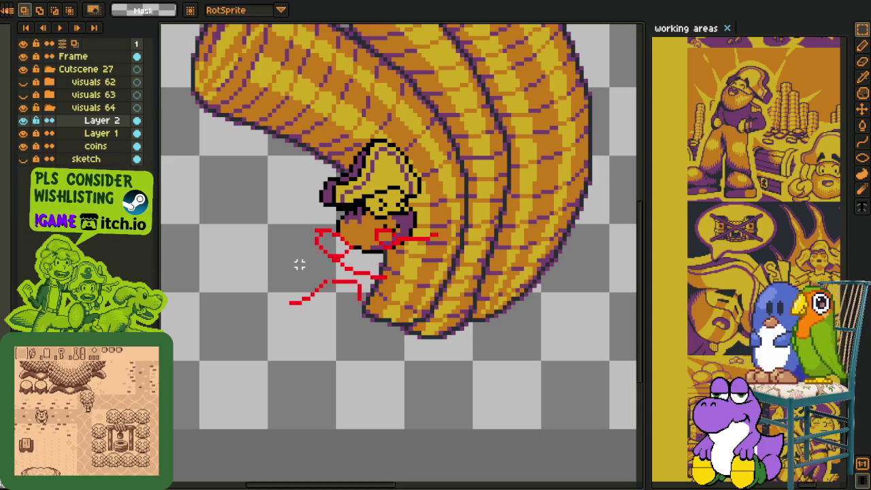
pyautogui.scroll(-1, 295, 259)
pyautogui.scroll(2, 347, 257)
pyautogui.moveTo(229, 200); pyautogui.dragTo(508, 385)
pyautogui.press('Delete')
pyautogui.scroll(1, 313, 286)
# Draw a small red ellipse just left of the pirate's face
pyautogui.press('space')
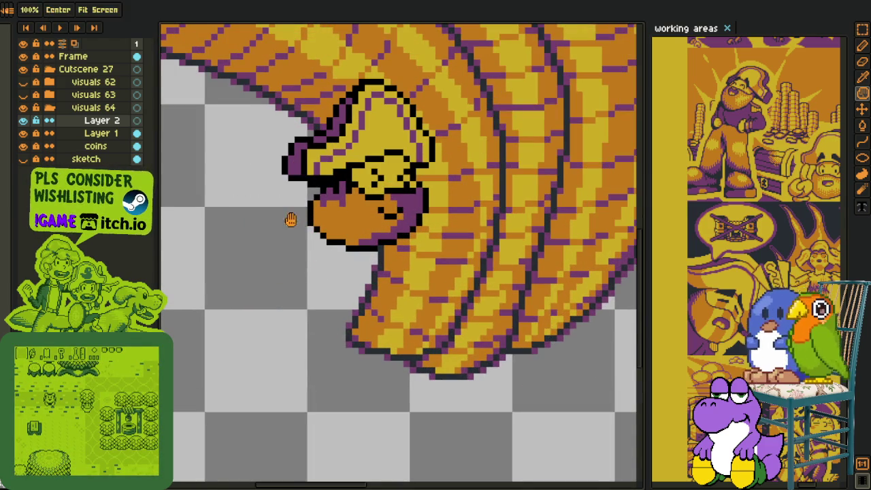
pyautogui.scroll(1, 293, 238)
pyautogui.scroll(1, 299, 253)
pyautogui.press('u')
pyautogui.moveTo(276, 226)
pyautogui.mouseDown()
pyautogui.moveTo(371, 330)
pyautogui.moveTo(347, 321)
pyautogui.mouseUp()
pyautogui.scroll(-2, 354, 316)
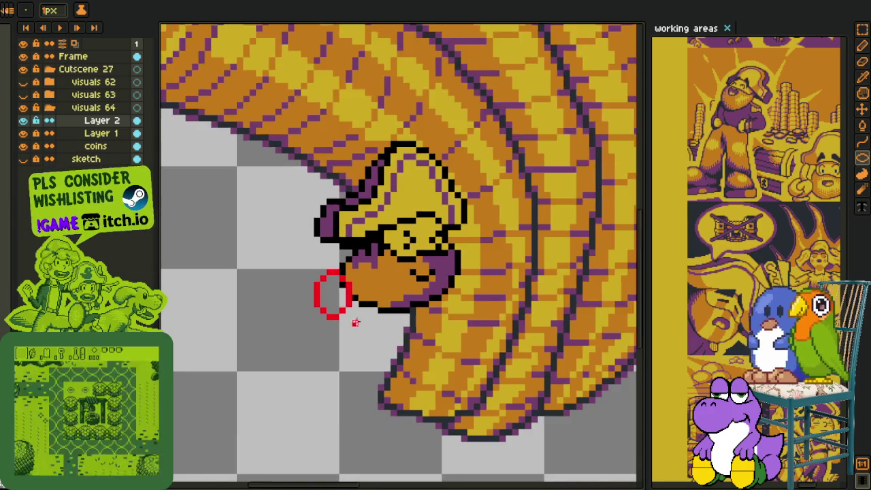
# Replace the flat ellipse below the face oval with a stepped red line
pyautogui.scroll(-2, 347, 311)
pyautogui.scroll(3, 326, 305)
pyautogui.moveTo(245, 300); pyautogui.dragTo(351, 334)
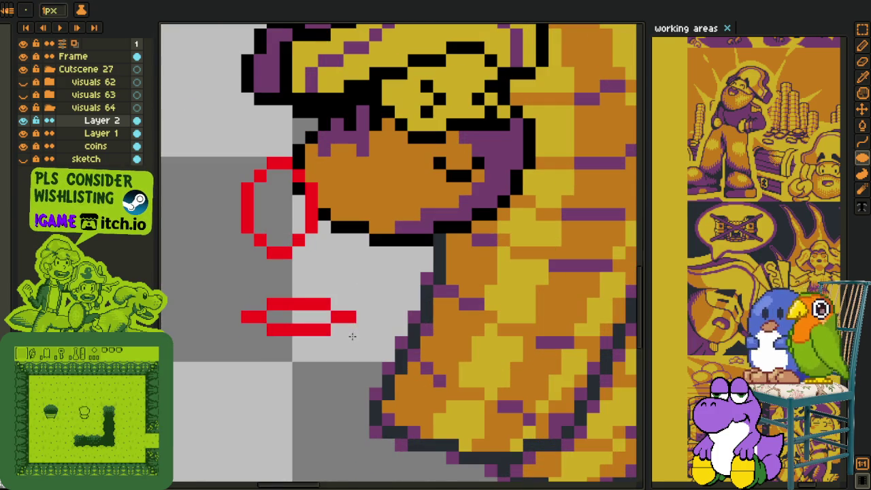
pyautogui.hotkey('ctrl', 'z')
pyautogui.press('l')
pyautogui.moveTo(245, 304); pyautogui.dragTo(353, 330)
pyautogui.press('i')
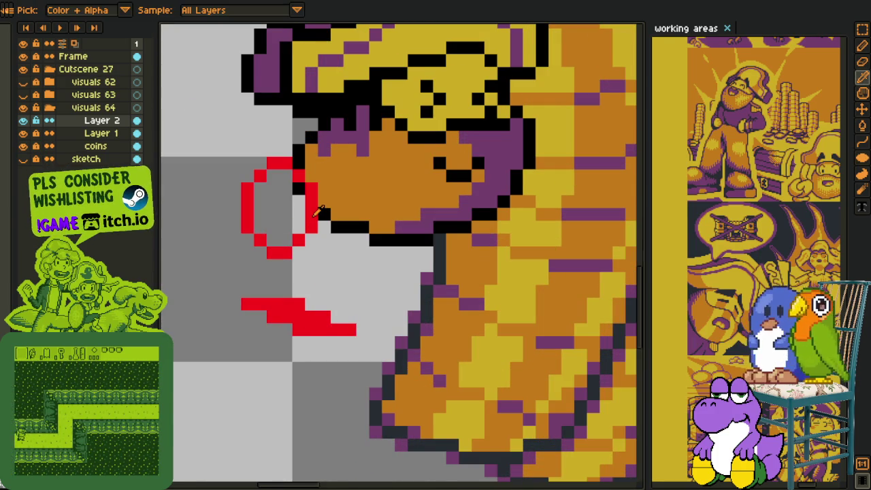
# Sketch a tall red ellipse right of the mouth, joined by red pixels to the outline below
pyautogui.hotkey('shift', 'u')
pyautogui.moveTo(384, 182)
pyautogui.mouseDown()
pyautogui.moveTo(431, 262)
pyautogui.moveTo(416, 228)
pyautogui.mouseUp()
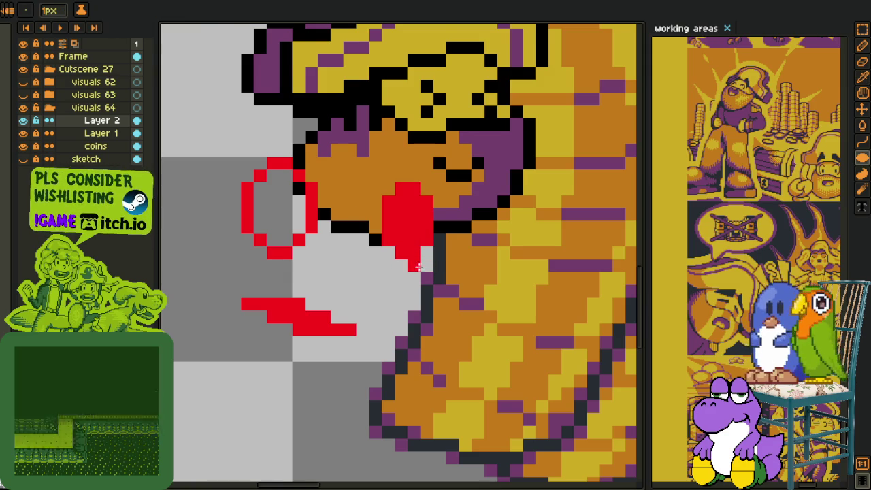
pyautogui.hotkey('ctrl', 'z')
pyautogui.moveTo(382, 170)
pyautogui.mouseDown()
pyautogui.moveTo(433, 221)
pyautogui.moveTo(423, 264)
pyautogui.mouseUp()
pyautogui.scroll(-2, 420, 267)
pyautogui.scroll(2, 356, 263)
pyautogui.press('i')
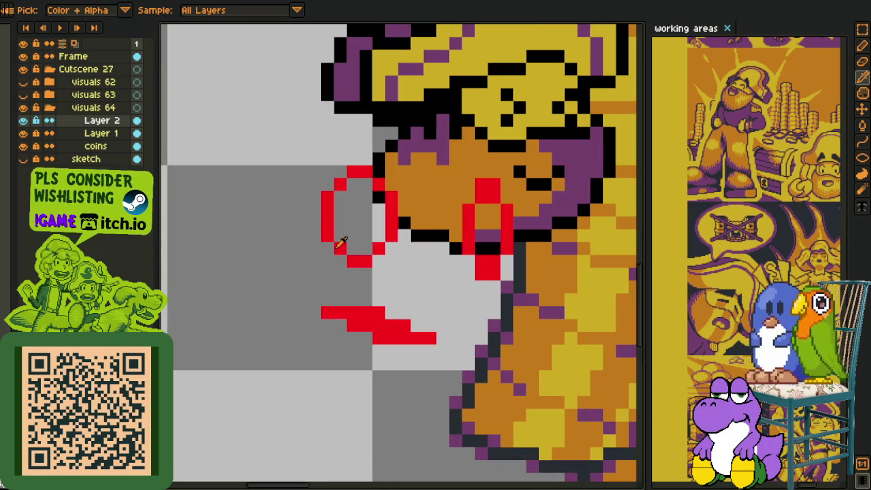
pyautogui.press('b')
pyautogui.moveTo(340, 261); pyautogui.dragTo(331, 291)
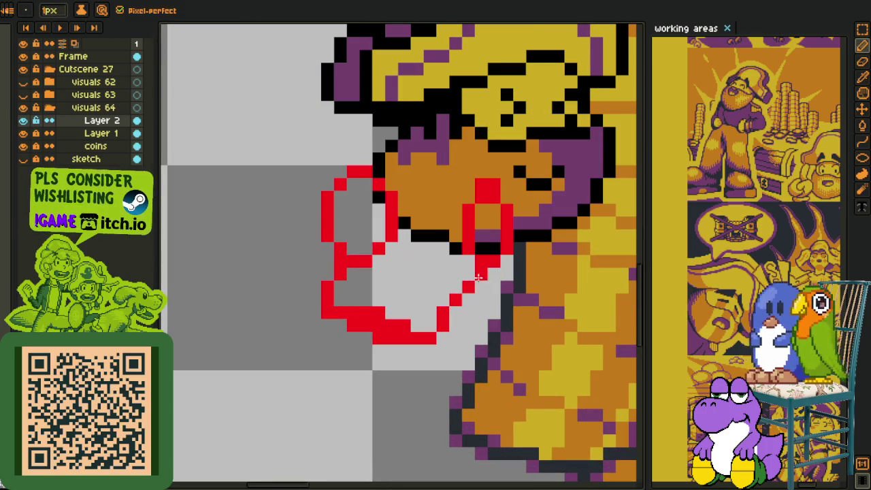
# Erase stray red pixels near the mouth and shift the red loop one pixel left
pyautogui.press('m')
pyautogui.press('e')
pyautogui.moveTo(482, 185)
pyautogui.mouseDown()
pyautogui.moveTo(494, 185)
pyautogui.moveTo(541, 270)
pyautogui.mouseUp()
pyautogui.press('m')
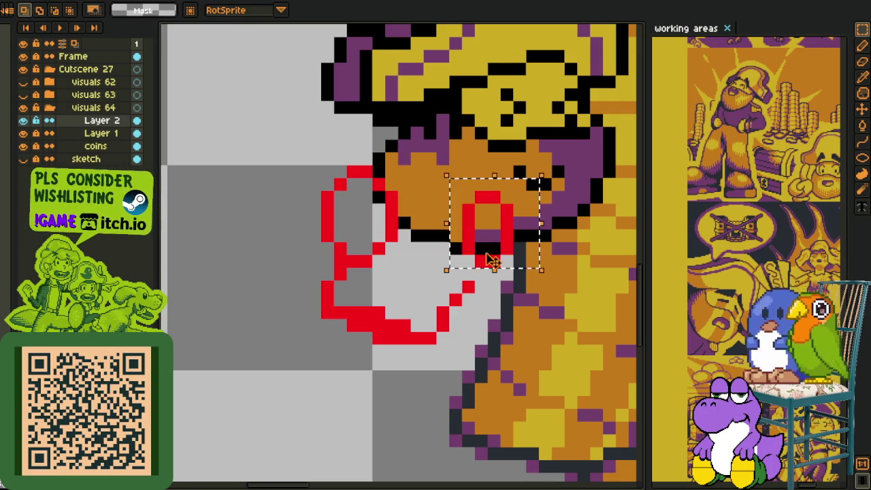
pyautogui.moveTo(481, 259); pyautogui.dragTo(469, 258)
pyautogui.press('b')
pyautogui.press('i')
pyautogui.press('b')
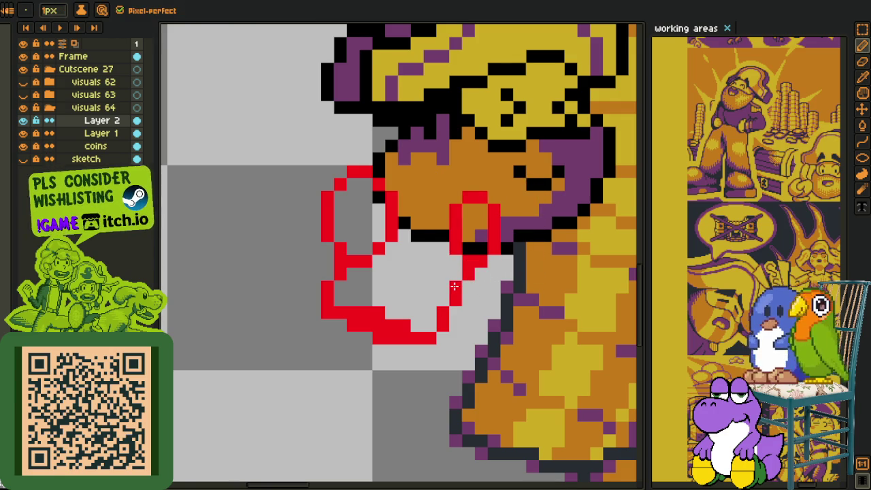
# Draw a vertical red stroke down the body, extending it down-left then right
pyautogui.scroll(-3, 420, 315)
pyautogui.scroll(-1, 387, 317)
pyautogui.scroll(2, 385, 311)
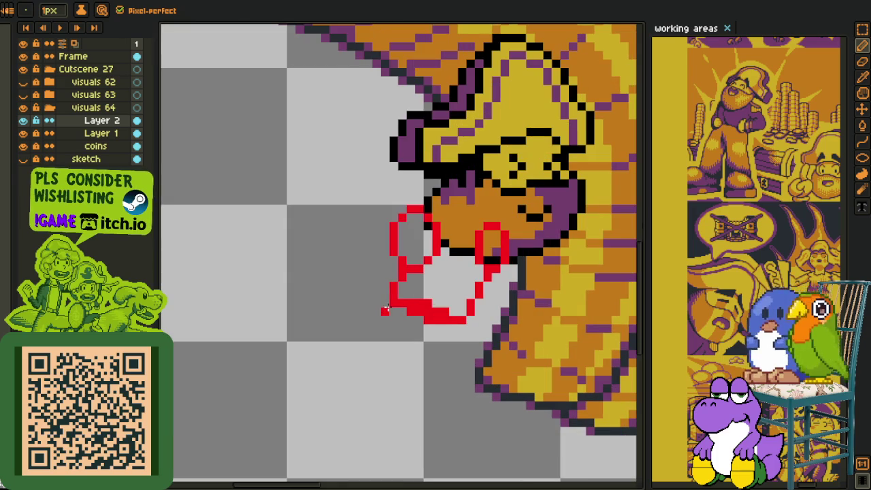
pyautogui.moveTo(486, 317)
pyautogui.mouseDown()
pyautogui.moveTo(387, 308)
pyautogui.moveTo(436, 320)
pyautogui.mouseUp()
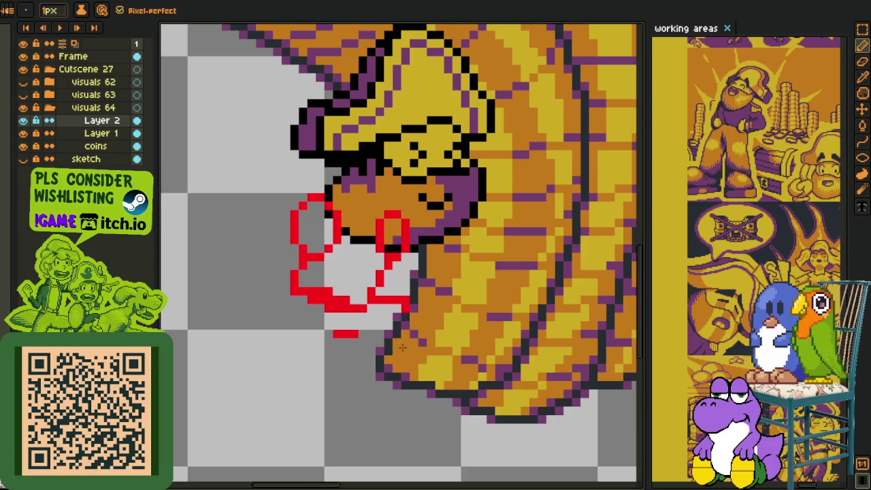
pyautogui.scroll(1, 405, 327)
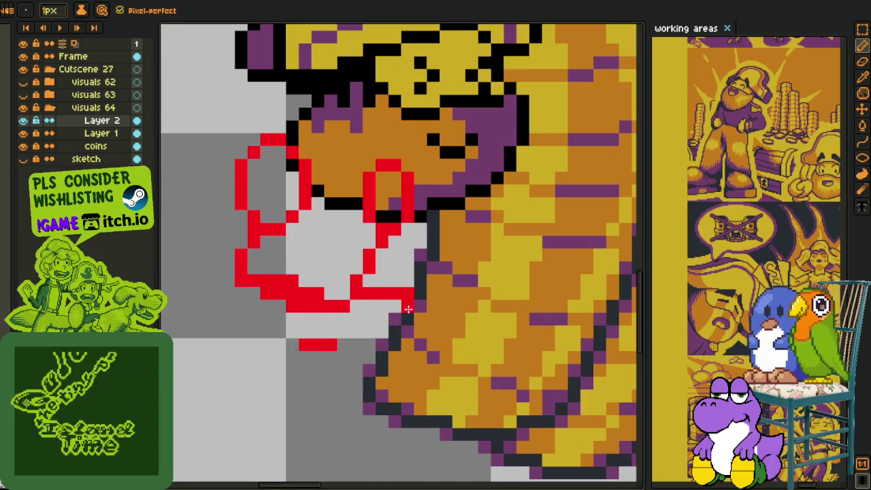
pyautogui.moveTo(419, 304); pyautogui.dragTo(422, 343)
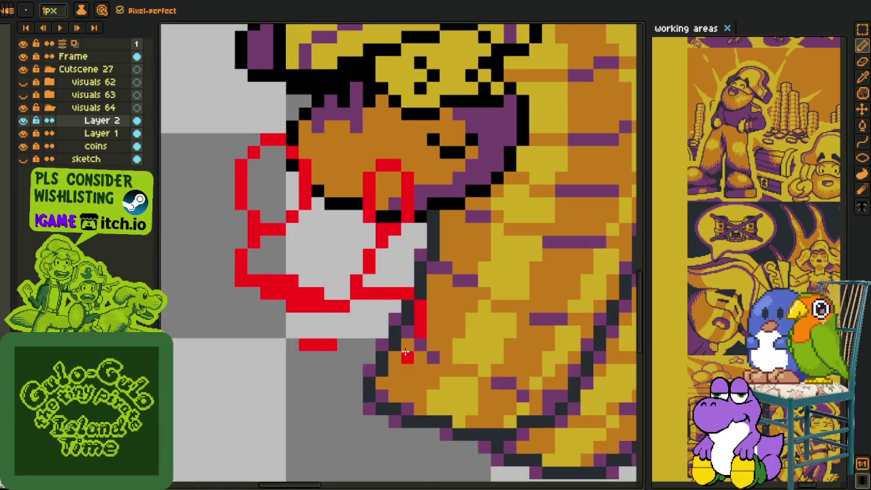
pyautogui.moveTo(401, 376)
pyautogui.mouseDown()
pyautogui.moveTo(410, 344)
pyautogui.moveTo(317, 357)
pyautogui.moveTo(315, 344)
pyautogui.moveTo(367, 344)
pyautogui.mouseUp()
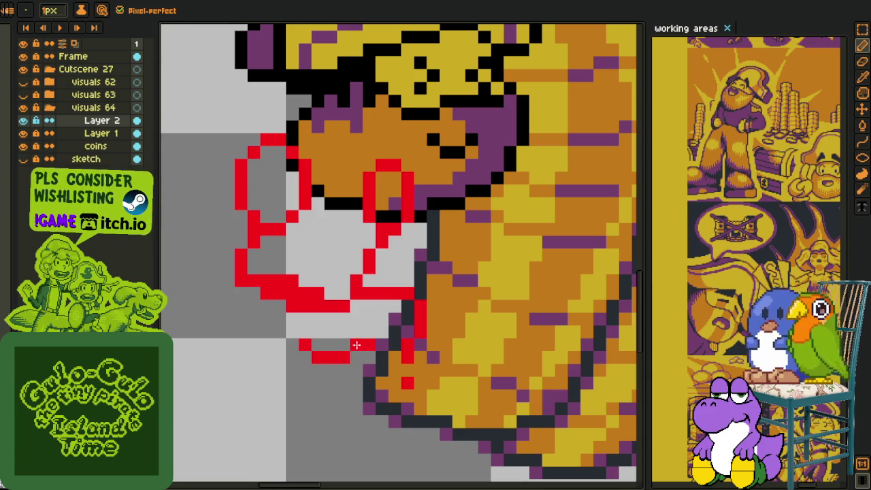
pyautogui.scroll(-1, 357, 345)
pyautogui.scroll(1, 360, 304)
pyautogui.click(361, 304)
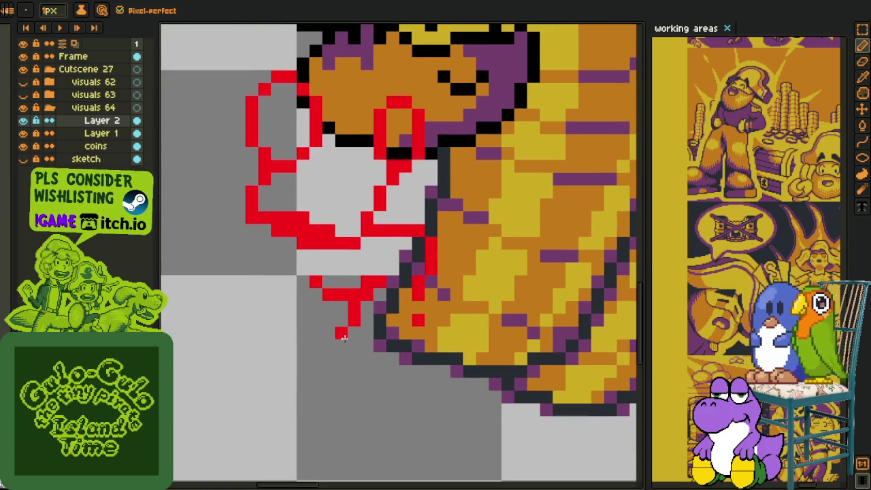
pyautogui.moveTo(348, 336); pyautogui.dragTo(418, 322)
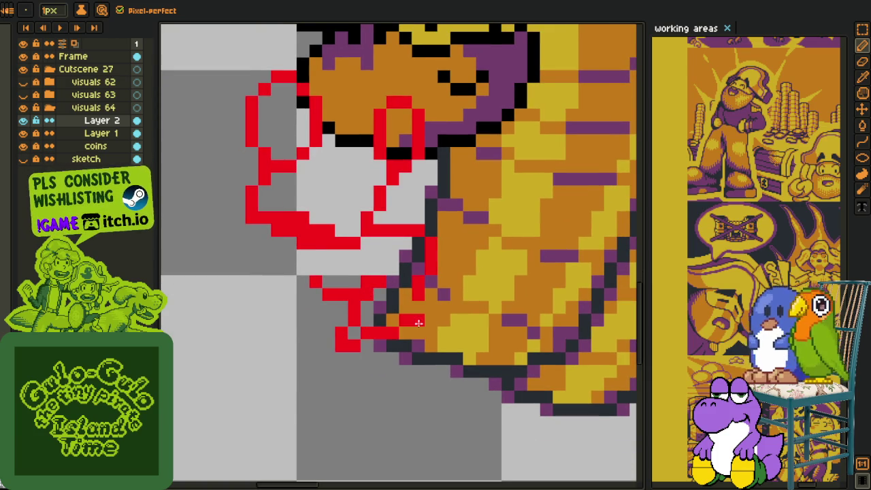
# Draw the diagonal red leg outline down-left and clean up stray pixels
pyautogui.scroll(-2, 417, 308)
pyautogui.scroll(1, 354, 292)
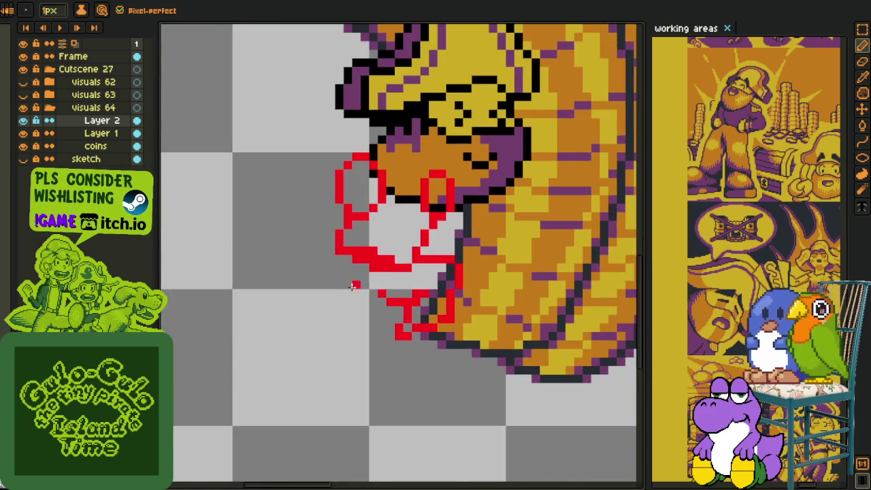
pyautogui.scroll(1, 410, 278)
pyautogui.scroll(1, 402, 239)
pyautogui.click(401, 240)
pyautogui.click(348, 305)
pyautogui.moveTo(401, 240)
pyautogui.mouseDown()
pyautogui.moveTo(361, 292)
pyautogui.moveTo(340, 304)
pyautogui.moveTo(306, 304)
pyautogui.mouseUp()
pyautogui.moveTo(459, 304)
pyautogui.mouseDown()
pyautogui.moveTo(436, 350)
pyautogui.moveTo(319, 356)
pyautogui.mouseUp()
pyautogui.scroll(-3, 340, 344)
pyautogui.scroll(2, 353, 336)
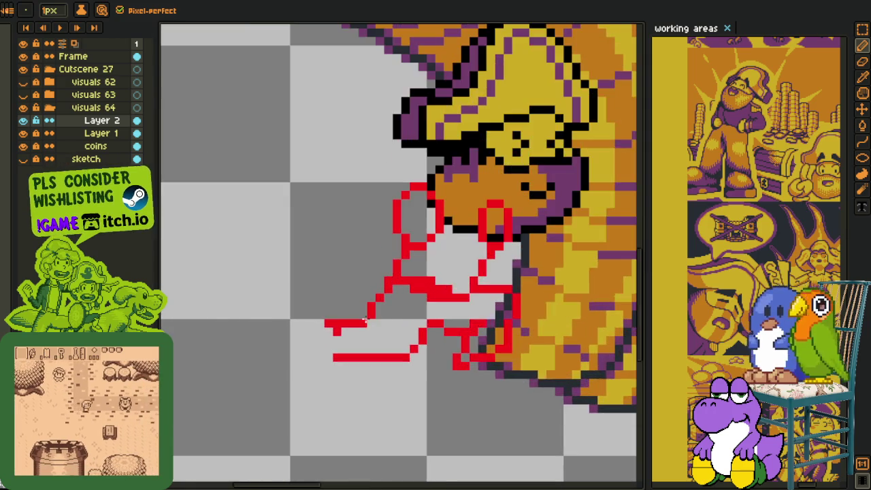
pyautogui.scroll(1, 361, 333)
pyautogui.click(360, 333)
pyautogui.hotkey('ctrl', 'z')
pyautogui.rightClick(334, 321)
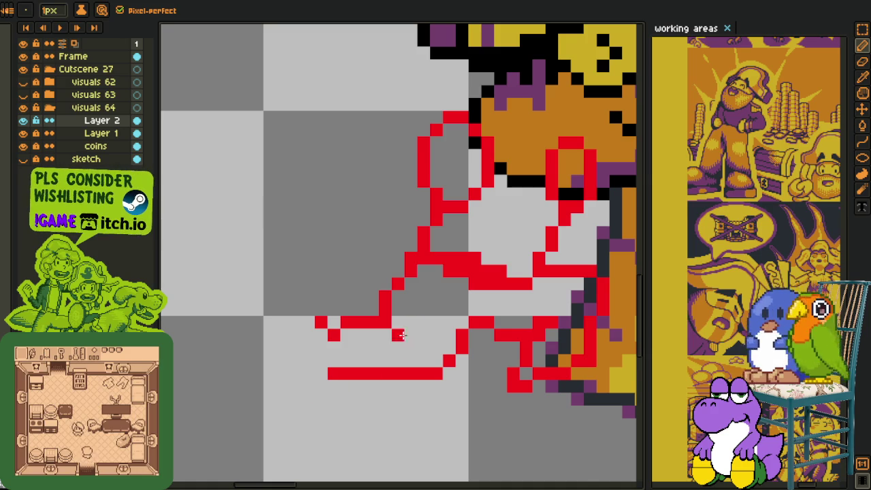
# Extend the red leg line further to the left
pyautogui.scroll(-3, 398, 346)
pyautogui.scroll(-2, 398, 346)
pyautogui.scroll(2, 345, 400)
pyautogui.scroll(1, 346, 400)
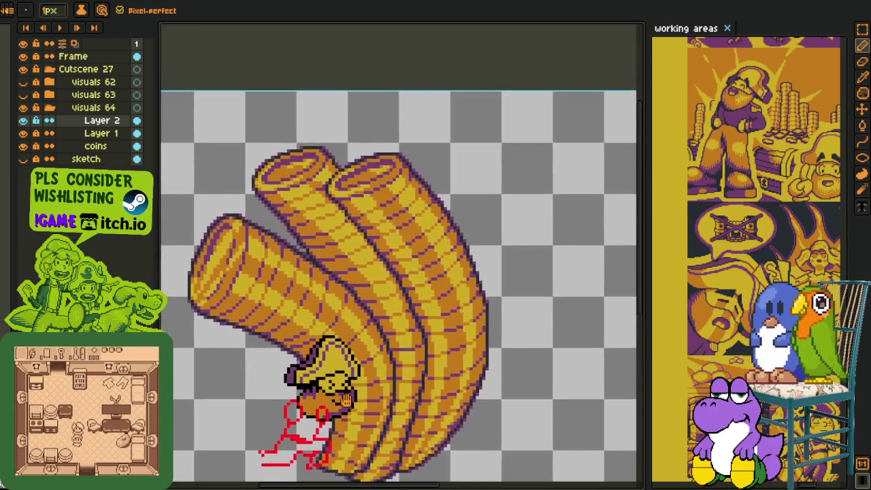
pyautogui.scroll(1, 345, 400)
pyautogui.scroll(1, 327, 381)
pyautogui.scroll(2, 293, 351)
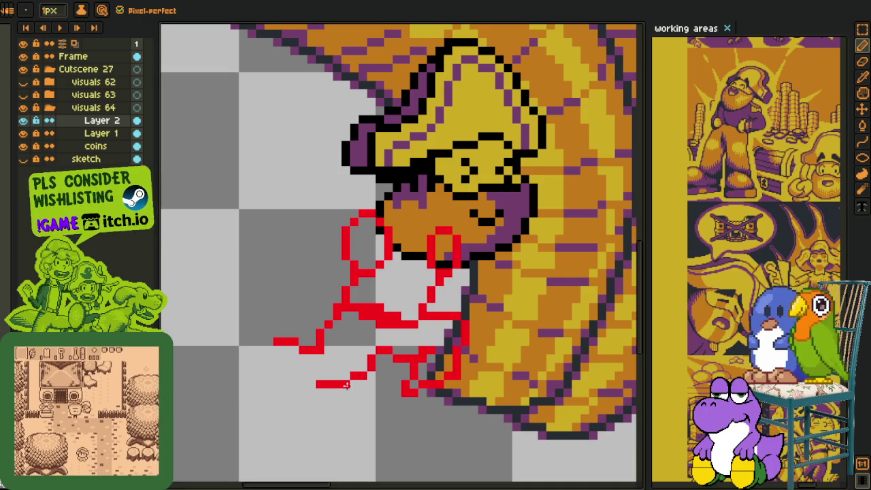
pyautogui.moveTo(318, 390); pyautogui.dragTo(283, 392)
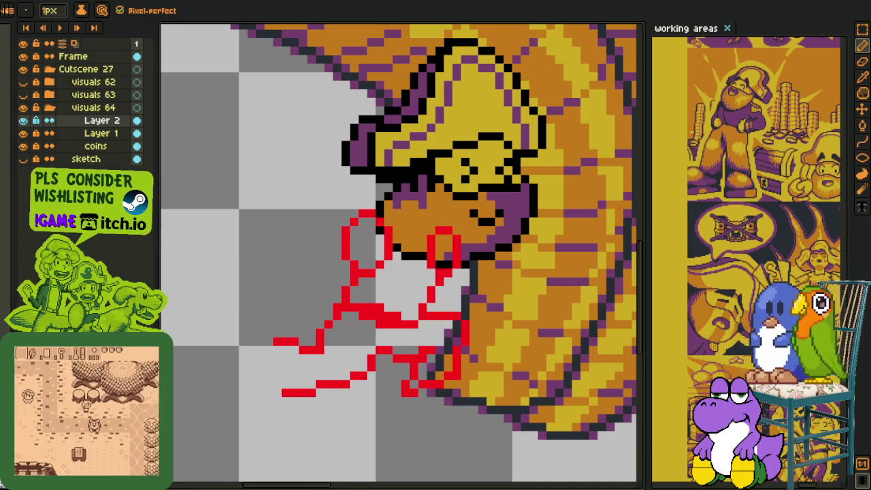
pyautogui.scroll(-1, 304, 368)
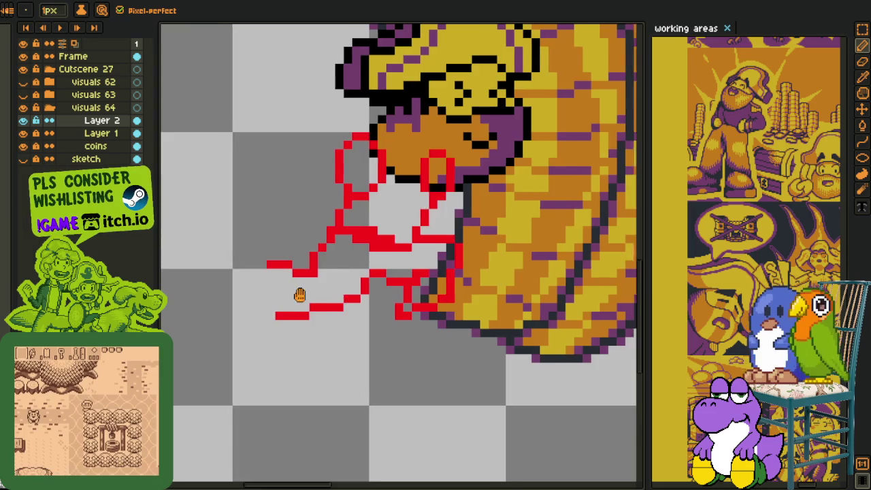
pyautogui.scroll(3, 297, 292)
pyautogui.scroll(-2, 275, 320)
pyautogui.scroll(-1, 288, 314)
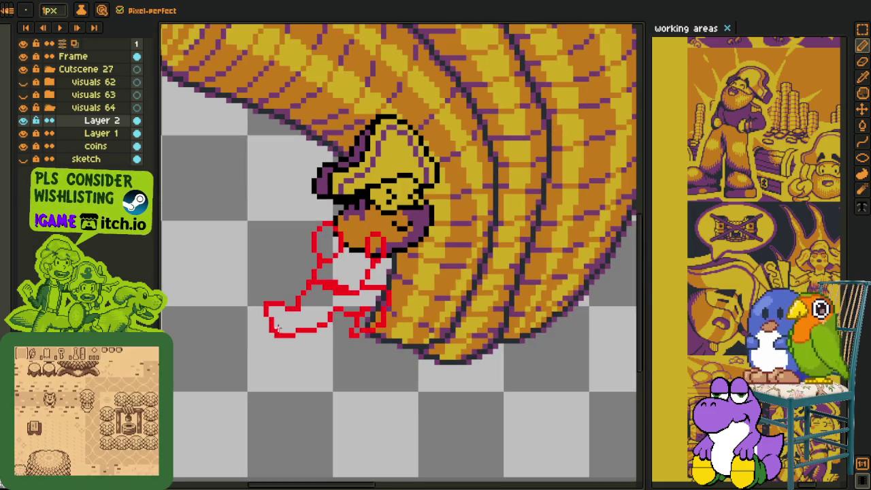
pyautogui.scroll(3, 303, 308)
# Save the sprite, then try a horizontal canvas flip and undo it
pyautogui.press('m')
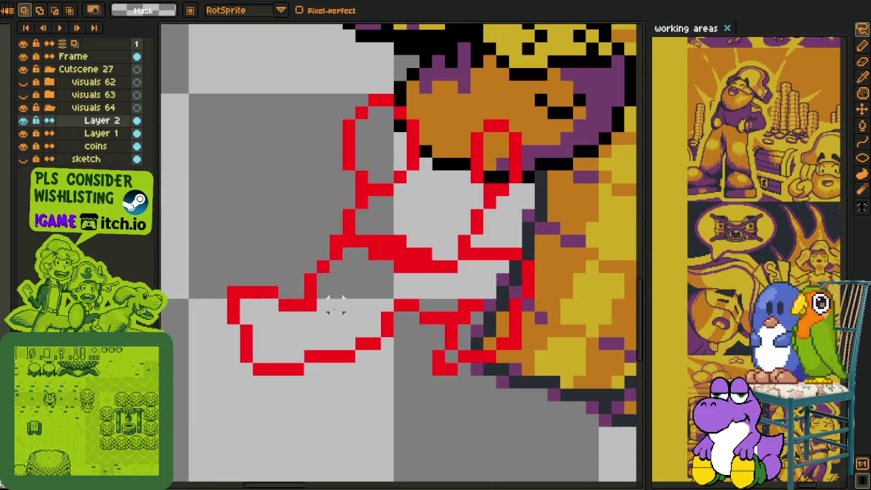
pyautogui.hotkey('ctrl', 's')
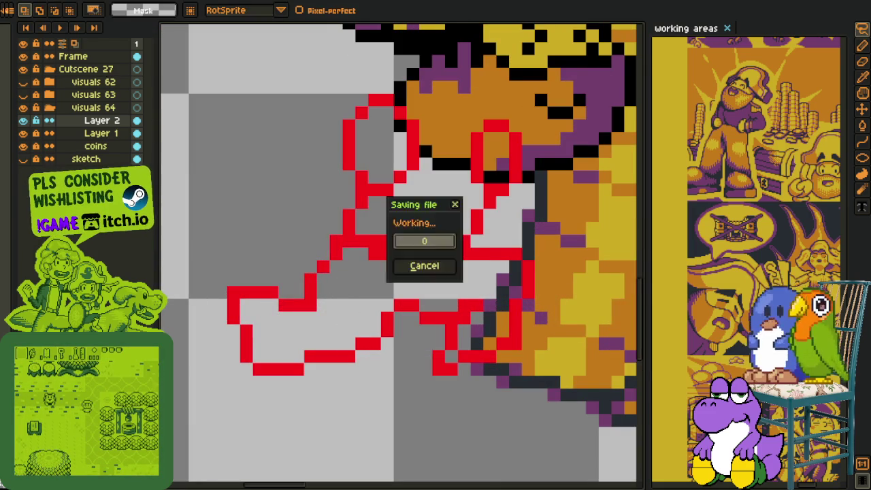
pyautogui.click(48, 8)
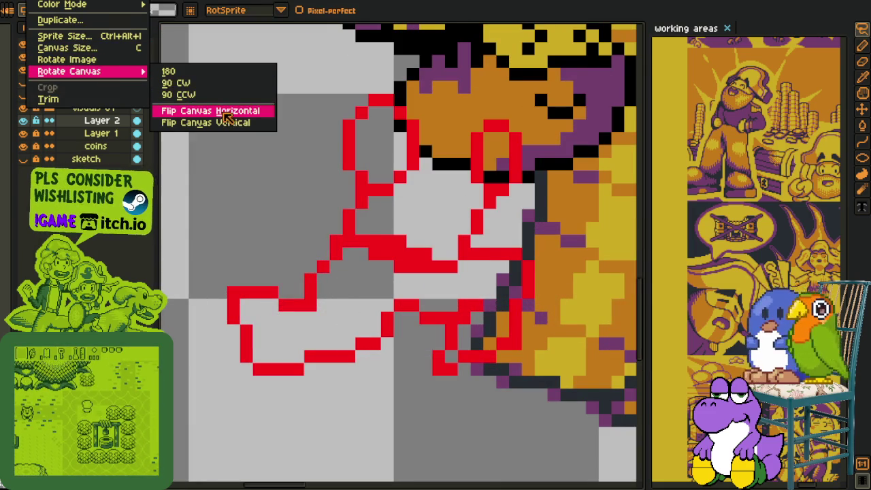
pyautogui.click(221, 110)
pyautogui.scroll(-4, 326, 204)
pyautogui.moveTo(348, 211); pyautogui.dragTo(304, 202)
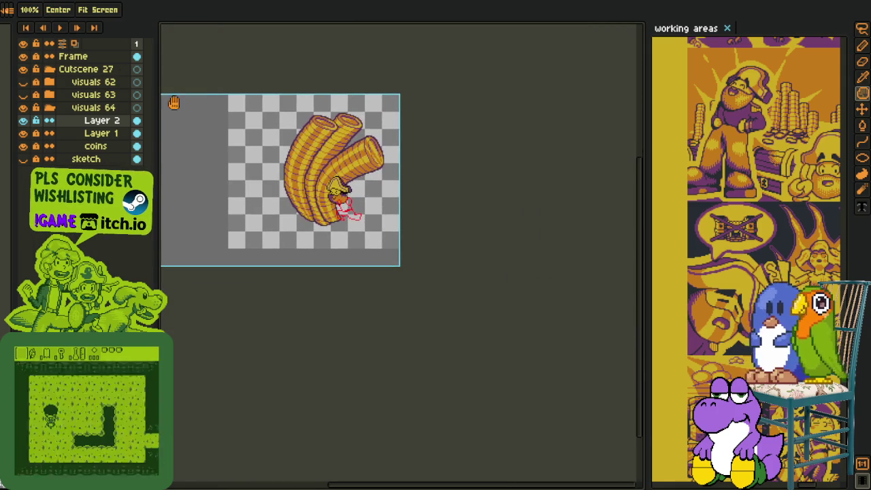
pyautogui.hotkey('ctrl', 'z')
# Try a 90° clockwise rotation, undo it, and rotate the canvas 90° counter-clockwise instead
pyautogui.click(49, 8)
pyautogui.moveTo(68, 71)
pyautogui.click(213, 90)
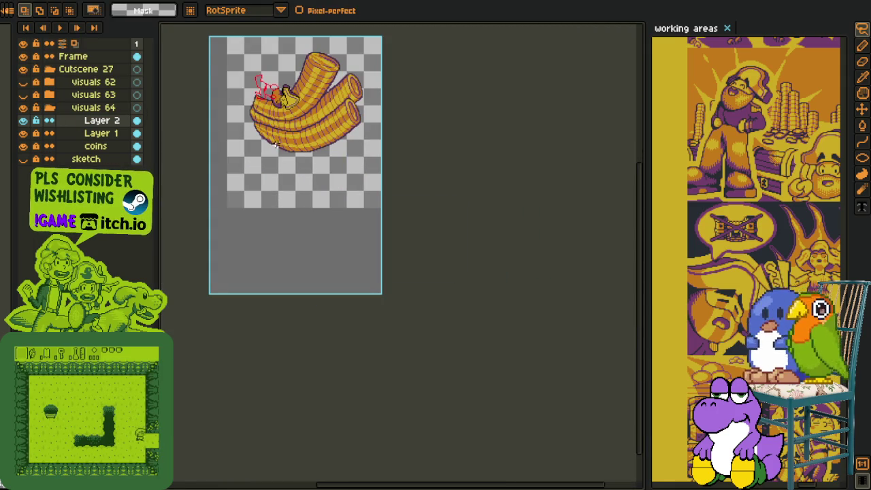
pyautogui.hotkey('ctrl', 'z')
pyautogui.click(48, 8)
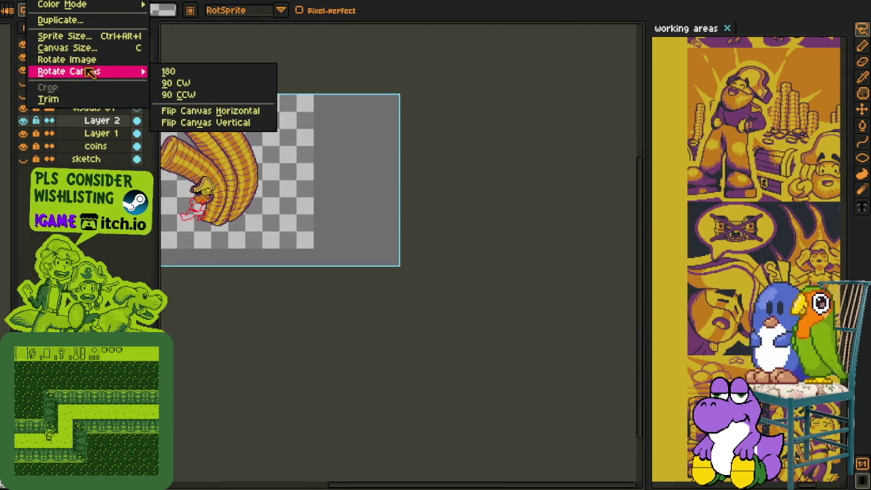
pyautogui.click(197, 95)
pyautogui.scroll(-1, 334, 239)
pyautogui.scroll(3, 331, 197)
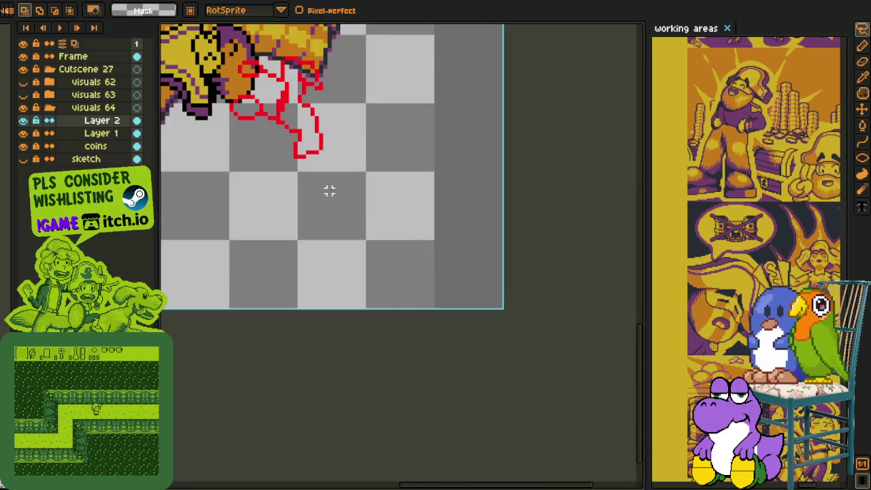
# Try a filled red rectangle below the sketch, then undo it
pyautogui.scroll(1, 291, 152)
pyautogui.scroll(1, 291, 152)
pyautogui.scroll(1, 293, 204)
pyautogui.press('b')
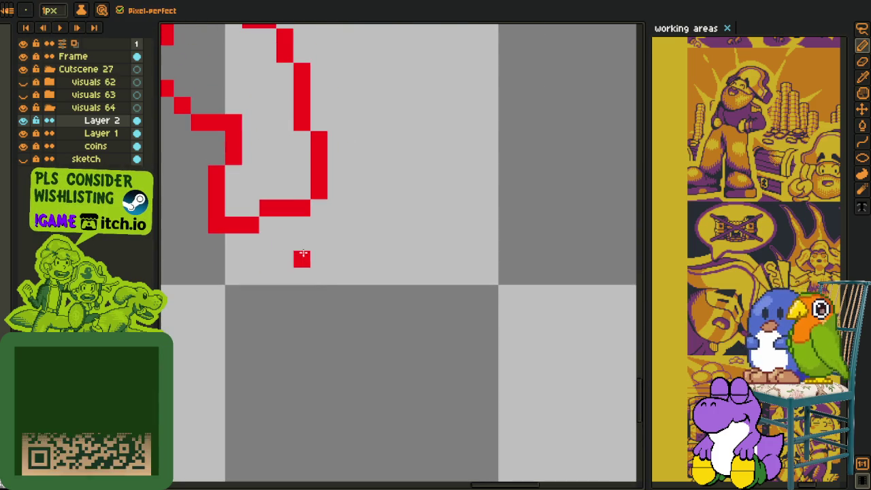
pyautogui.hotkey('shift', 'u')
pyautogui.moveTo(352, 292)
pyautogui.mouseDown()
pyautogui.moveTo(343, 380)
pyautogui.moveTo(290, 368)
pyautogui.mouseUp()
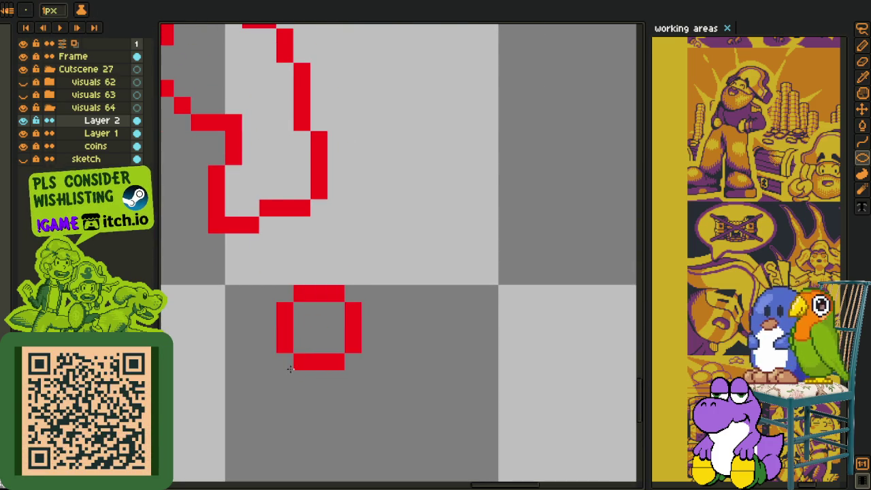
pyautogui.press('v')
pyautogui.press('m')
pyautogui.hotkey('ctrl', 'z')
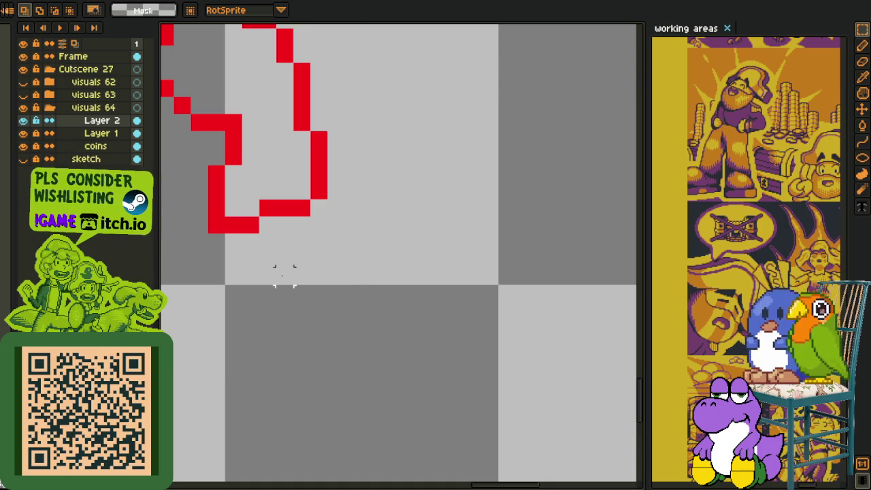
pyautogui.press('i')
pyautogui.press('u')
# Draw a red oval below the sketch, trim its corner pixel and nudge it up-left
pyautogui.moveTo(335, 276)
pyautogui.mouseDown()
pyautogui.moveTo(380, 396)
pyautogui.moveTo(399, 373)
pyautogui.mouseUp()
pyautogui.press('b')
pyautogui.rightClick(353, 270)
pyautogui.press('q')
pyautogui.moveTo(367, 248)
pyautogui.mouseDown()
pyautogui.moveTo(393, 321)
pyautogui.moveTo(381, 307)
pyautogui.mouseUp()
pyautogui.press('b')
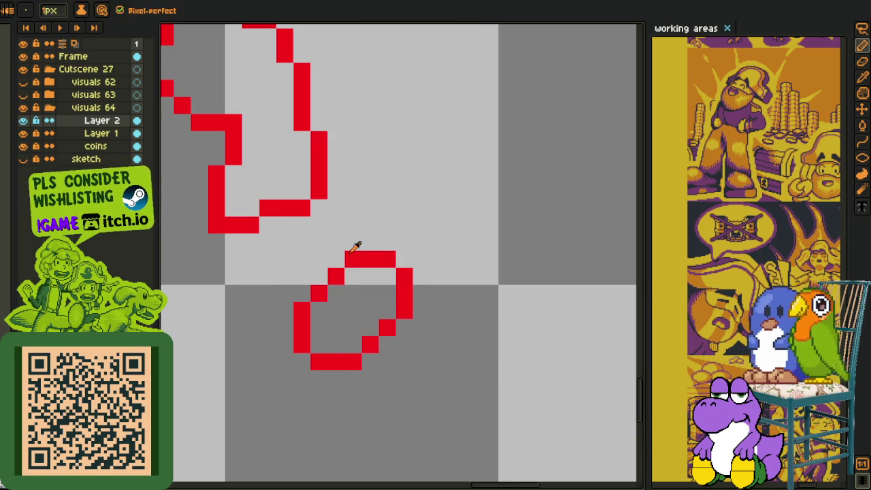
# Connect the oval to the sketch and draw the outer red outline of the leg and foot
pyautogui.click(336, 259)
pyautogui.moveTo(319, 242)
pyautogui.mouseDown()
pyautogui.moveTo(351, 251)
pyautogui.moveTo(403, 310)
pyautogui.mouseUp()
pyautogui.click(387, 292)
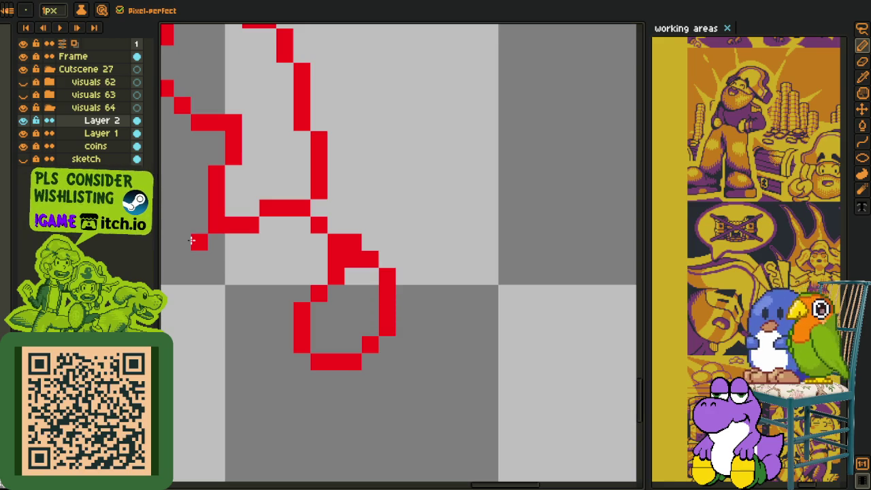
pyautogui.moveTo(191, 239)
pyautogui.mouseDown()
pyautogui.moveTo(182, 279)
pyautogui.moveTo(233, 340)
pyautogui.moveTo(307, 385)
pyautogui.moveTo(297, 389)
pyautogui.moveTo(353, 378)
pyautogui.mouseUp()
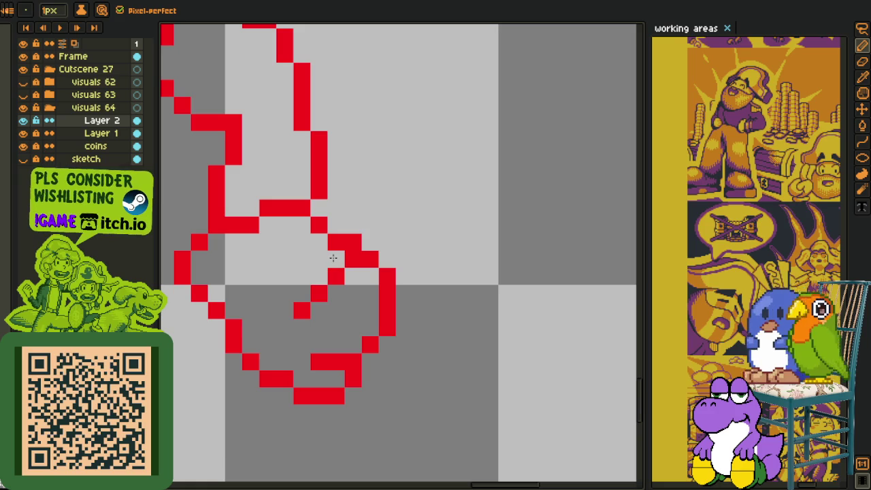
pyautogui.moveTo(336, 259); pyautogui.dragTo(302, 309)
pyautogui.click(297, 325)
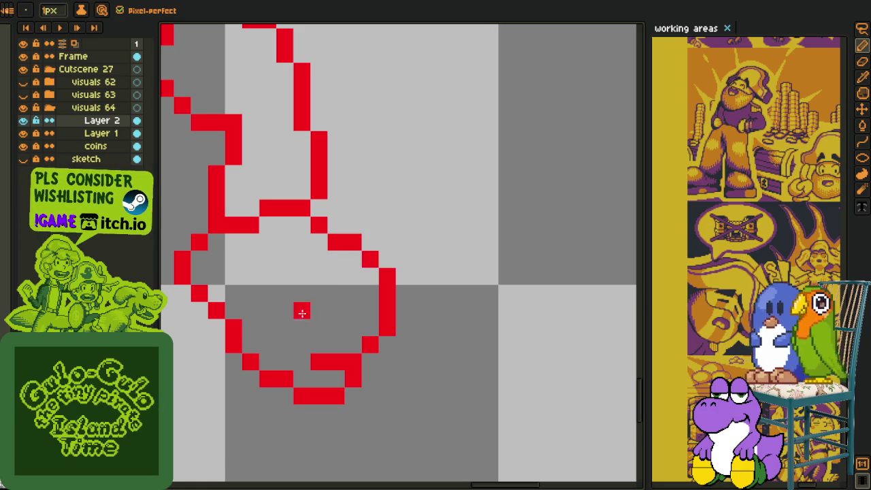
pyautogui.scroll(-2, 401, 289)
pyautogui.scroll(-5, 404, 291)
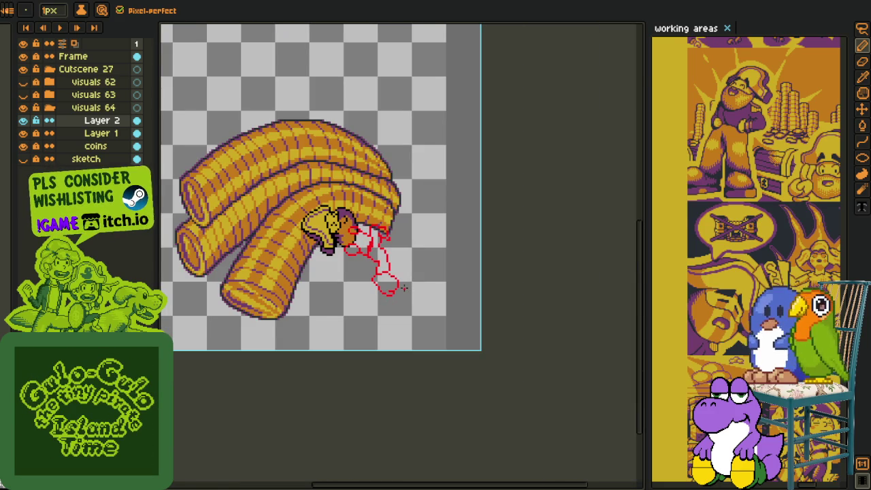
# Lasso the red leg's foot loop and shift it right and down, swinging the leg back
pyautogui.scroll(1, 404, 288)
pyautogui.scroll(1, 395, 279)
pyautogui.scroll(1, 381, 277)
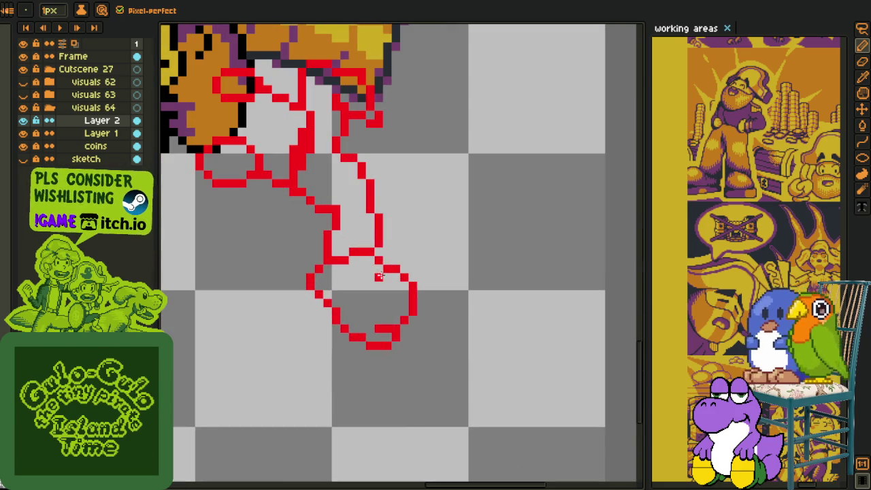
pyautogui.press('m')
pyautogui.scroll(-3, 388, 287)
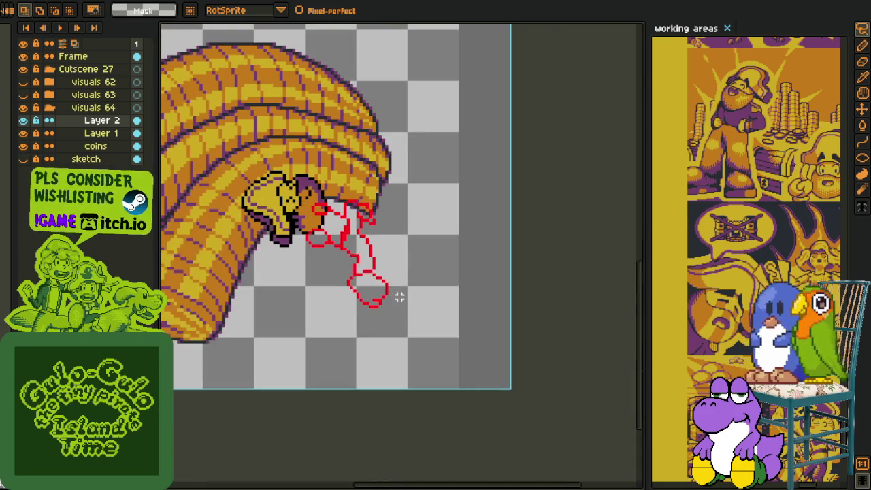
pyautogui.scroll(3, 370, 294)
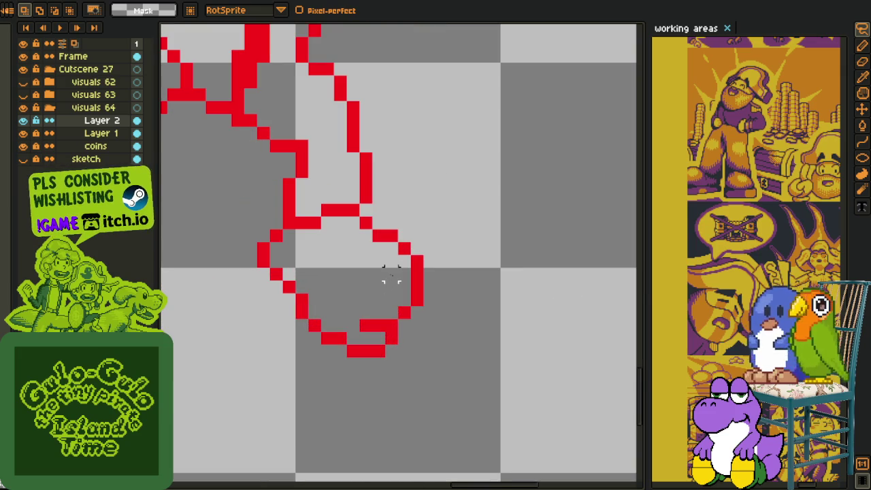
pyautogui.scroll(-2, 378, 285)
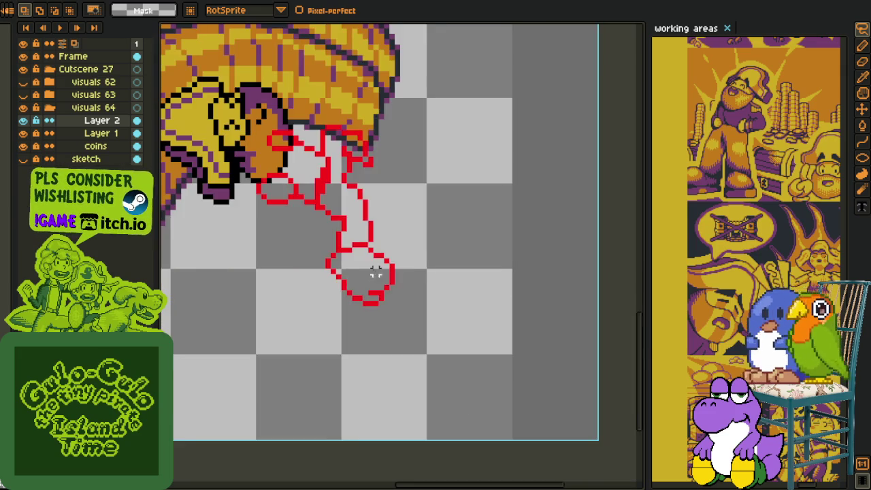
pyautogui.scroll(-1, 375, 272)
pyautogui.press('h')
pyautogui.moveTo(285, 136); pyautogui.dragTo(163, 47)
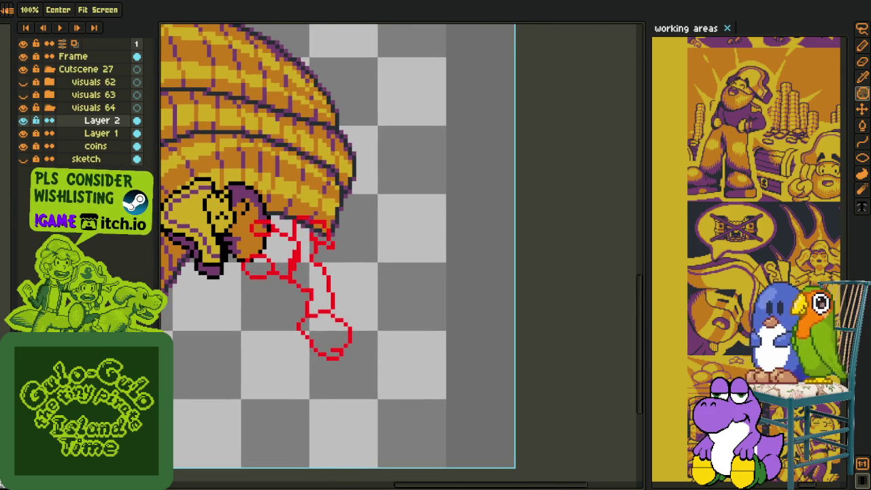
pyautogui.press('m')
pyautogui.scroll(3, 242, 267)
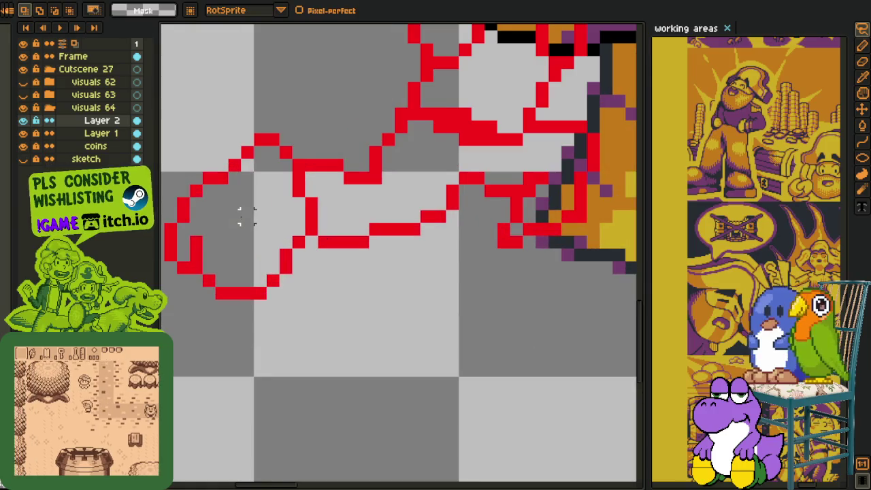
pyautogui.moveTo(320, 190); pyautogui.dragTo(347, 377)
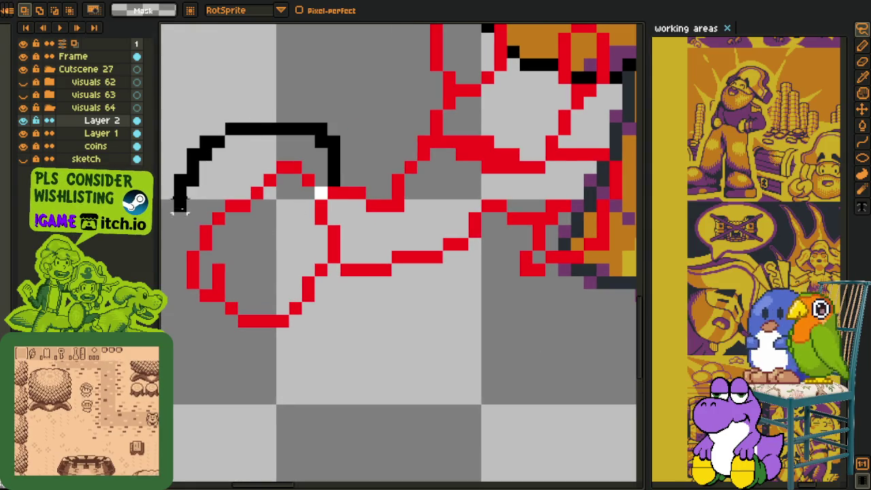
pyautogui.moveTo(288, 247); pyautogui.dragTo(296, 251)
pyautogui.press('Return')
# Smooth the top edge of the back foot with the red pencil
pyautogui.press('b')
pyautogui.scroll(-3, 296, 320)
pyautogui.scroll(-1, 296, 320)
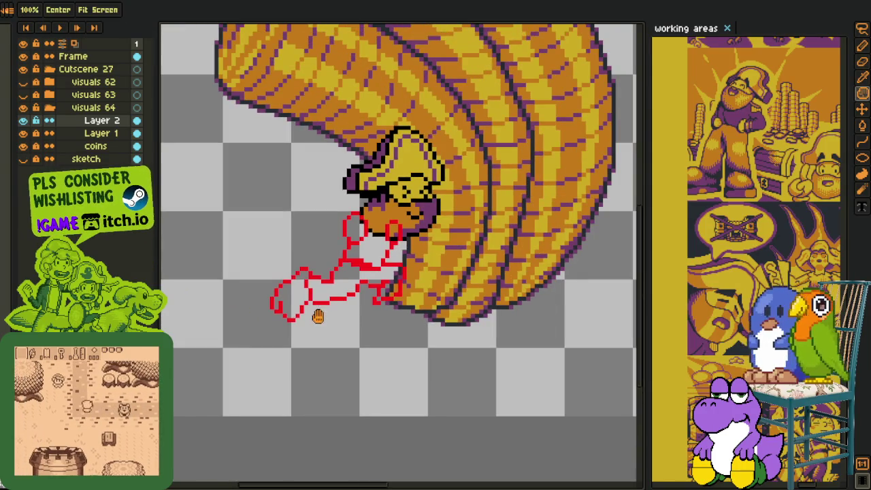
pyautogui.scroll(2, 299, 306)
pyautogui.scroll(3, 266, 247)
pyautogui.press('i')
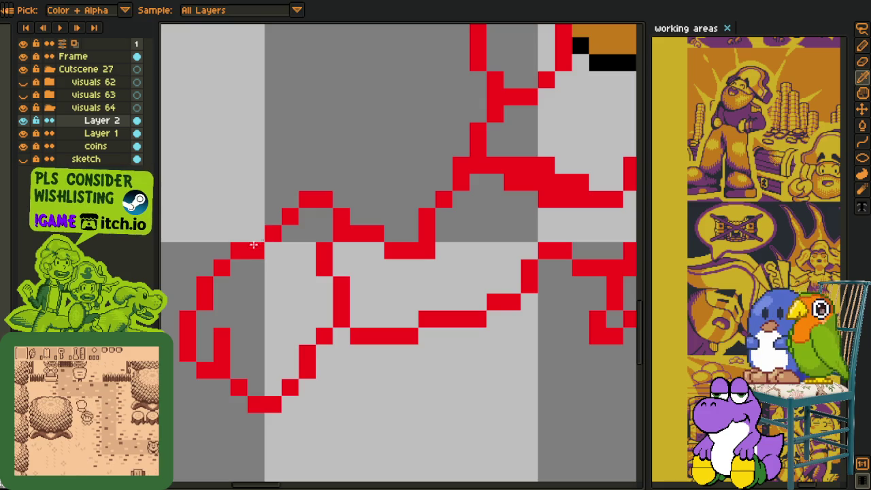
pyautogui.press('b')
pyautogui.moveTo(265, 233); pyautogui.dragTo(290, 200)
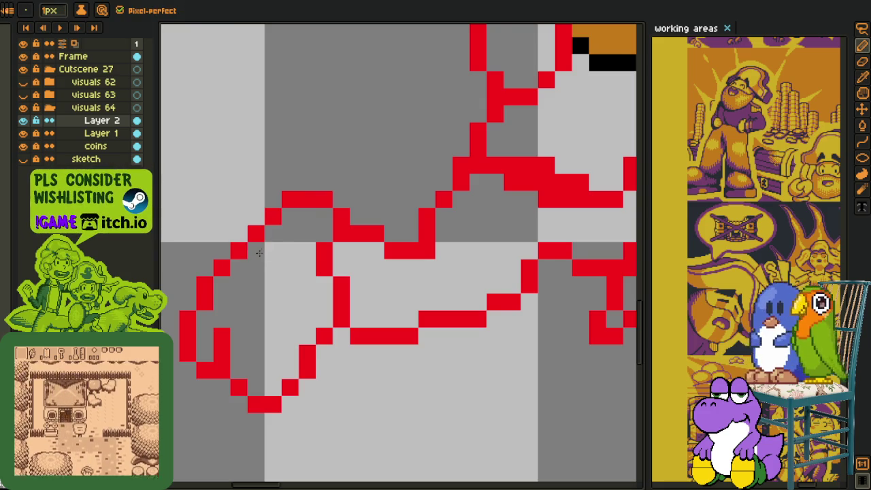
pyautogui.scroll(-2, 265, 245)
# Start the front foot below the coin stack with a red ellipse outline
pyautogui.moveTo(263, 238); pyautogui.dragTo(161, 206)
pyautogui.scroll(1, 160, 205)
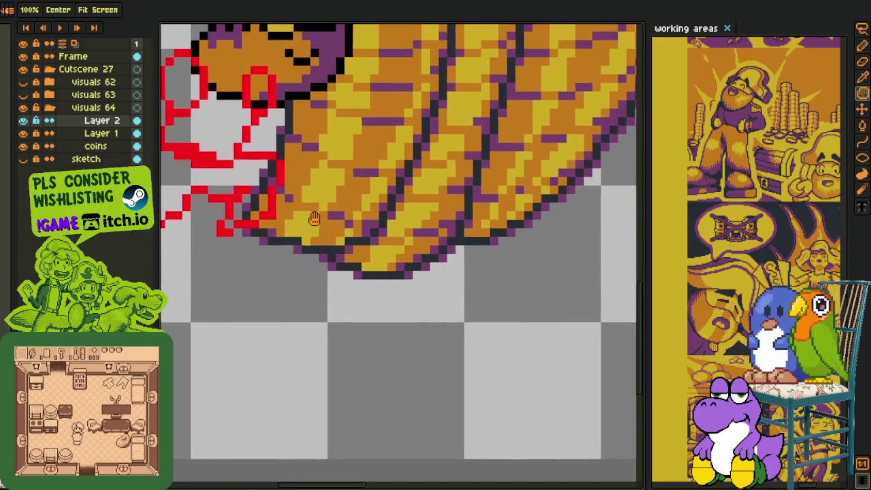
pyautogui.scroll(1, 204, 252)
pyautogui.scroll(-1, 232, 280)
pyautogui.press('b')
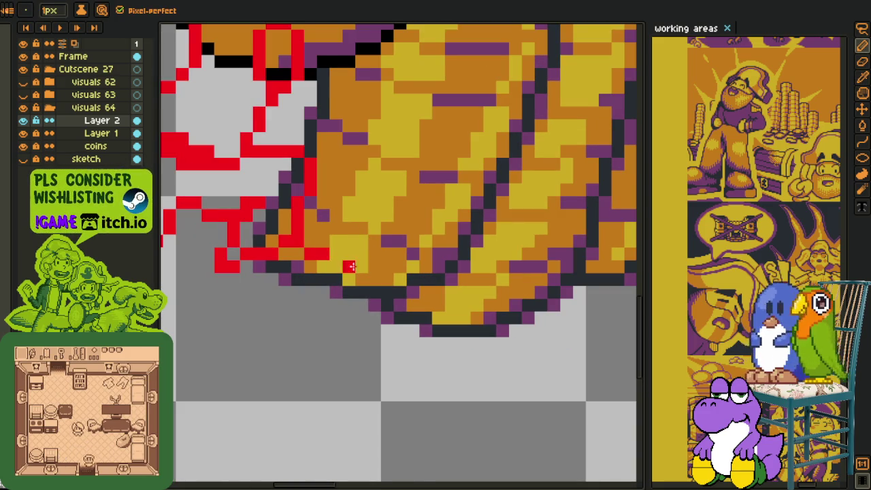
pyautogui.press('u')
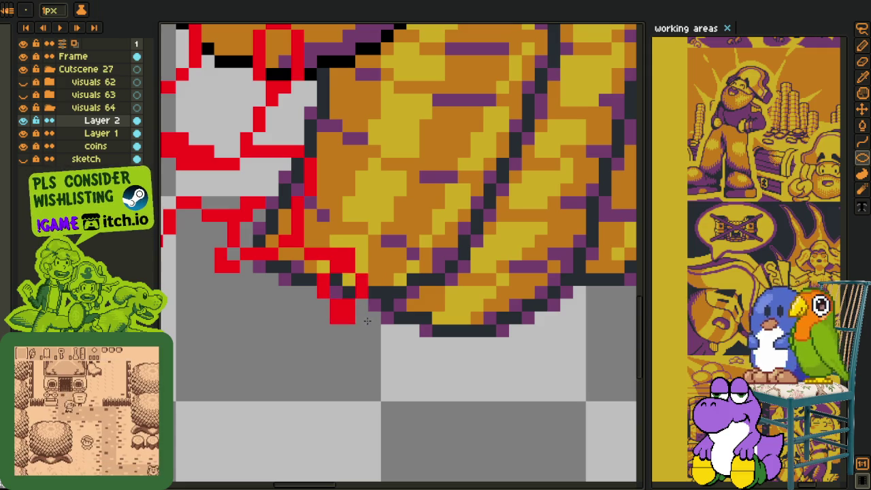
pyautogui.moveTo(317, 249); pyautogui.dragTo(375, 326)
pyautogui.press('b')
pyautogui.click(335, 254)
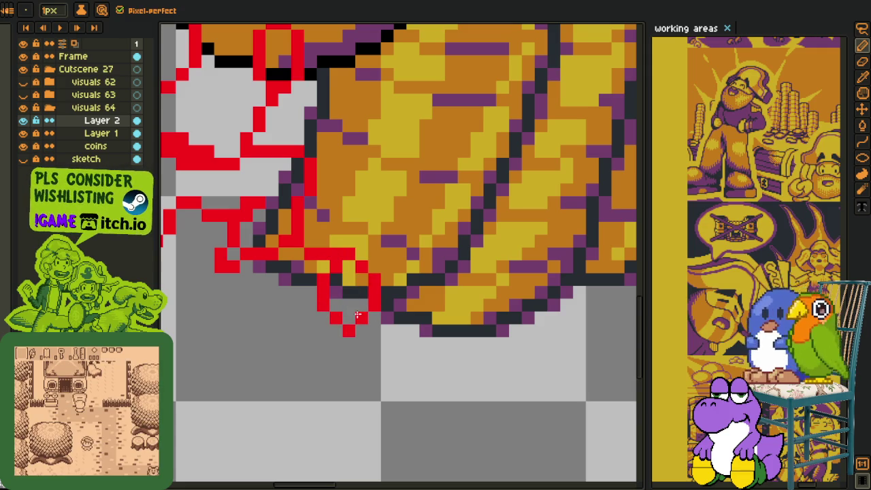
# Clean stray red pixels and draw the front foot's sole and heel edge
pyautogui.rightClick(361, 318)
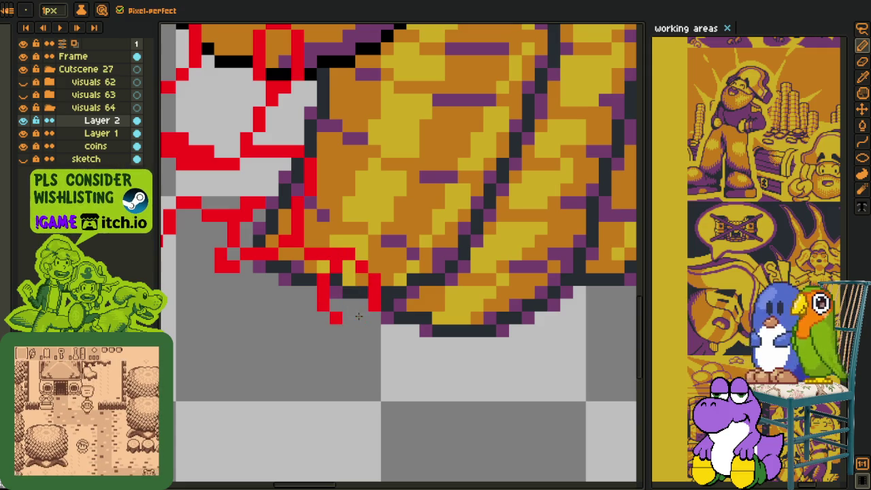
pyautogui.rightClick(373, 316)
pyautogui.click(386, 304)
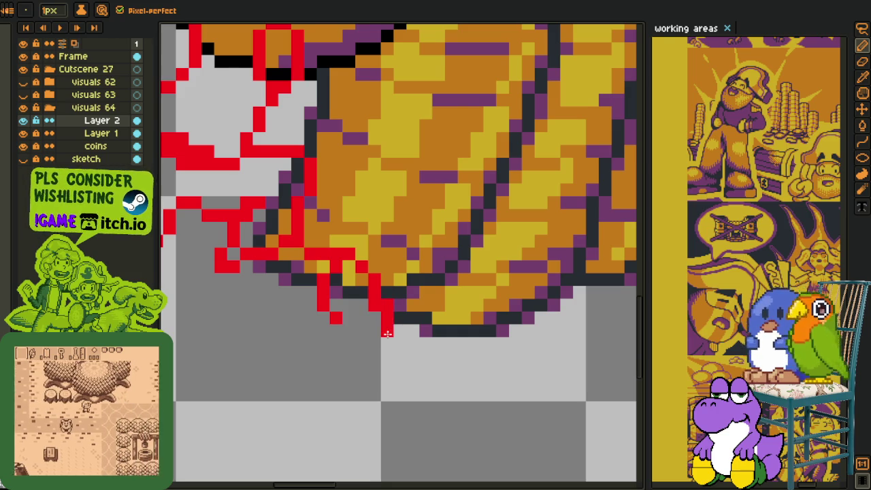
pyautogui.moveTo(384, 311); pyautogui.dragTo(267, 353)
pyautogui.scroll(-2, 267, 353)
pyautogui.scroll(2, 307, 308)
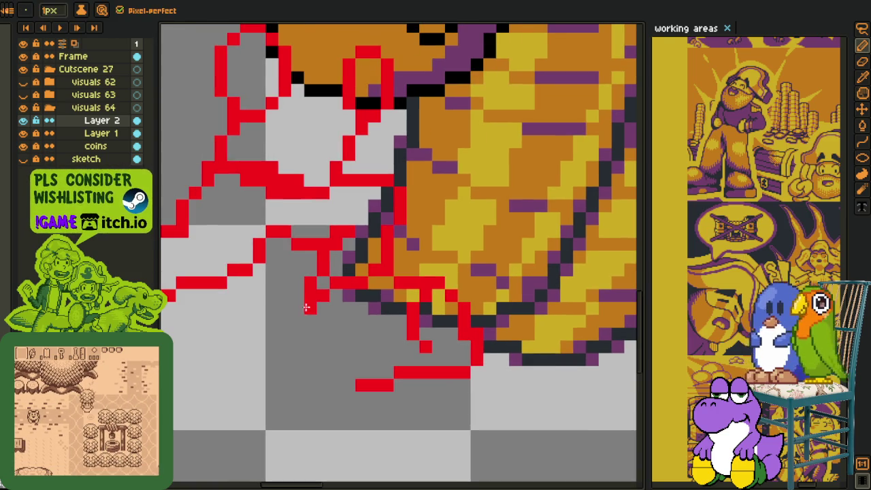
pyautogui.moveTo(301, 307); pyautogui.dragTo(298, 348)
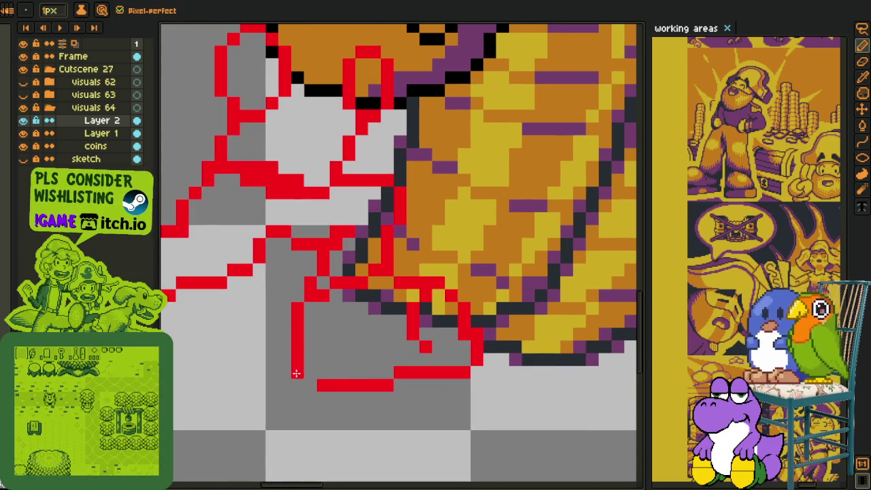
# Erase the extra red vertical line and raise the front foot's lower lines
pyautogui.press('m')
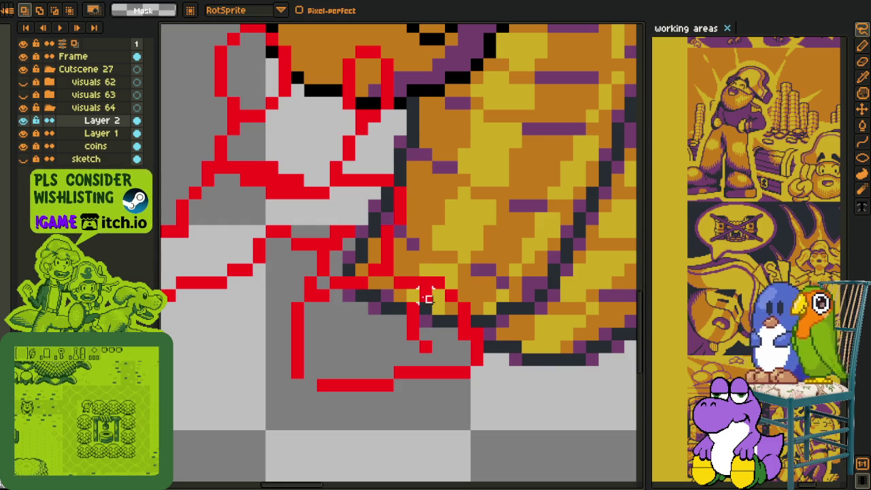
pyautogui.press('e')
pyautogui.moveTo(417, 299); pyautogui.dragTo(413, 334)
pyautogui.press('q')
pyautogui.moveTo(486, 311)
pyautogui.mouseDown()
pyautogui.moveTo(460, 375)
pyautogui.moveTo(462, 362)
pyautogui.mouseUp()
pyautogui.hotkey('ctrl', 'd')
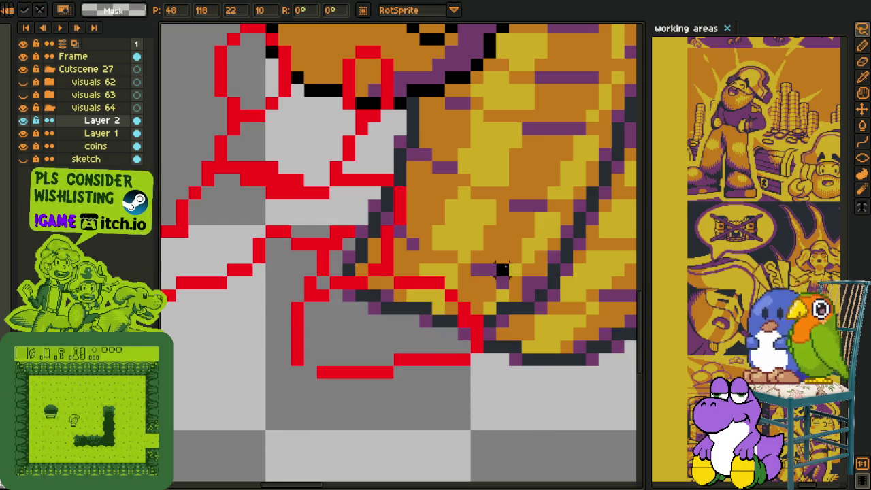
# Undo a trial black outline under the coin stack and delete a selected stray area
pyautogui.press('b')
pyautogui.moveTo(435, 272); pyautogui.dragTo(527, 316)
pyautogui.hotkey('ctrl', 'z')
pyautogui.press('m')
pyautogui.moveTo(524, 272); pyautogui.dragTo(404, 408)
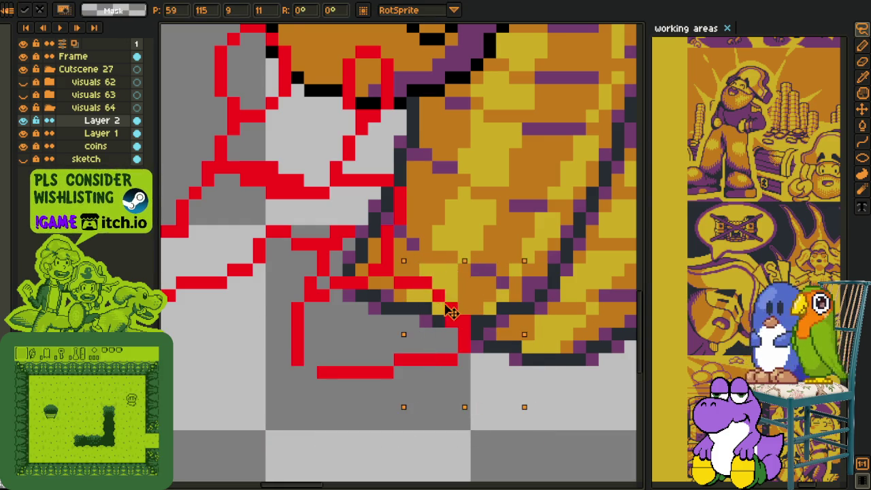
pyautogui.press('Delete')
pyautogui.hotkey('ctrl', 'd')
pyautogui.press('u')
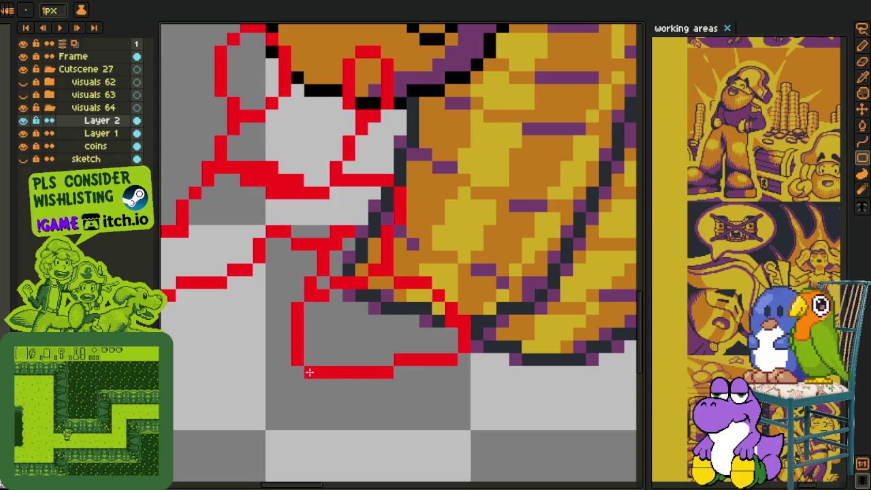
pyautogui.hscroll(2, 383, 355)
pyautogui.press('i')
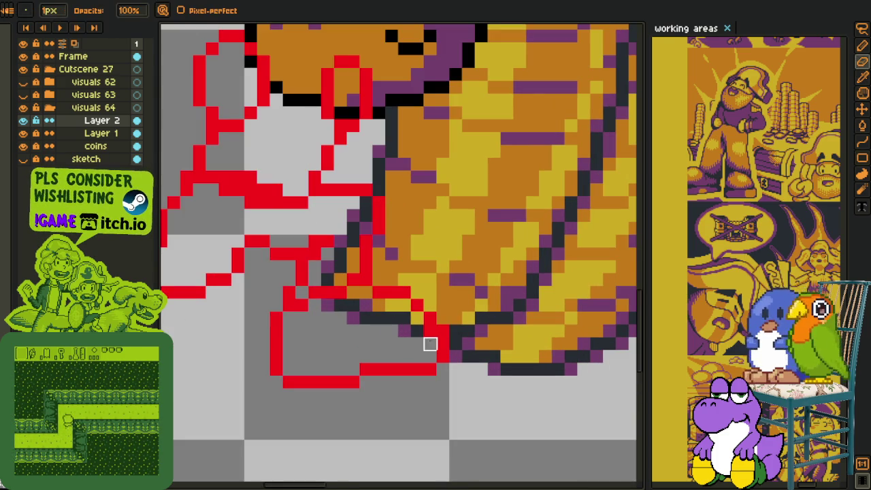
pyautogui.scroll(-2, 431, 344)
pyautogui.scroll(-2, 415, 332)
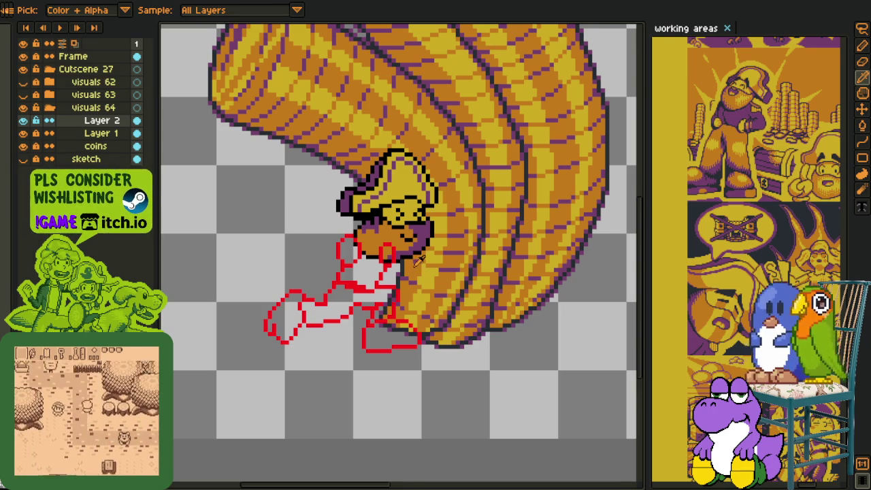
# Nudge the lower red leg outline up one pixel
pyautogui.scroll(-2, 419, 258)
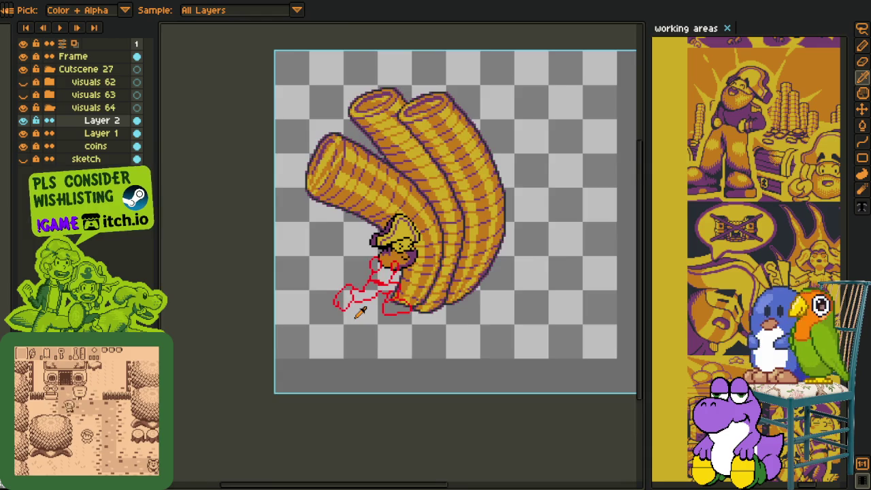
pyautogui.scroll(1, 361, 312)
pyautogui.scroll(1, 358, 342)
pyautogui.scroll(1, 385, 311)
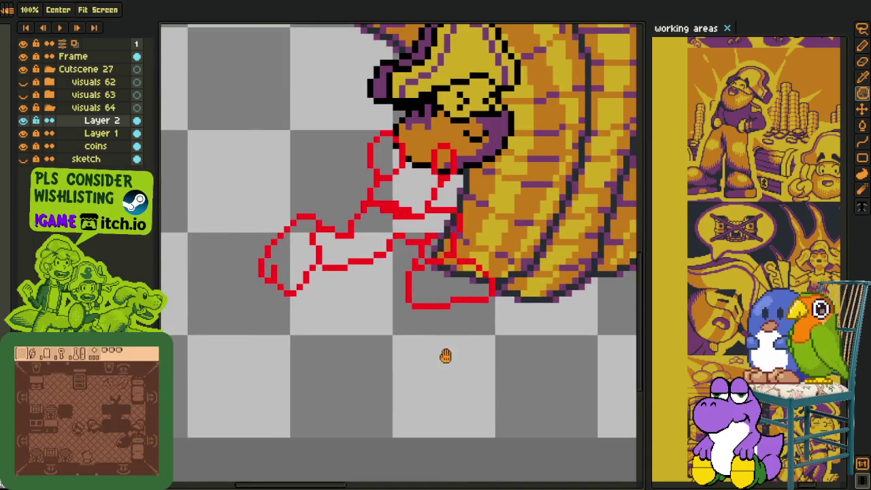
pyautogui.moveTo(459, 334); pyautogui.dragTo(367, 325)
pyautogui.scroll(1, 367, 325)
pyautogui.moveTo(453, 349)
pyautogui.mouseDown()
pyautogui.moveTo(287, 350)
pyautogui.moveTo(501, 383)
pyautogui.mouseUp()
pyautogui.press('Up')
pyautogui.hotkey('ctrl', 'd')
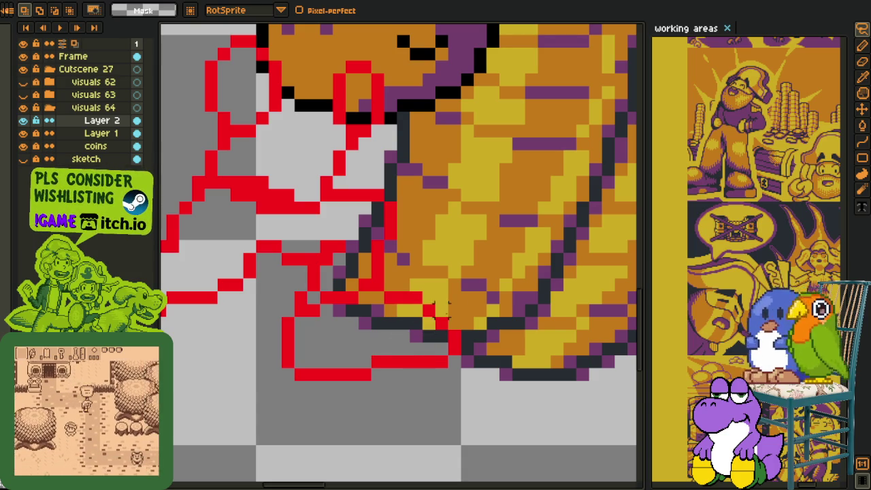
# Redraw the red leg column one pixel further left using the eyedropped red
pyautogui.press('i')
pyautogui.click(450, 318)
pyautogui.press('b')
pyautogui.moveTo(441, 332); pyautogui.dragTo(446, 357)
pyautogui.press('i')
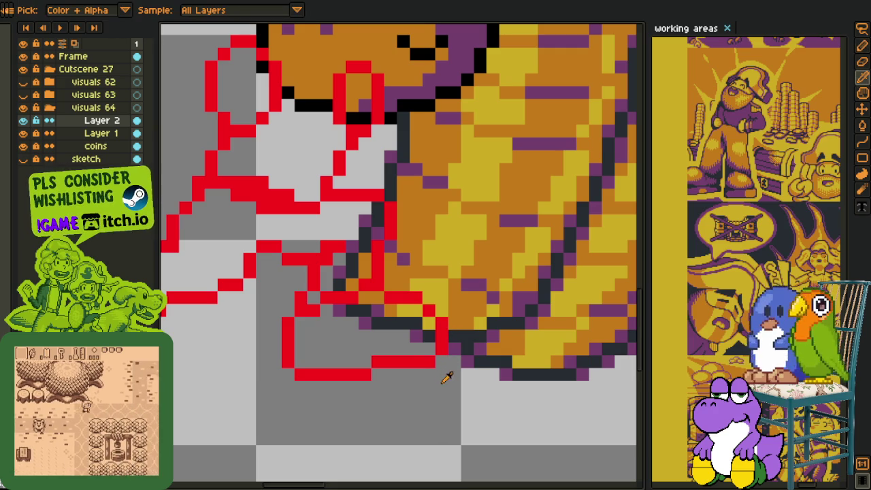
# Redraw the red foot outline as a flat pixel-perfect run stepping up
pyautogui.press('m')
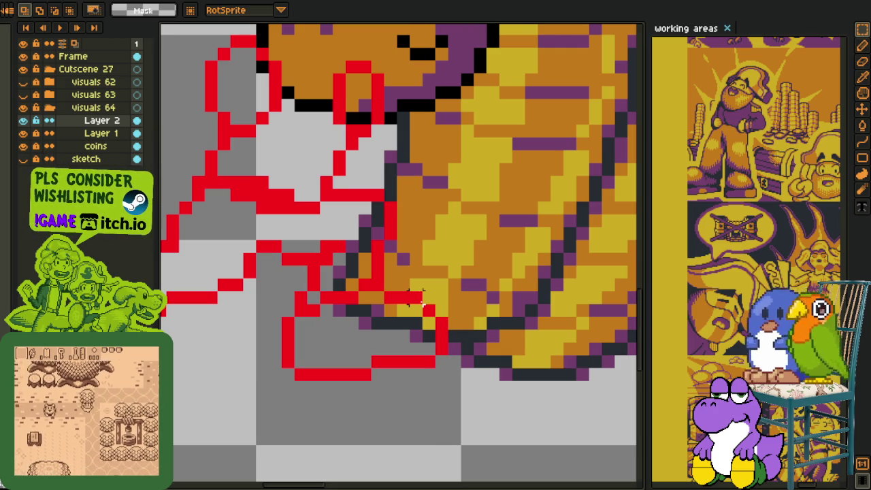
pyautogui.scroll(-2, 421, 297)
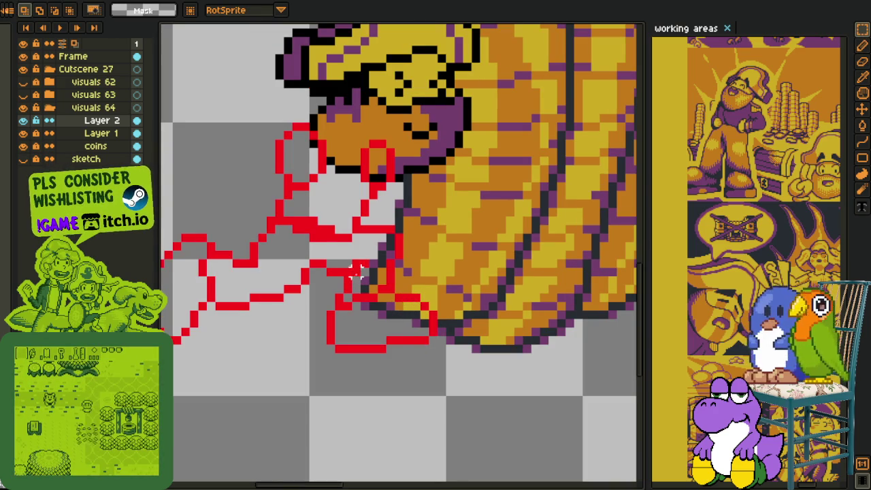
pyautogui.scroll(-2, 357, 251)
pyautogui.scroll(2, 379, 302)
pyautogui.scroll(-2, 381, 350)
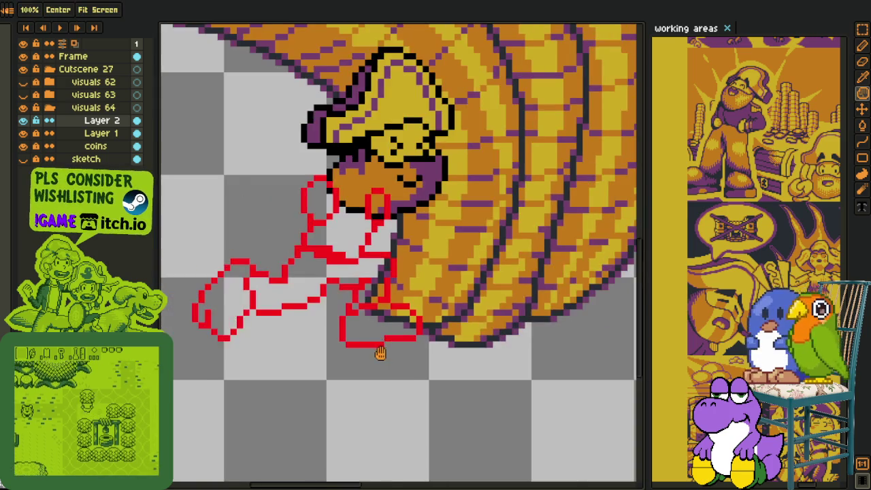
pyautogui.scroll(1, 399, 349)
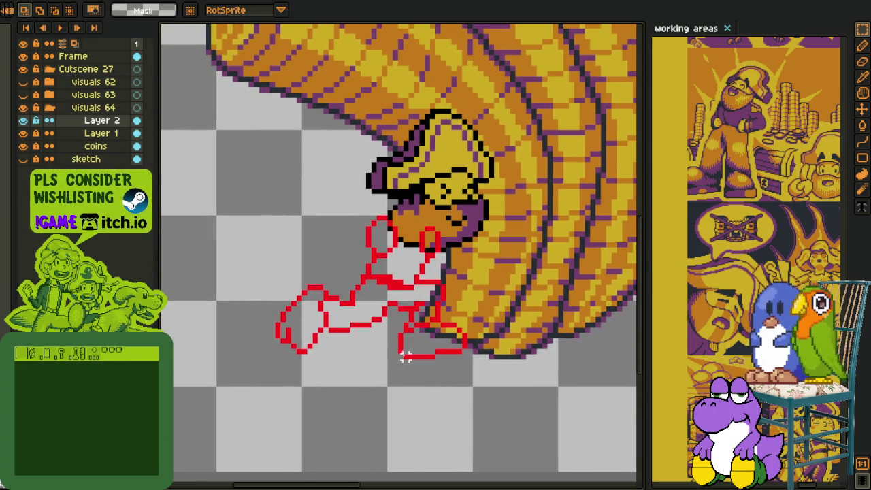
pyautogui.scroll(1, 341, 351)
pyautogui.scroll(1, 341, 351)
pyautogui.scroll(1, 306, 360)
pyautogui.scroll(1, 259, 367)
pyautogui.press('e')
pyautogui.press('b')
pyautogui.moveTo(248, 352)
pyautogui.mouseDown()
pyautogui.moveTo(276, 338)
pyautogui.moveTo(282, 352)
pyautogui.mouseUp()
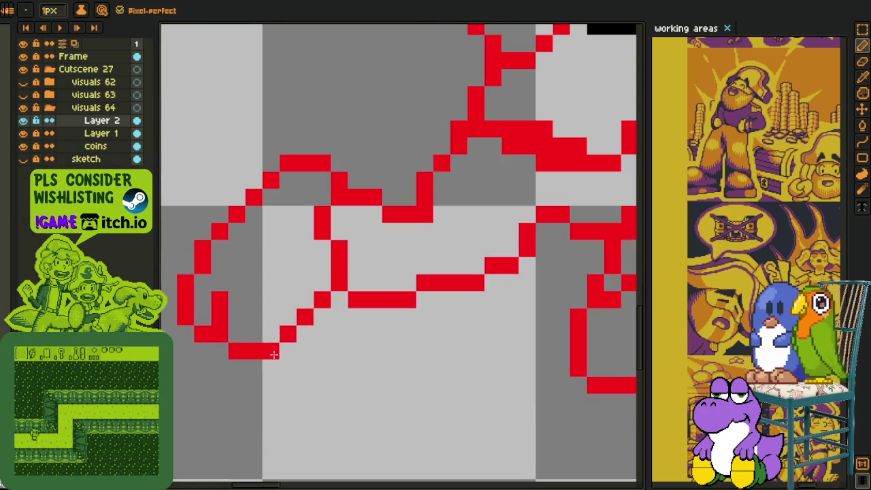
# Recentre the pirate sketch and paint purple pixels along the left foot loop's edge
pyautogui.scroll(-2, 273, 347)
pyautogui.scroll(-1, 292, 347)
pyautogui.press('i')
pyautogui.scroll(1, 299, 343)
pyautogui.scroll(-1, 276, 328)
pyautogui.scroll(2, 272, 333)
pyautogui.press('e')
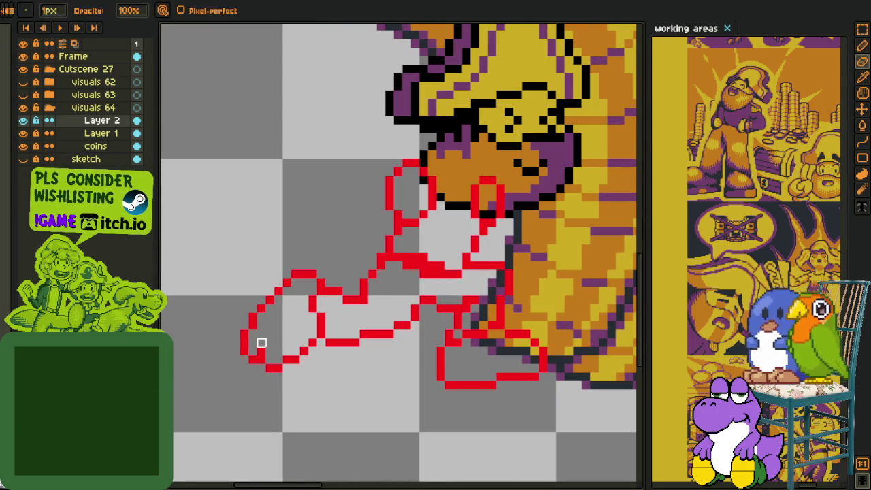
pyautogui.scroll(-2, 272, 353)
pyautogui.press('i')
pyautogui.scroll(1, 309, 365)
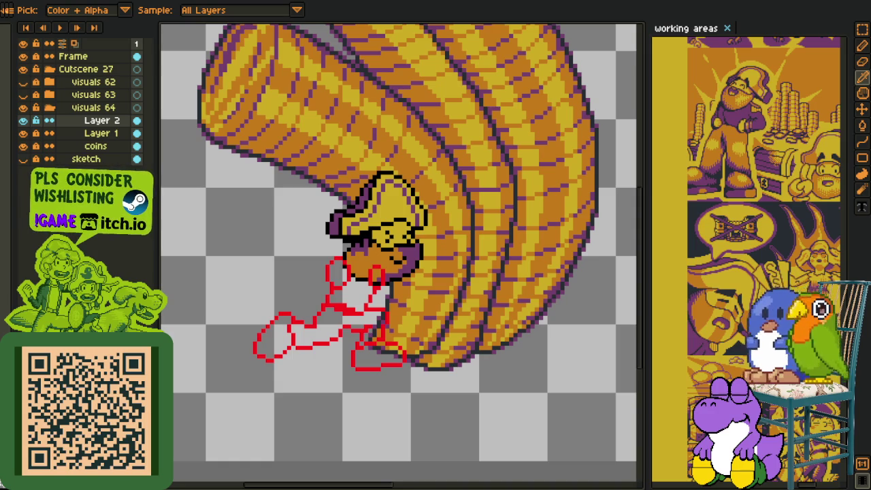
pyautogui.scroll(-1, 256, 292)
pyautogui.scroll(1, 319, 338)
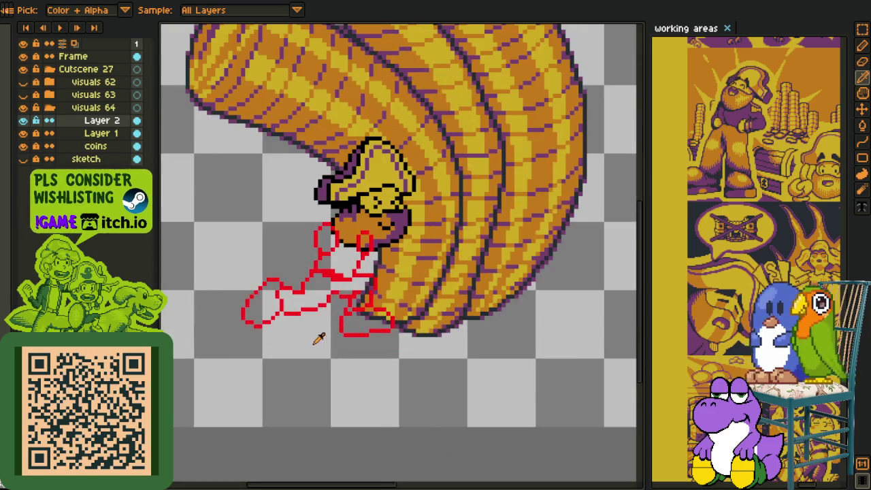
pyautogui.press('h')
pyautogui.moveTo(319, 366)
pyautogui.mouseDown()
pyautogui.moveTo(266, 379)
pyautogui.moveTo(398, 350)
pyautogui.moveTo(171, 210)
pyautogui.mouseUp()
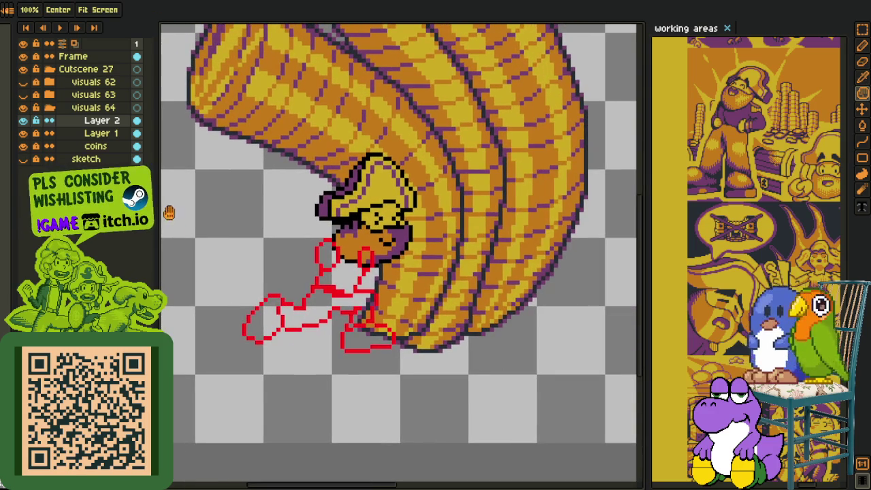
pyautogui.scroll(5, 245, 327)
pyautogui.press('b')
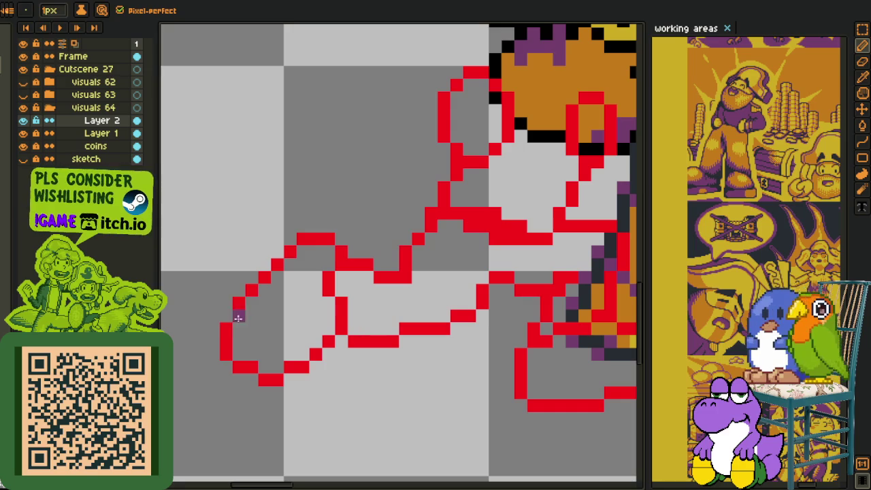
pyautogui.moveTo(238, 326)
pyautogui.mouseDown()
pyautogui.moveTo(239, 346)
pyautogui.moveTo(265, 289)
pyautogui.mouseUp()
# Place a purple pixel inside the lower-right boot
pyautogui.press('l')
pyautogui.scroll(-3, 302, 251)
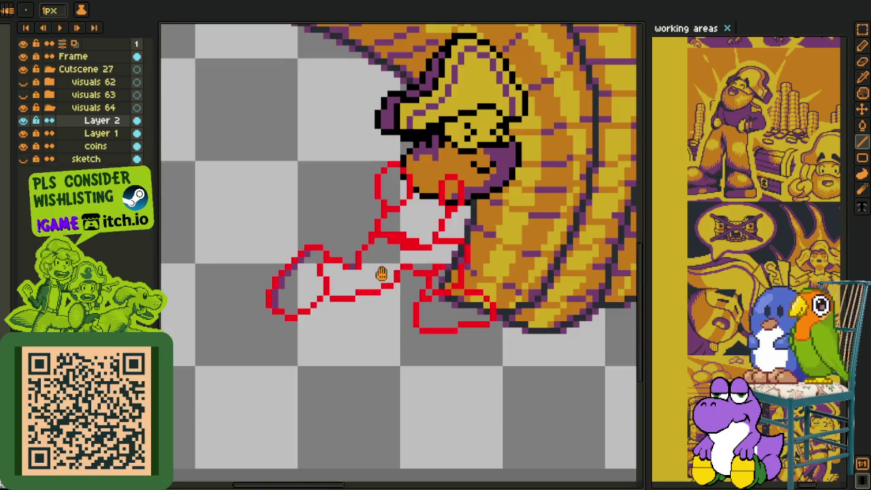
pyautogui.scroll(4, 429, 351)
pyautogui.click(430, 351)
# Draw two purple lines along the bottoms of the boots
pyautogui.moveTo(429, 351)
pyautogui.mouseDown()
pyautogui.moveTo(454, 346)
pyautogui.moveTo(369, 347)
pyautogui.mouseUp()
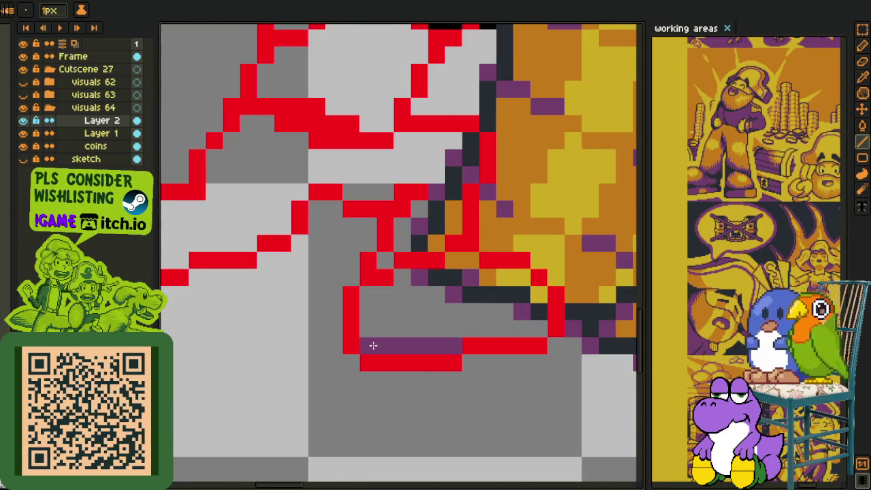
pyautogui.moveTo(539, 329); pyautogui.dragTo(485, 329)
pyautogui.scroll(-3, 485, 328)
pyautogui.press('i')
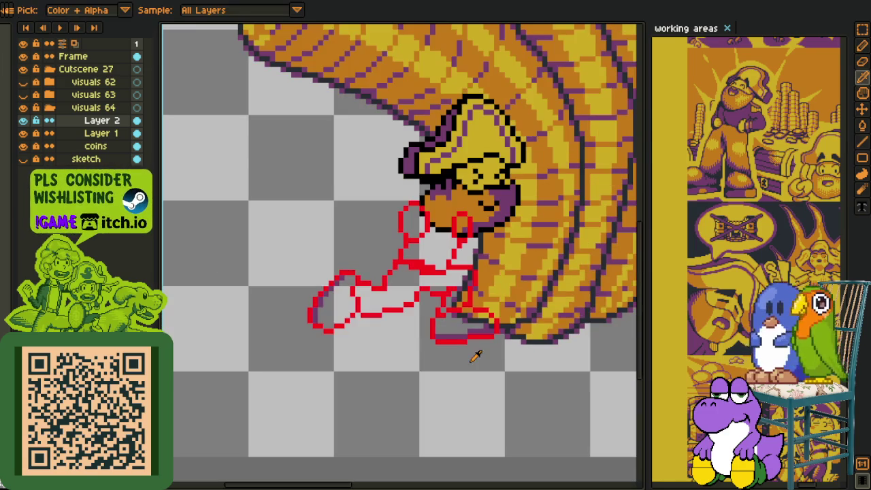
pyautogui.scroll(1, 476, 354)
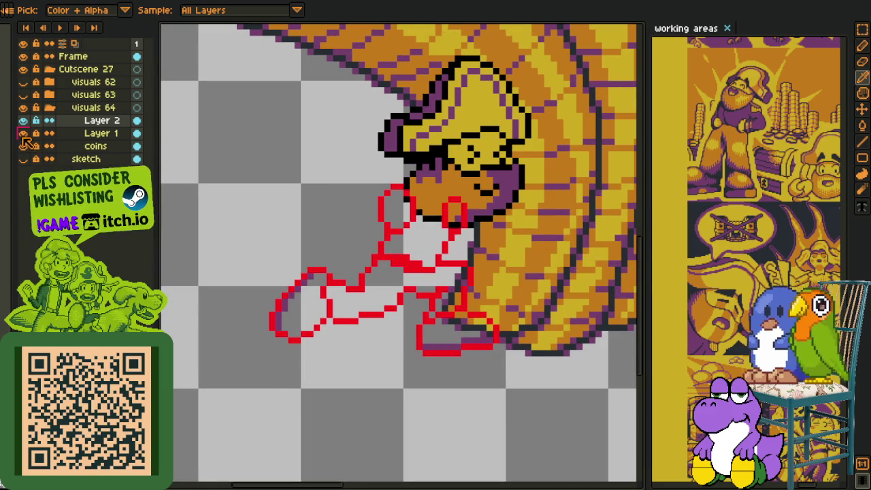
# Hide the head and coins layers, fill the left boot orange, then reshow the head
pyautogui.click(23, 132)
pyautogui.click(23, 95)
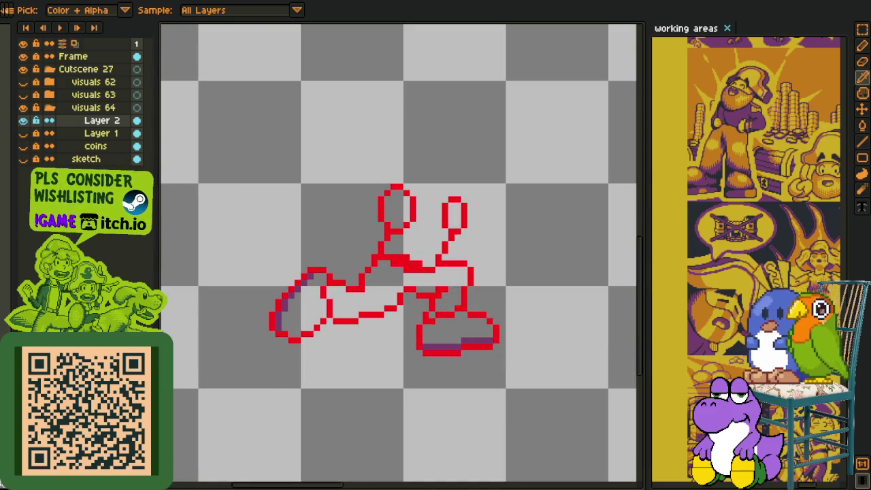
pyautogui.scroll(1, 319, 307)
pyautogui.press('g')
pyautogui.click(310, 299)
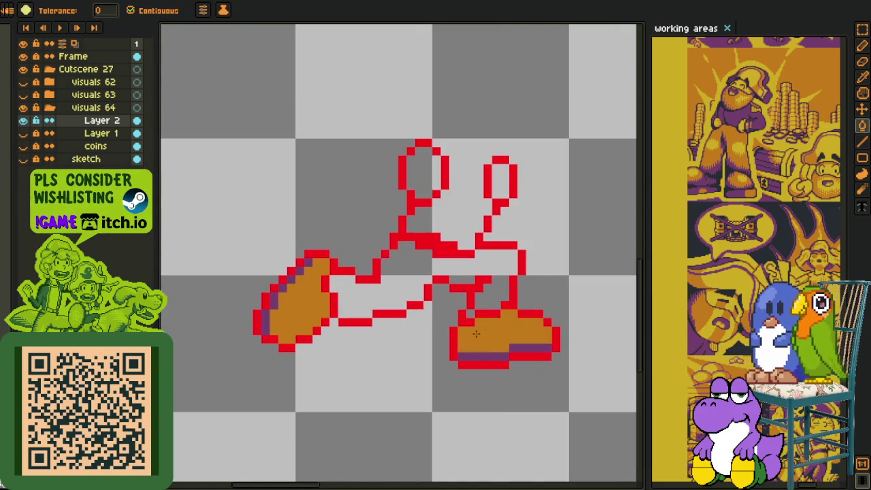
pyautogui.scroll(-1, 476, 334)
pyautogui.press('i')
pyautogui.click(23, 133)
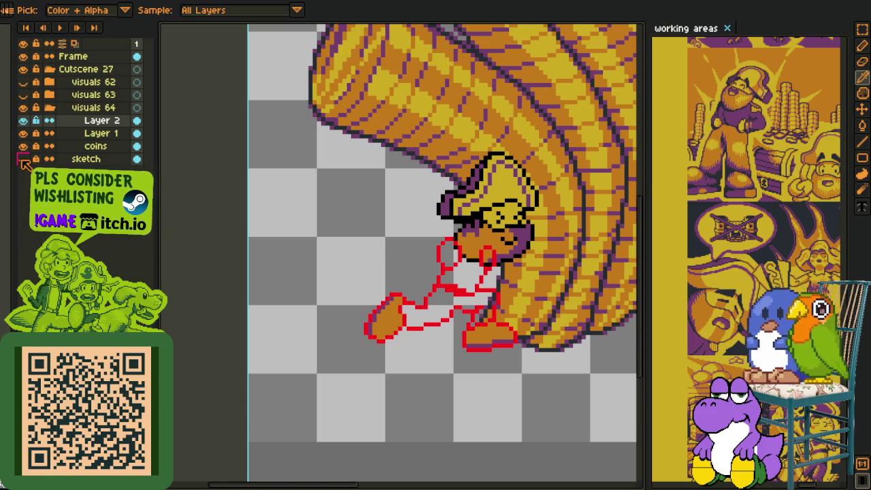
# Fill the stretched leg area between the red outlines with orange
pyautogui.moveTo(480, 306); pyautogui.dragTo(411, 330)
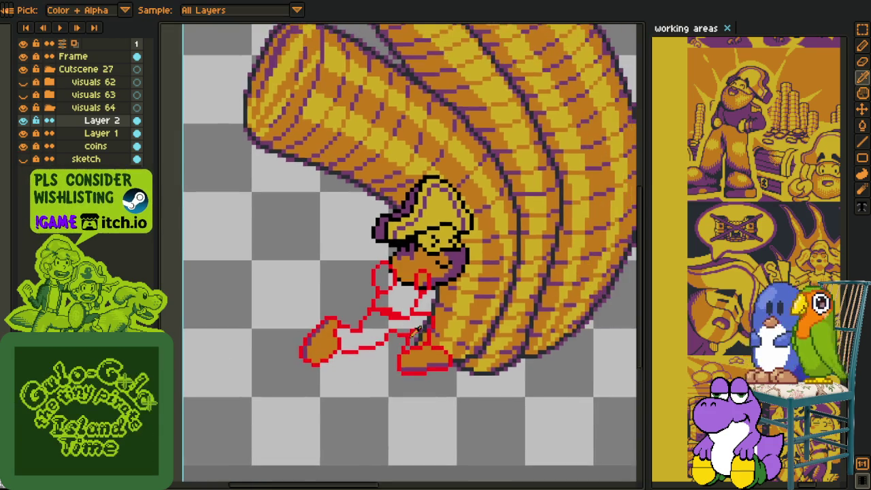
pyautogui.scroll(3, 413, 331)
pyautogui.press('g')
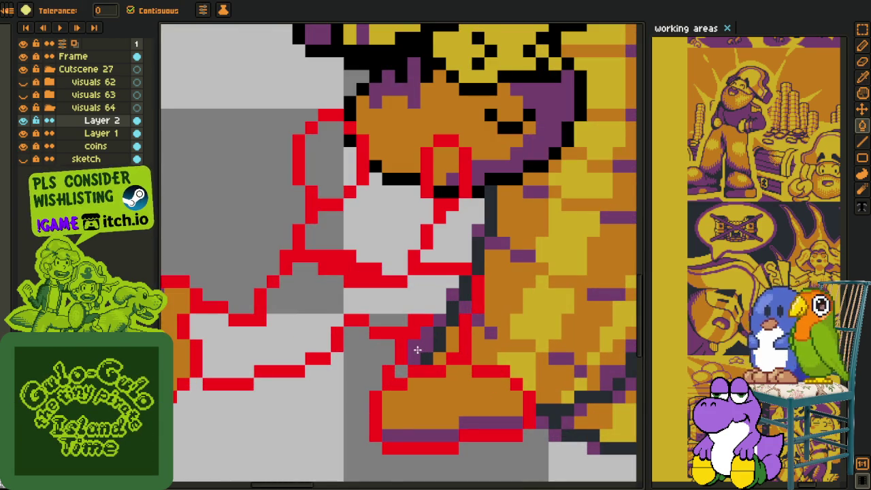
pyautogui.click(439, 306)
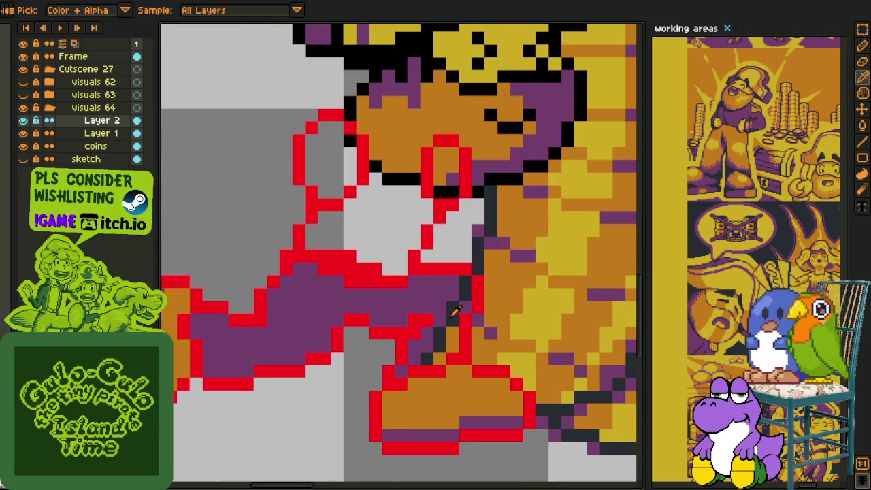
pyautogui.keyDown('alt'); pyautogui.click(438, 325); pyautogui.keyUp('alt')
pyautogui.click(454, 308)
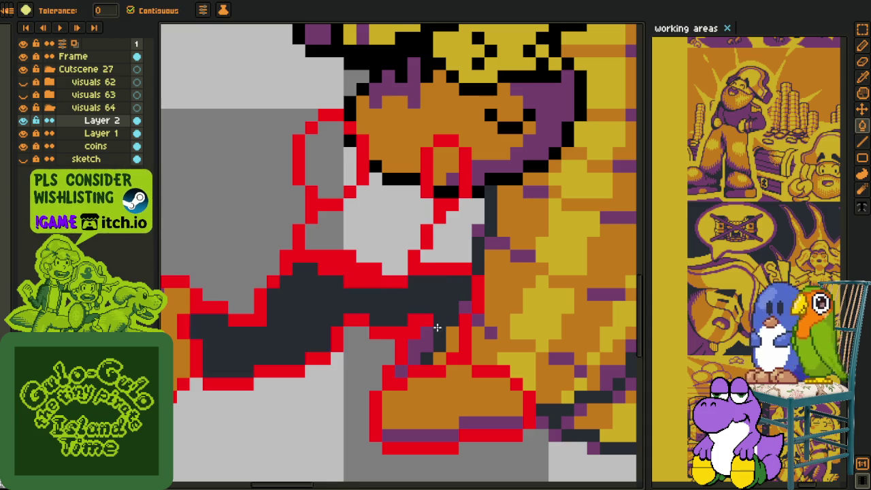
pyautogui.click(422, 348)
pyautogui.keyDown('alt'); pyautogui.click(454, 332); pyautogui.keyUp('alt')
pyautogui.click(457, 307)
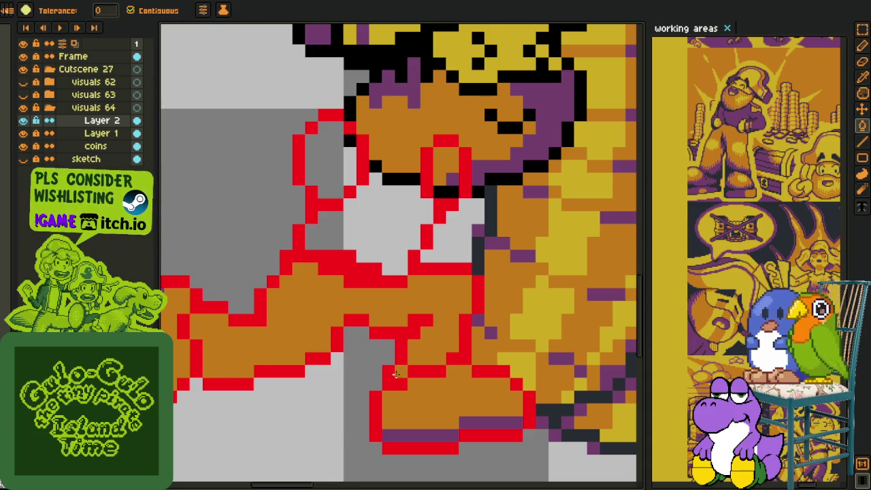
pyautogui.scroll(-4, 395, 372)
pyautogui.scroll(-3, 353, 377)
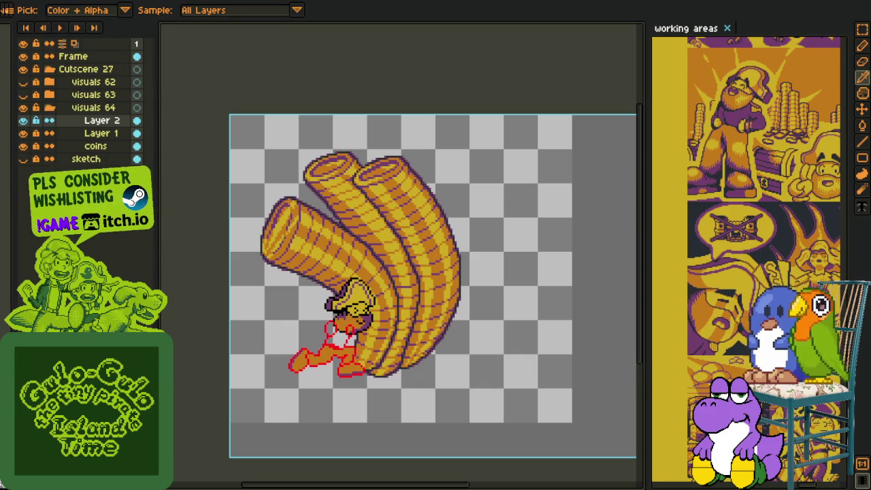
# Zoom in and draw a red outline line along the top of the face
pyautogui.scroll(-2, 401, 300)
pyautogui.scroll(3, 353, 299)
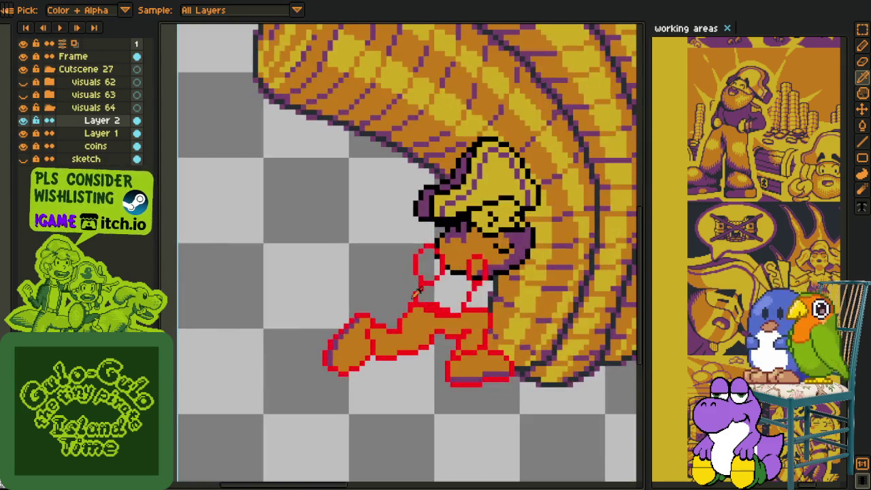
pyautogui.scroll(1, 333, 302)
pyautogui.scroll(1, 326, 303)
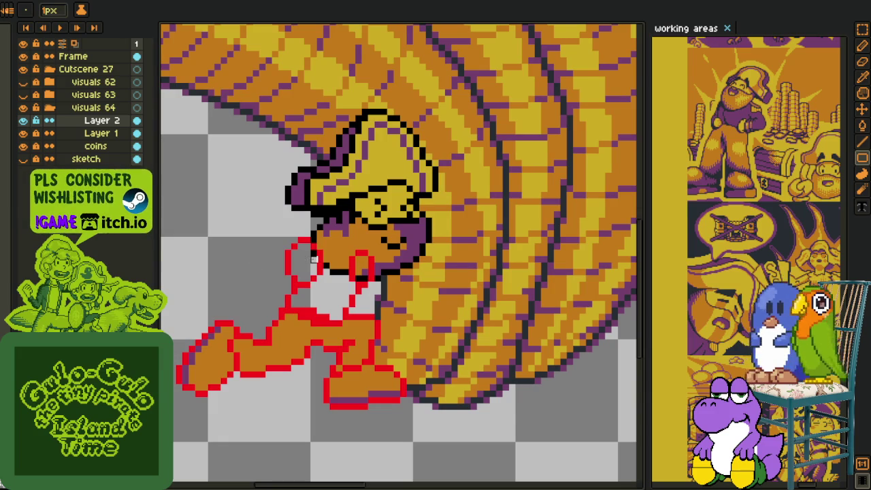
pyautogui.scroll(1, 347, 258)
pyautogui.scroll(1, 313, 238)
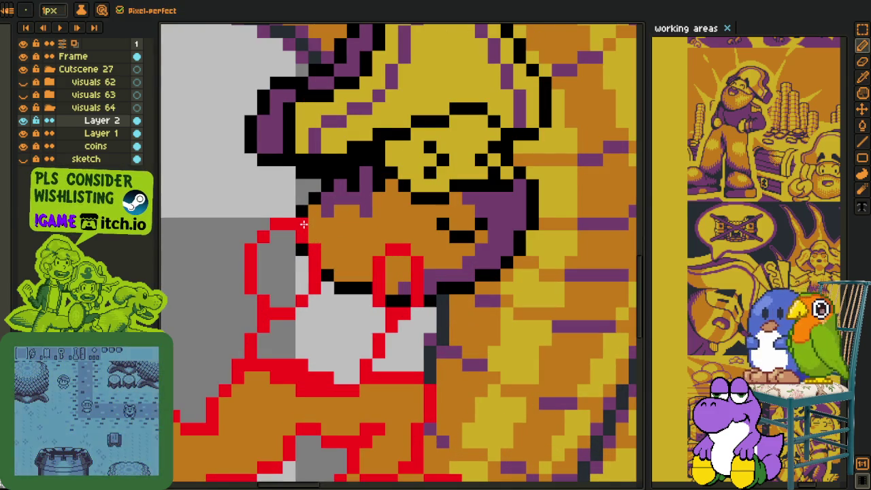
pyautogui.moveTo(307, 225); pyautogui.dragTo(349, 234)
# Delete the stray red outline pixels near the nose, then select around the red eye outline
pyautogui.press('m')
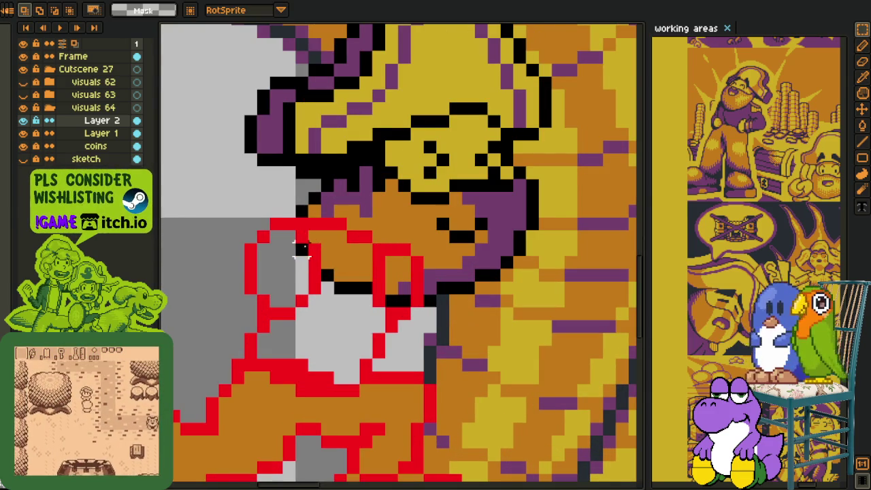
pyautogui.moveTo(273, 219); pyautogui.dragTo(338, 308)
pyautogui.press('Delete')
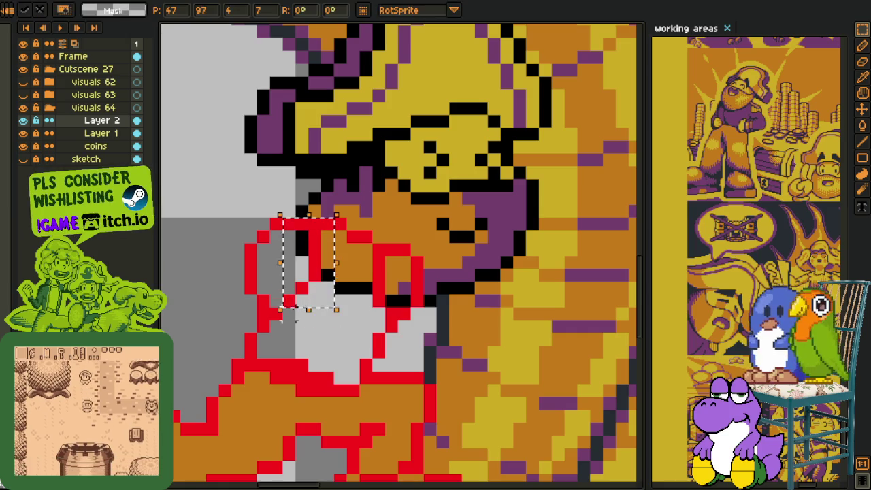
pyautogui.hotkey('ctrl', 'd')
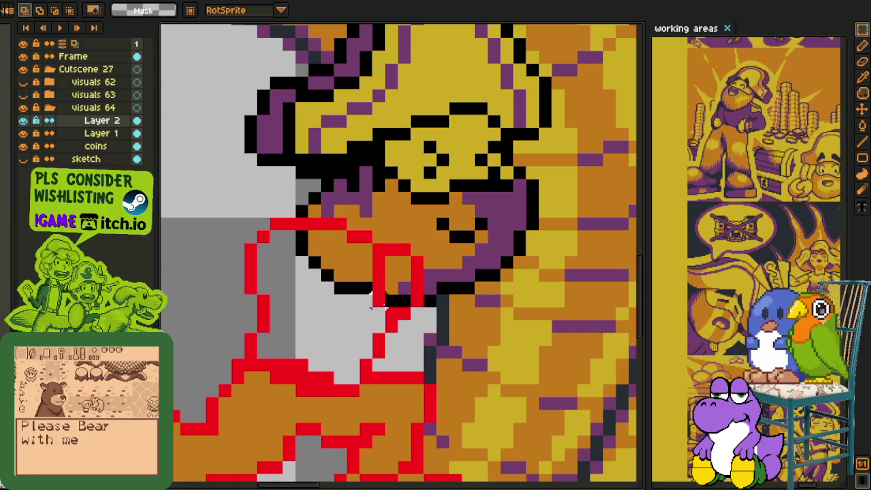
pyautogui.moveTo(399, 320); pyautogui.dragTo(360, 256)
pyautogui.scroll(-2, 379, 270)
pyautogui.scroll(-1, 378, 270)
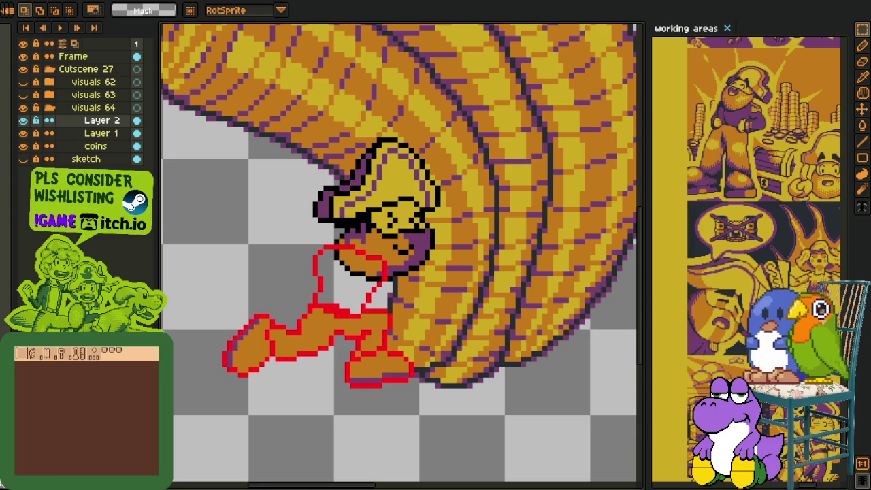
pyautogui.press('i')
pyautogui.scroll(1, 391, 265)
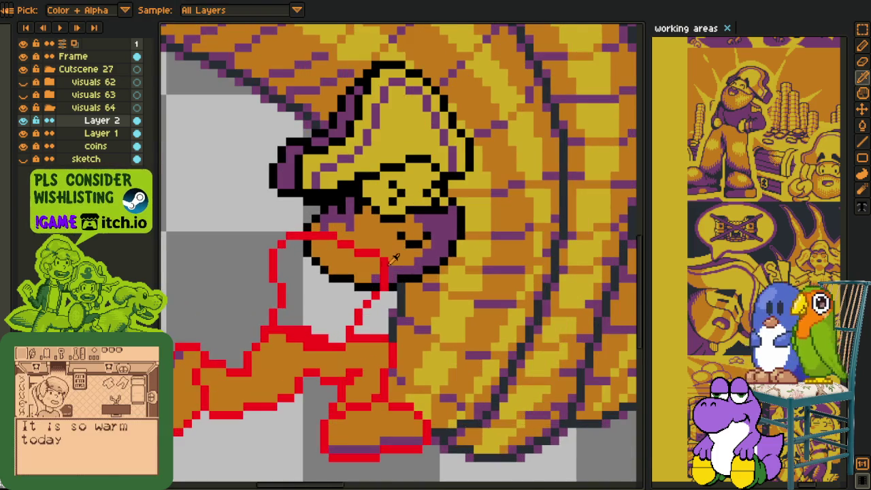
# Bucket-fill the arm inside its red outline, recolouring it purple from the existing artwork
pyautogui.click(361, 279)
pyautogui.press('g')
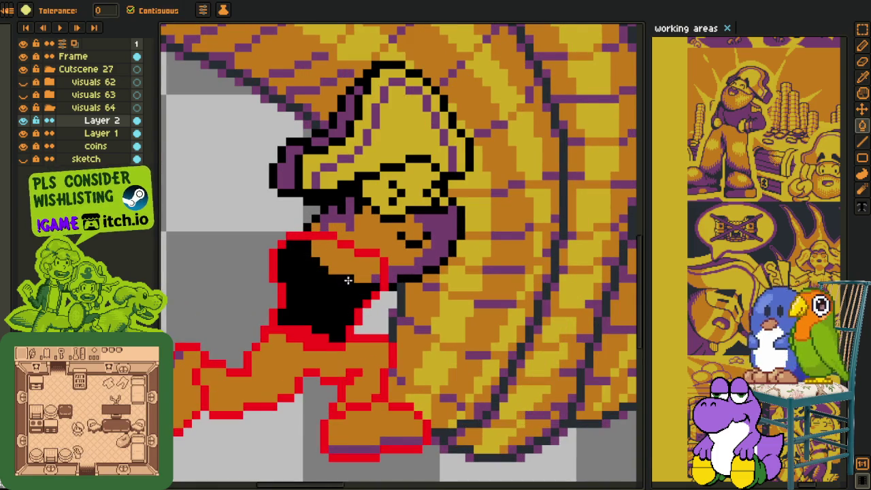
pyautogui.click(360, 270)
pyautogui.press('i')
pyautogui.click(381, 275)
pyautogui.press('g')
pyautogui.click(352, 282)
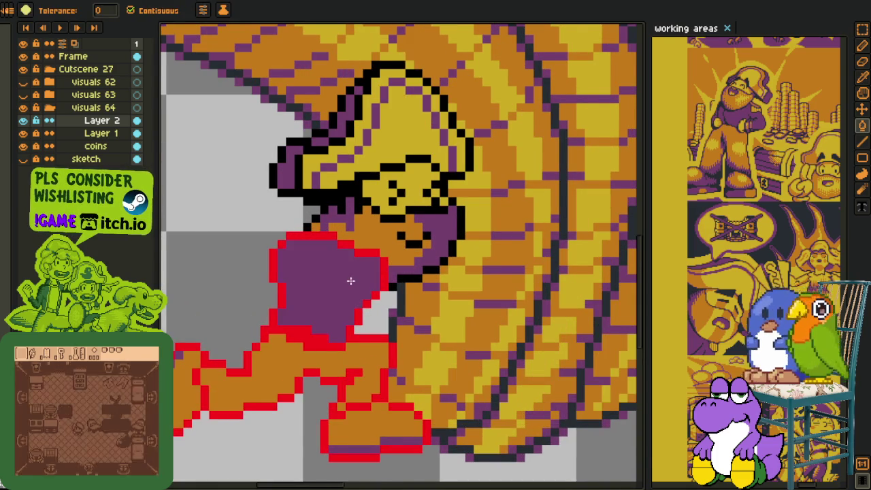
pyautogui.scroll(-1, 349, 282)
pyautogui.press('i')
pyautogui.scroll(1, 339, 295)
# Pick red with the 1px pencil and draw a diagonal crease line up through the arm
pyautogui.press('b')
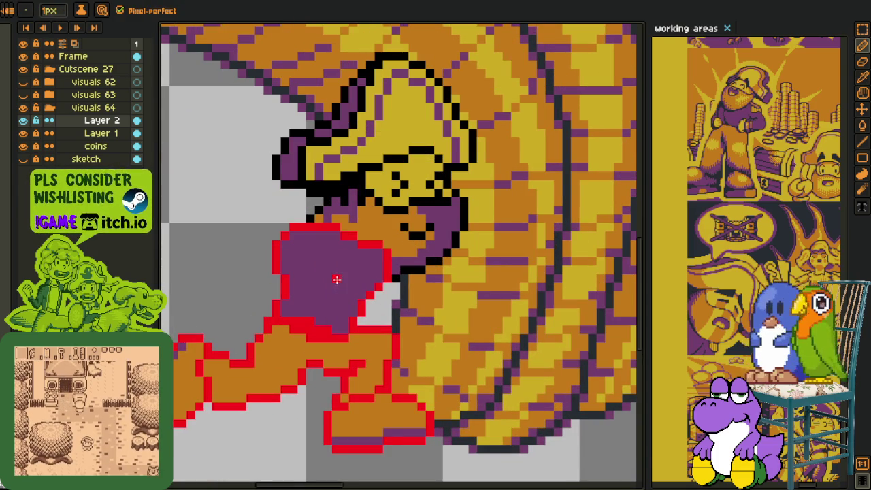
pyautogui.scroll(1, 336, 279)
pyautogui.press('z')
pyautogui.click(315, 283)
pyautogui.press('i')
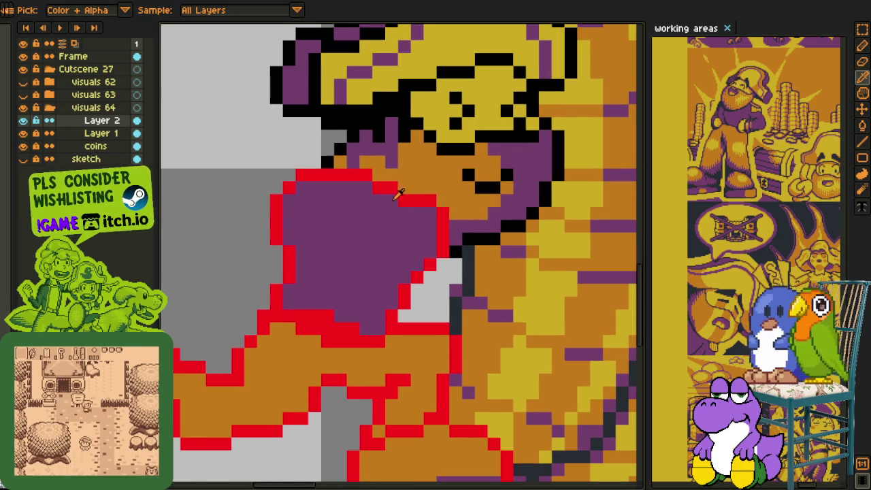
pyautogui.press('b')
pyautogui.keyDown('alt'); pyautogui.click(412, 195); pyautogui.keyUp('alt')
pyautogui.click(362, 305)
pyautogui.moveTo(365, 311)
pyautogui.mouseDown()
pyautogui.moveTo(401, 243)
pyautogui.moveTo(402, 204)
pyautogui.mouseUp()
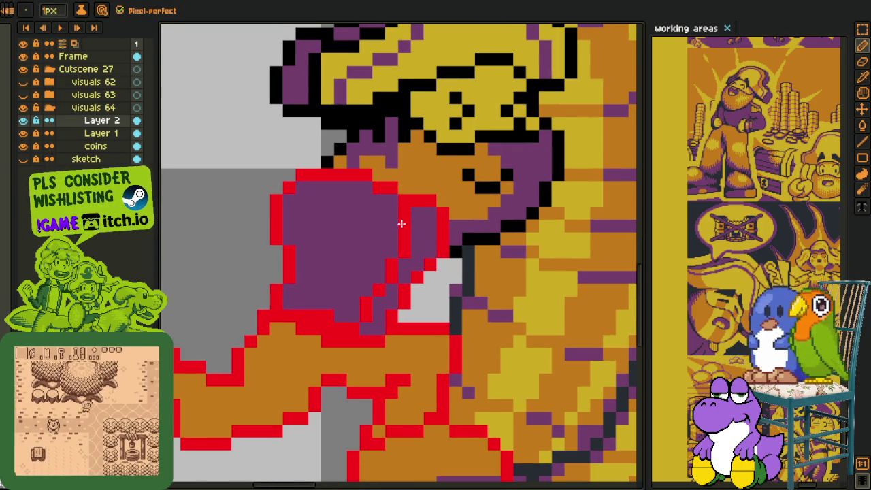
# Touch up the arm outline with red pixels to smooth the step
pyautogui.keyDown('alt'); pyautogui.click(346, 307); pyautogui.keyUp('alt')
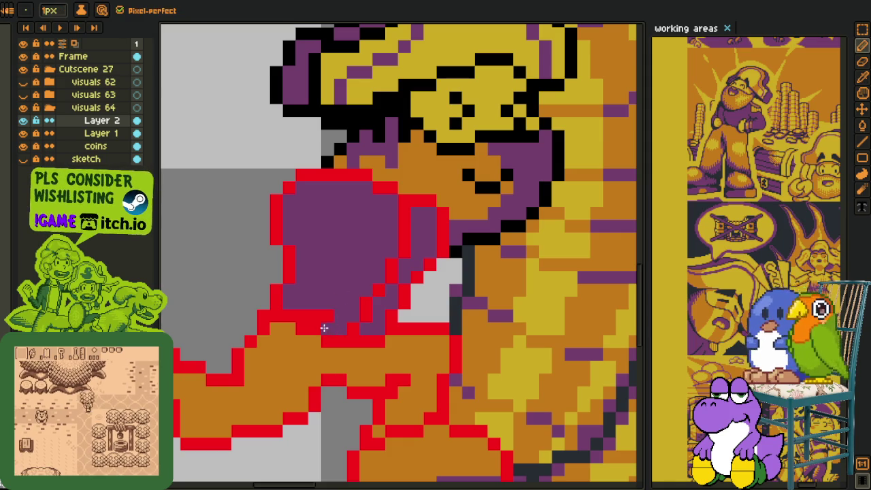
pyautogui.scroll(-3, 306, 311)
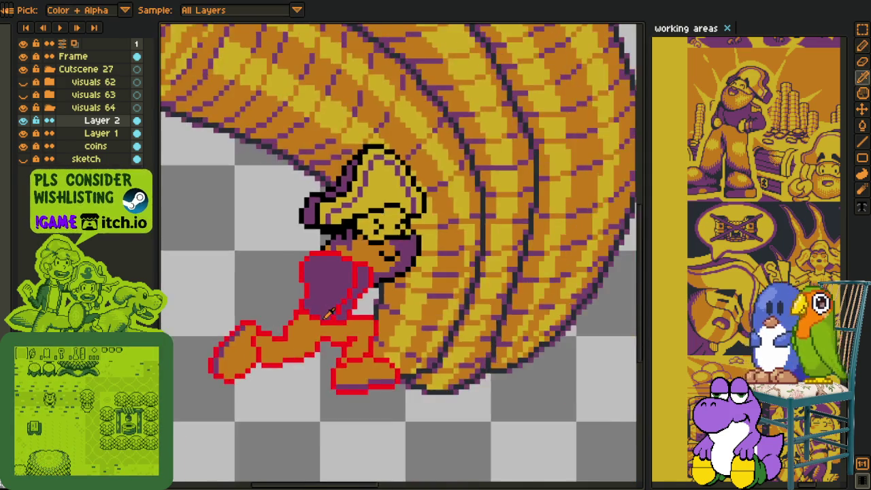
pyautogui.scroll(3, 320, 316)
pyautogui.click(324, 314)
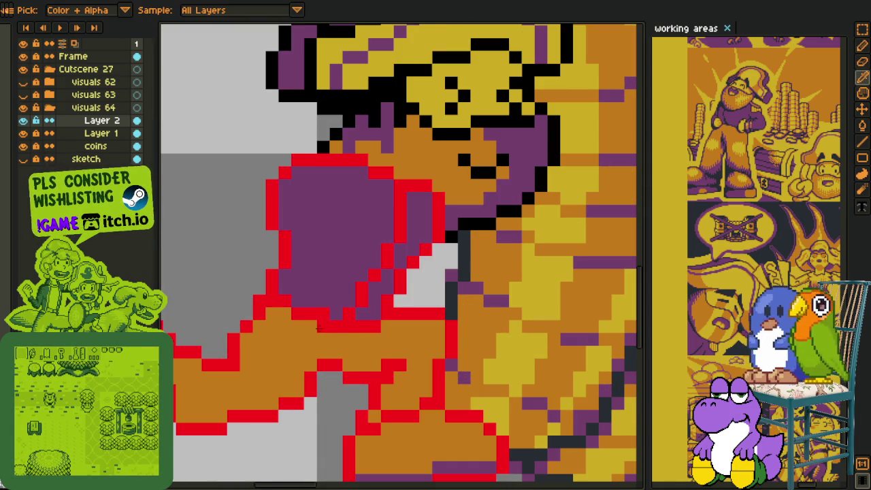
pyautogui.scroll(-3, 335, 300)
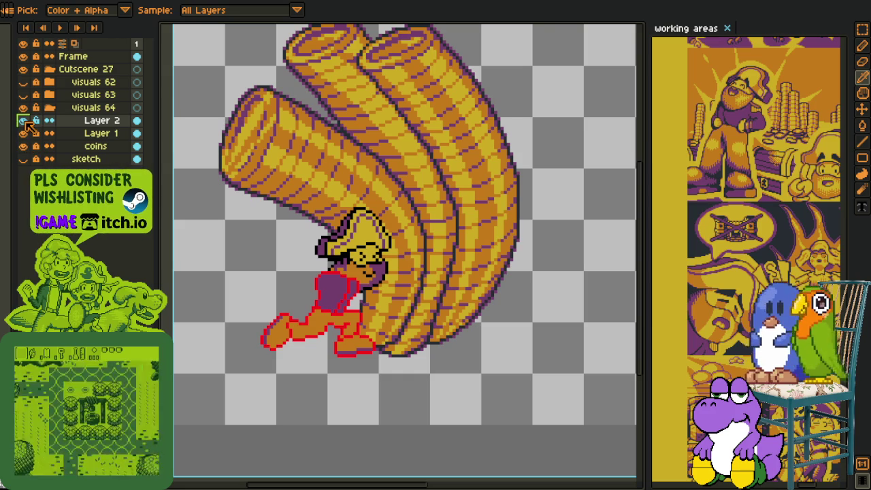
pyautogui.scroll(2, 354, 292)
pyautogui.scroll(3, 355, 292)
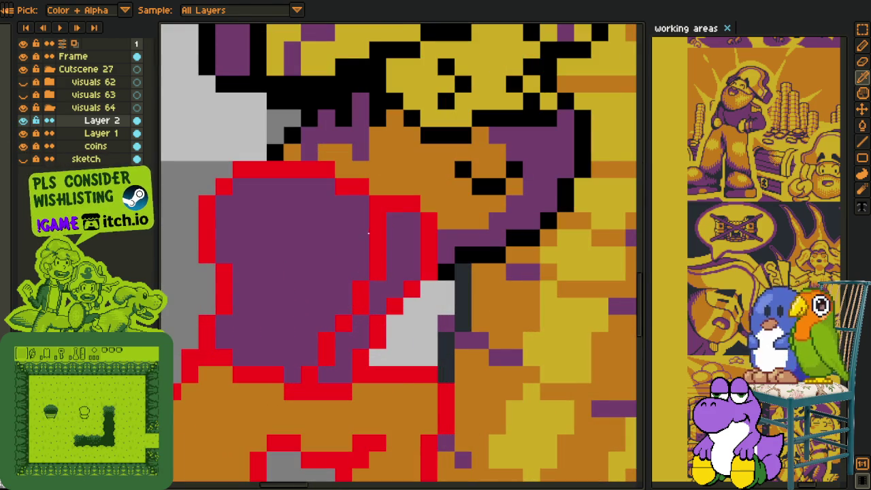
# Shift the arm's crease strip up-right and bucket-fill the leftover gaps purple
pyautogui.press('m')
pyautogui.moveTo(352, 280)
pyautogui.mouseDown()
pyautogui.moveTo(385, 265)
pyautogui.moveTo(377, 238)
pyautogui.moveTo(361, 309)
pyautogui.moveTo(308, 354)
pyautogui.moveTo(302, 374)
pyautogui.mouseUp()
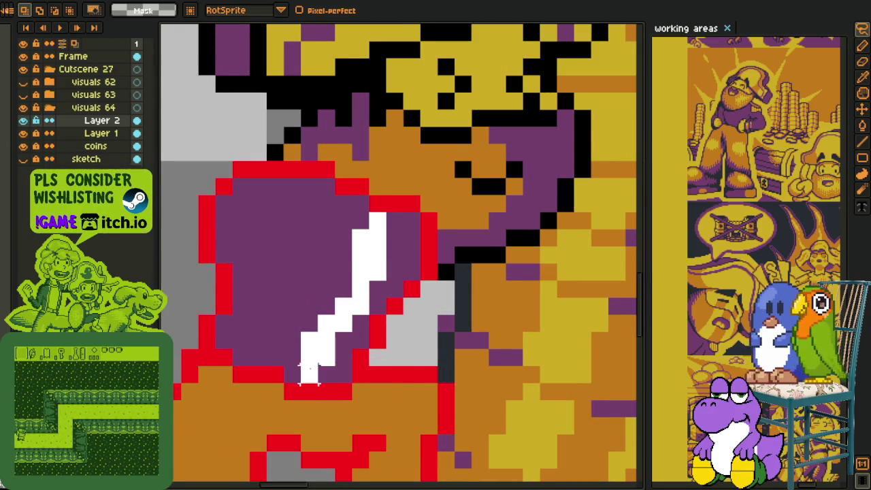
pyautogui.moveTo(333, 323); pyautogui.dragTo(385, 265)
pyautogui.press('i')
pyautogui.click(371, 248)
pyautogui.press('g')
pyautogui.click(359, 271)
pyautogui.click(377, 221)
pyautogui.click(343, 298)
pyautogui.click(326, 322)
pyautogui.click(310, 357)
# Replace the red outline colour with black and drag Layer 2 below Layer 1
pyautogui.press('i')
pyautogui.scroll(-5, 246, 331)
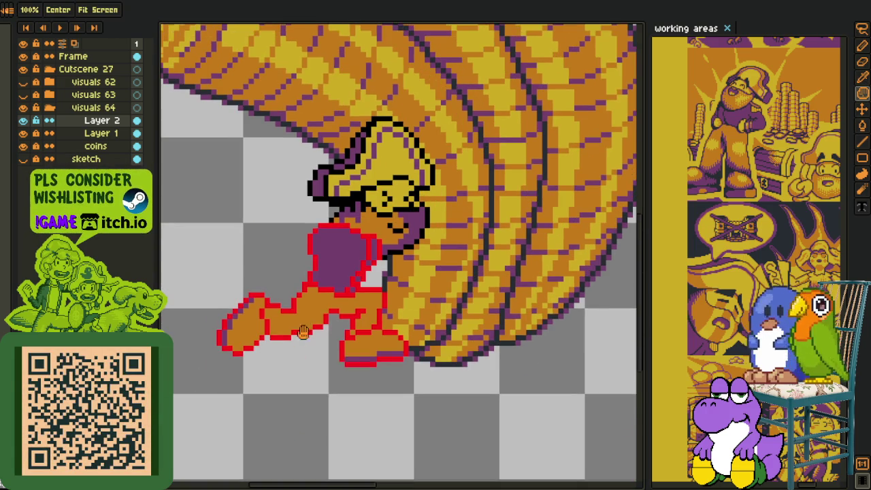
pyautogui.moveTo(249, 398); pyautogui.dragTo(303, 331)
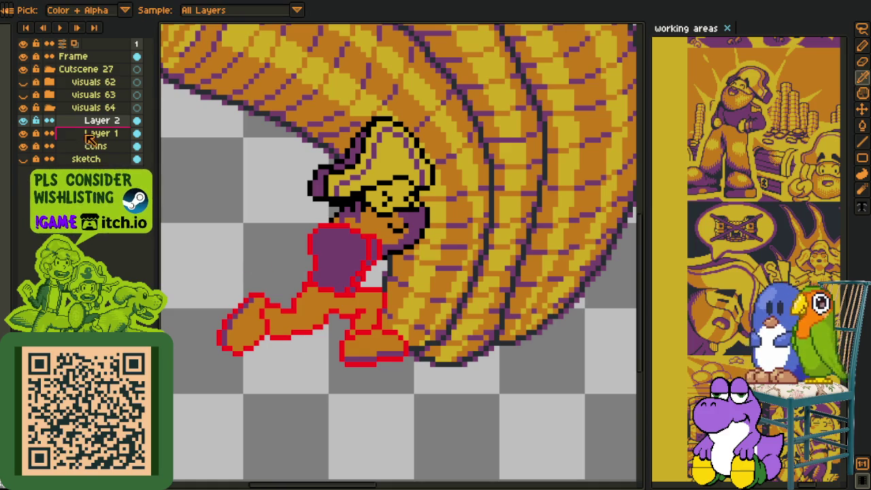
pyautogui.scroll(2, 350, 212)
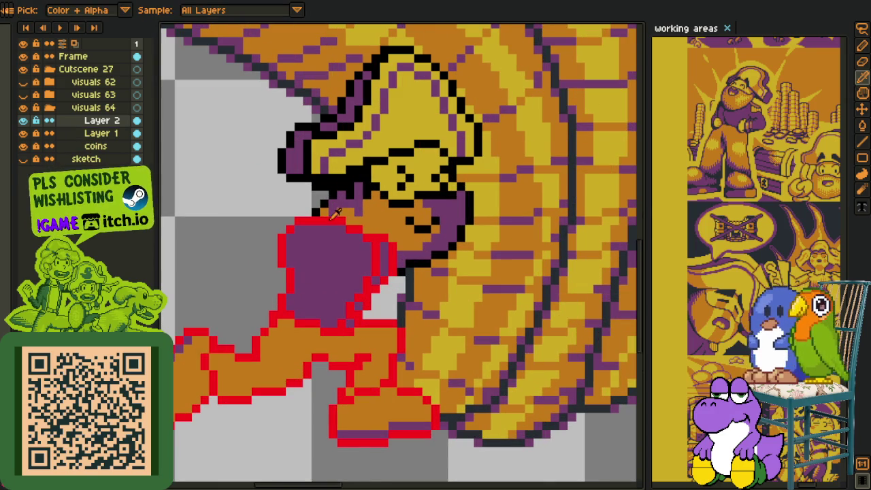
pyautogui.hotkey('shift', 'r')
pyautogui.click(336, 379)
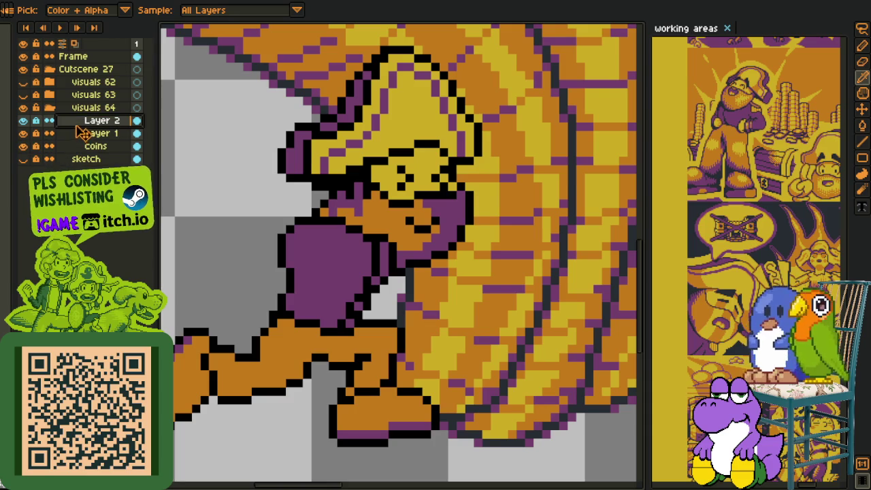
pyautogui.moveTo(81, 133); pyautogui.dragTo(87, 141)
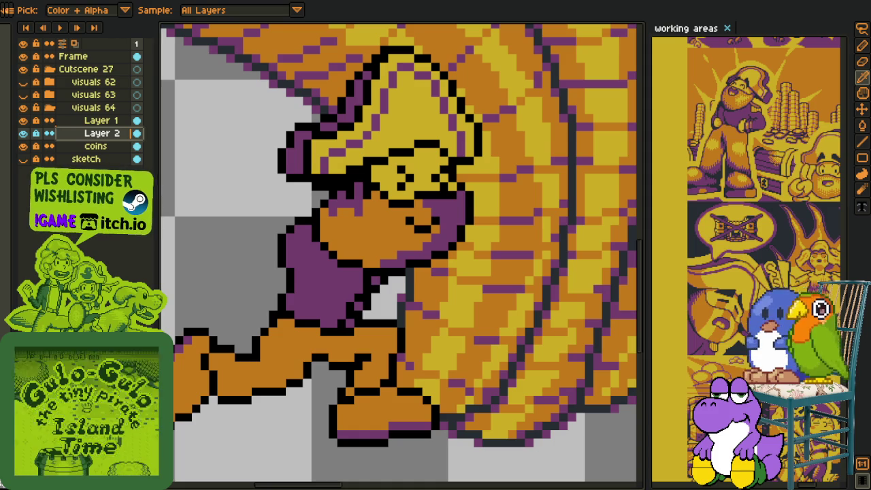
# Select Layer 1 and add a new empty Layer 3 above it
pyautogui.scroll(-2, 290, 367)
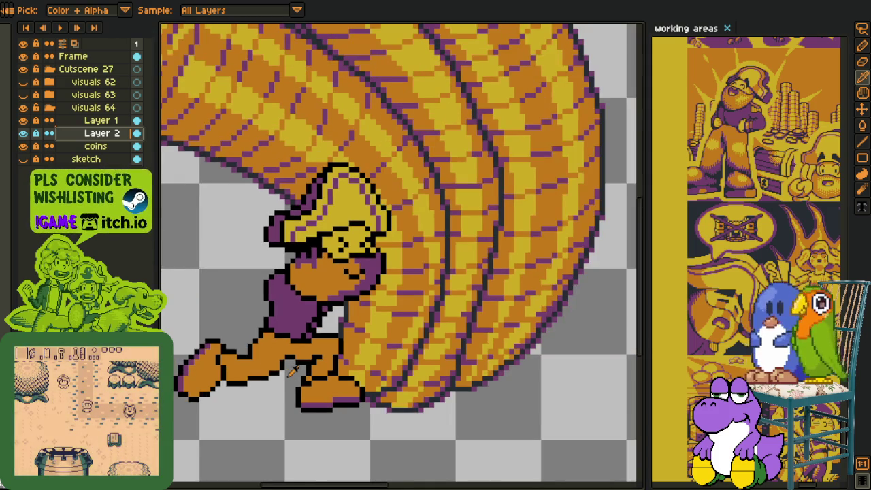
pyautogui.scroll(1, 279, 322)
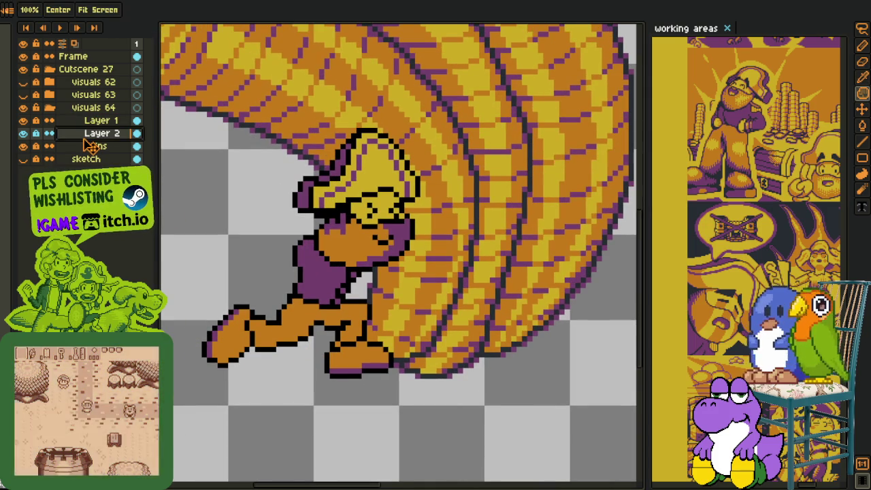
pyautogui.press('i')
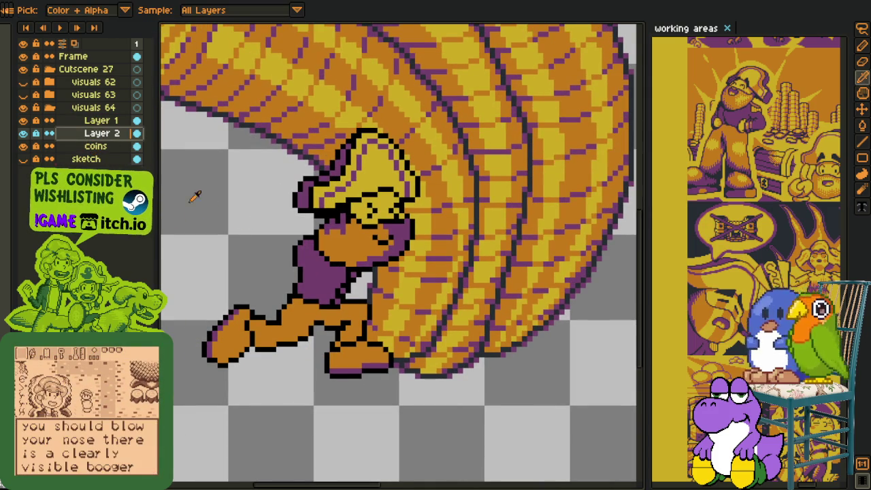
pyautogui.click(23, 133)
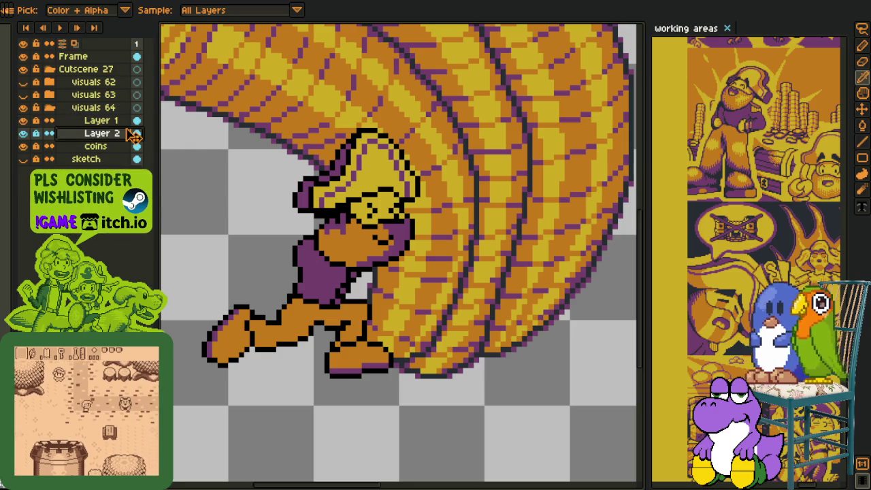
pyautogui.rightClick(102, 121)
pyautogui.moveTo(178, 148)
pyautogui.click(231, 147)
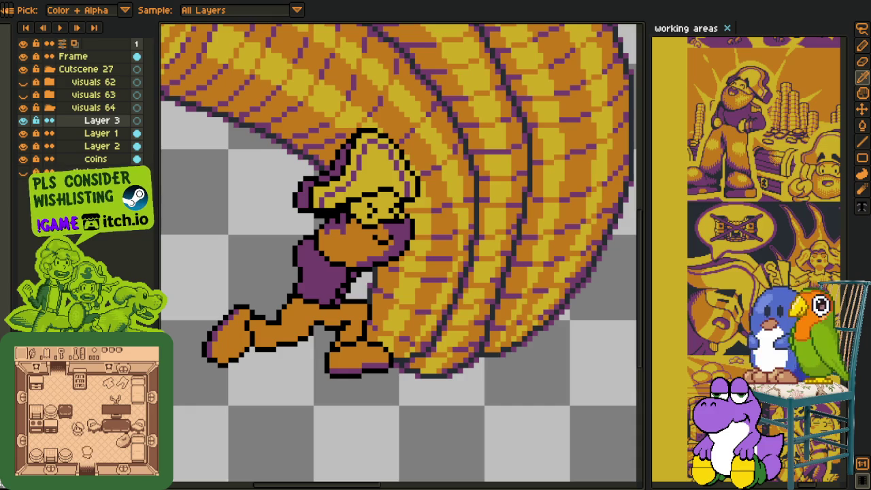
# Set a 5px brush and paint red across the chest, undoing the stray stroke near the mouth
pyautogui.scroll(-1, 297, 272)
pyautogui.moveTo(298, 272); pyautogui.dragTo(295, 297)
pyautogui.scroll(1, 295, 298)
pyautogui.press('o')
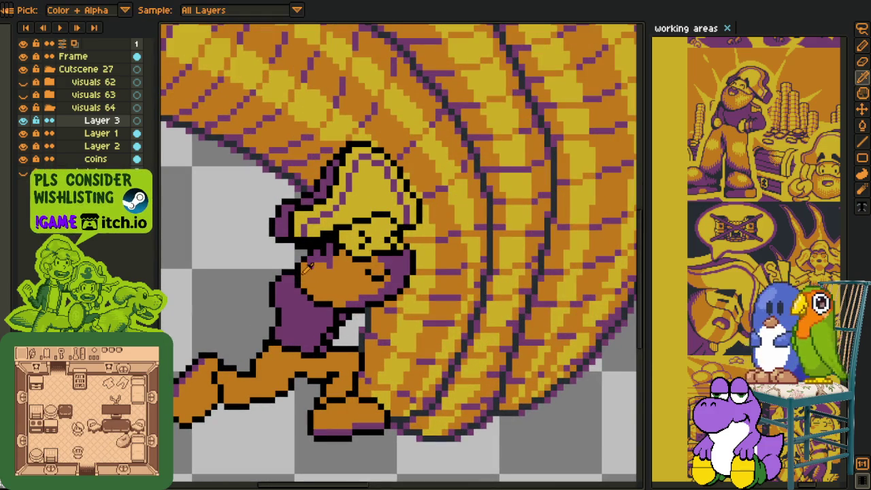
pyautogui.press('b')
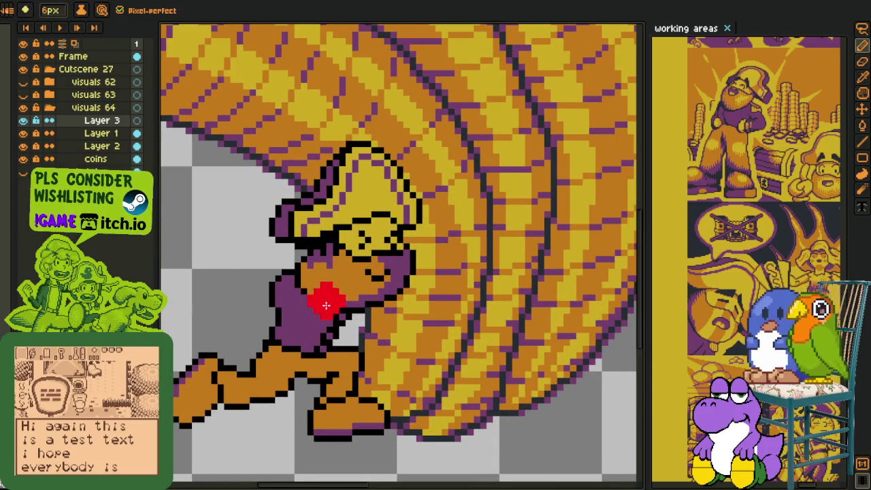
pyautogui.press('-')
pyautogui.press('-')
pyautogui.press('-')
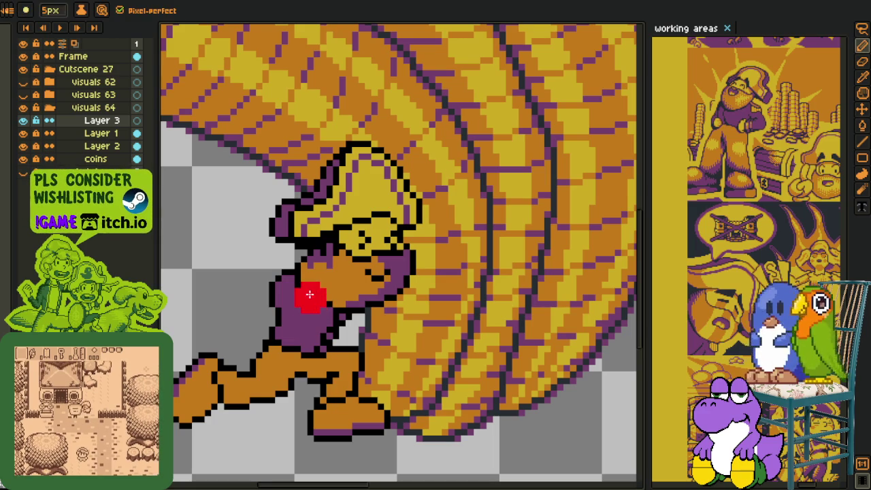
pyautogui.scroll(1, 299, 295)
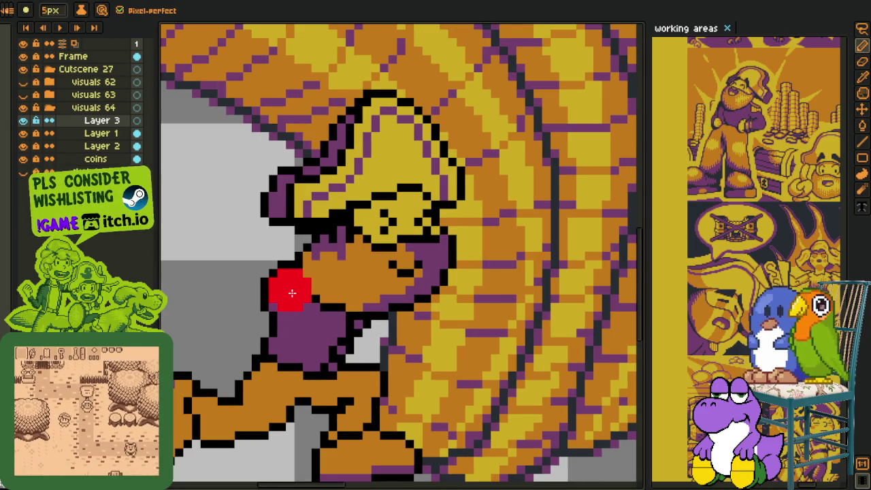
pyautogui.moveTo(291, 293)
pyautogui.mouseDown()
pyautogui.moveTo(356, 311)
pyautogui.moveTo(309, 294)
pyautogui.moveTo(348, 280)
pyautogui.mouseUp()
pyautogui.hotkey('ctrl', 'z')
# Extend the red sash rightward across the chest and fill gaps along its lower edge
pyautogui.moveTo(349, 317)
pyautogui.mouseDown()
pyautogui.moveTo(420, 305)
pyautogui.moveTo(385, 301)
pyautogui.mouseUp()
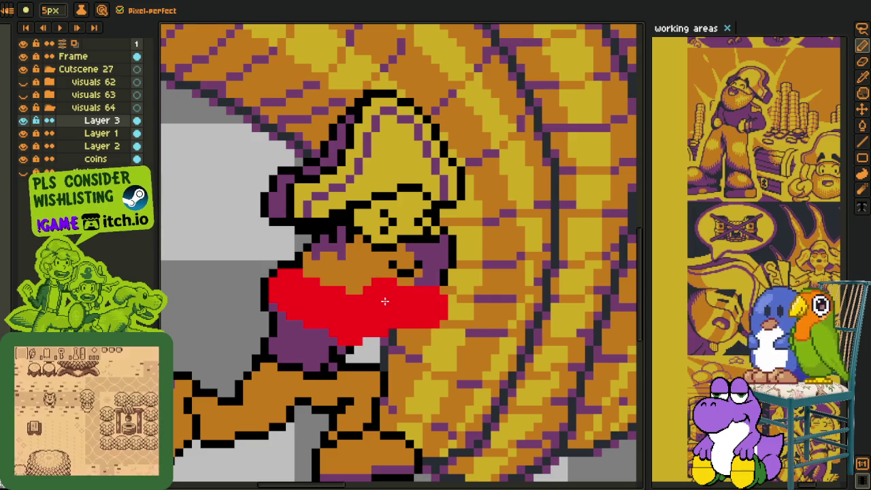
pyautogui.click(396, 336)
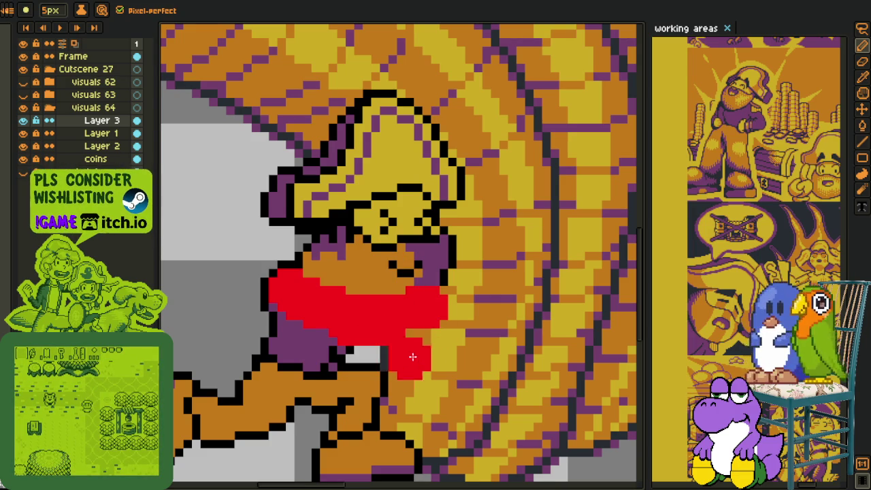
pyautogui.scroll(-1, 380, 347)
pyautogui.scroll(2, 352, 356)
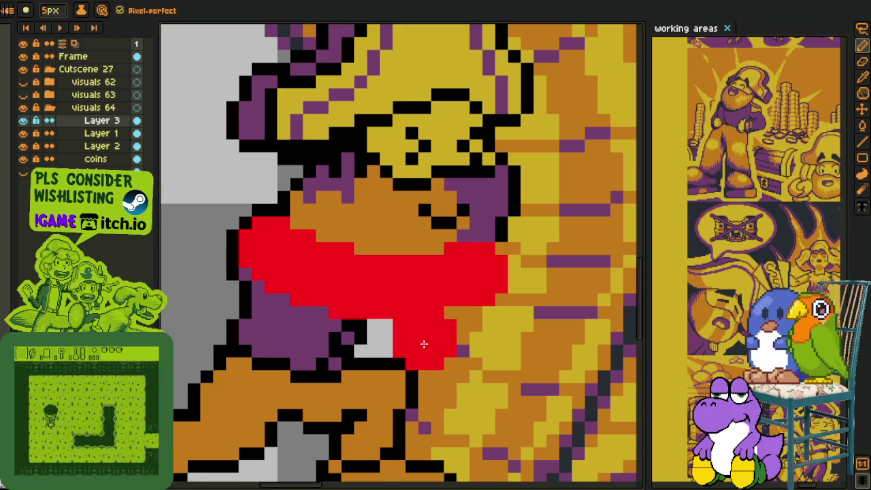
pyautogui.moveTo(364, 294); pyautogui.dragTo(327, 286)
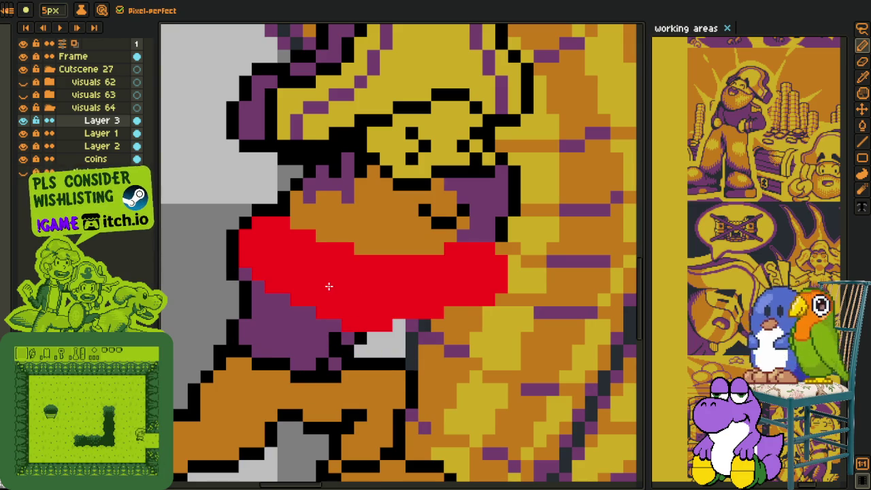
pyautogui.scroll(-3, 328, 286)
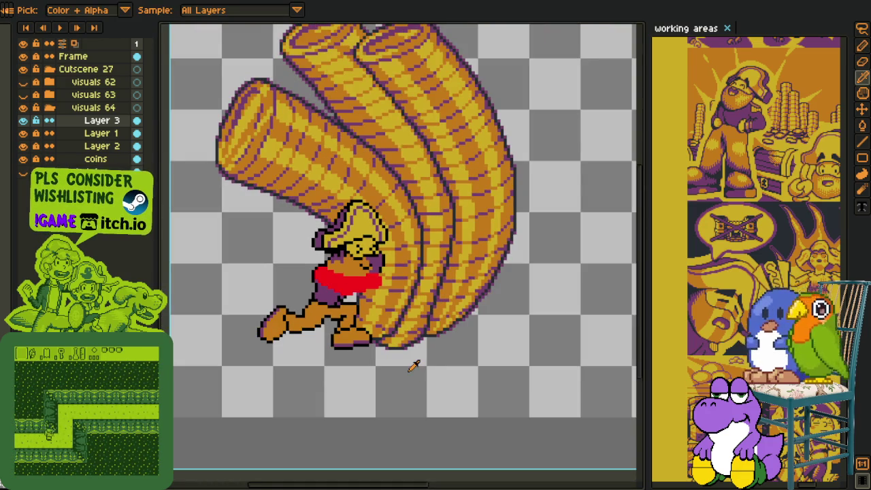
pyautogui.scroll(3, 412, 363)
pyautogui.scroll(2, 361, 292)
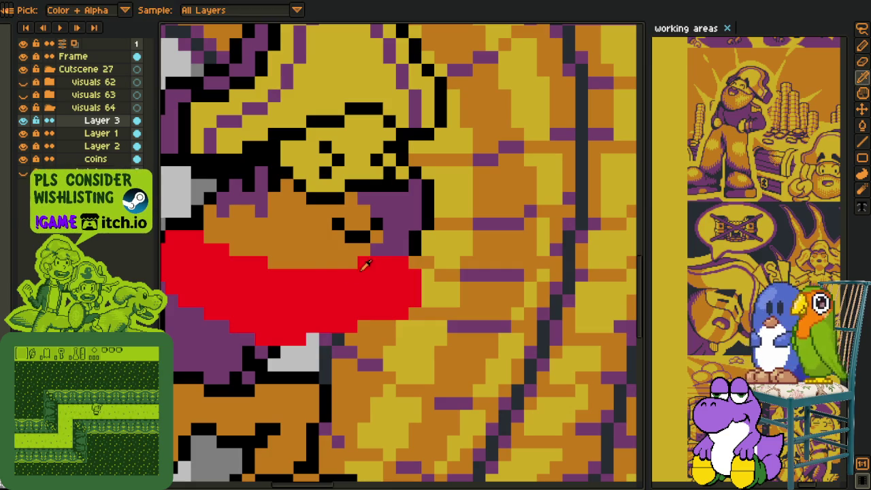
# Shrink the pencil to 1 pixel and frame the sash for outlining
pyautogui.press('b')
pyautogui.scroll(-3, 383, 288)
pyautogui.press('-')
pyautogui.press('-')
pyautogui.press('-')
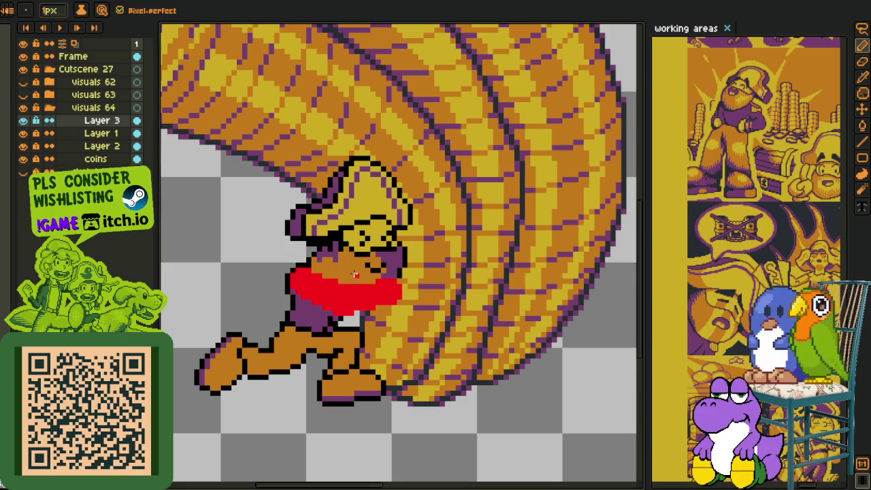
pyautogui.press('i')
pyautogui.scroll(3, 376, 279)
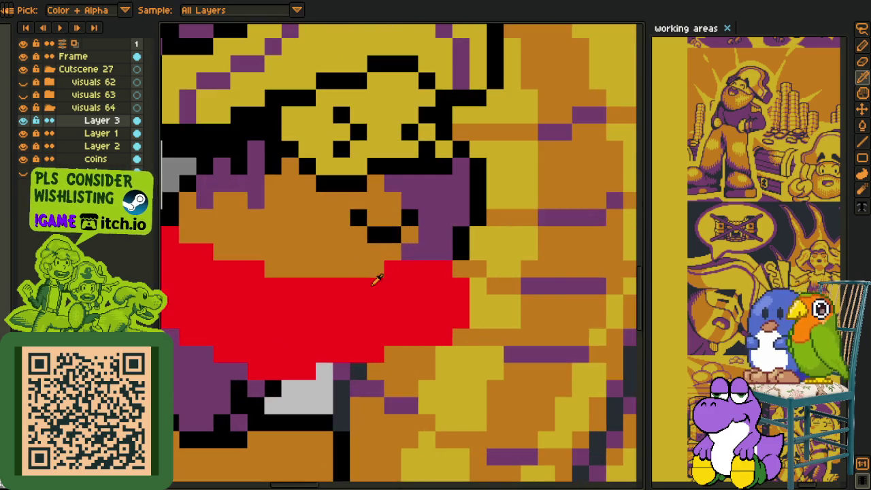
pyautogui.scroll(-4, 317, 295)
pyautogui.scroll(2, 389, 265)
pyautogui.scroll(2, 389, 265)
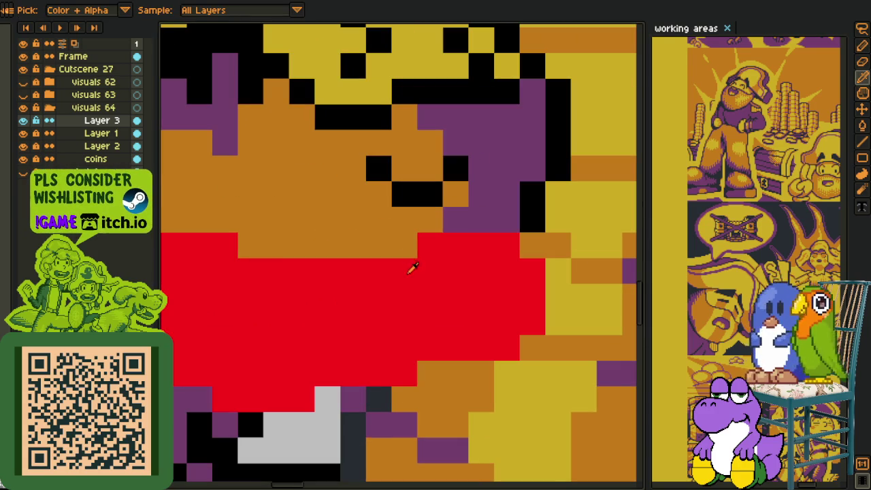
pyautogui.press('m')
pyautogui.scroll(-1, 435, 255)
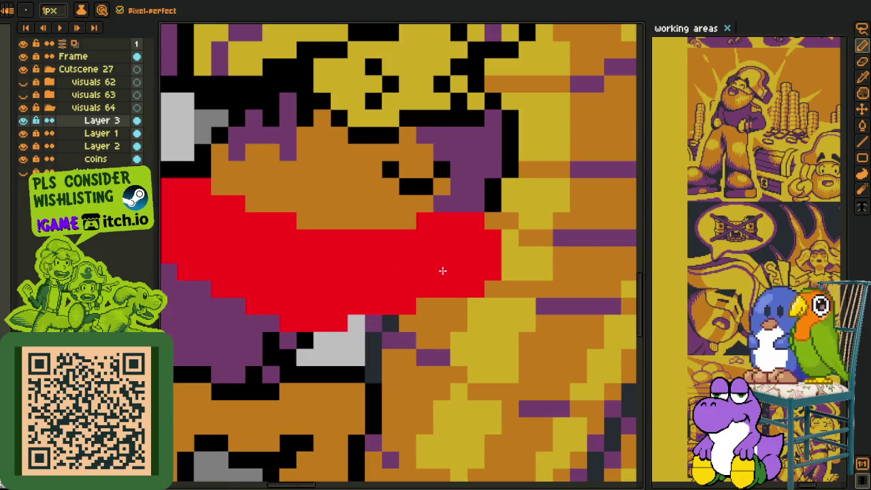
pyautogui.scroll(-3, 423, 237)
pyautogui.scroll(1, 361, 230)
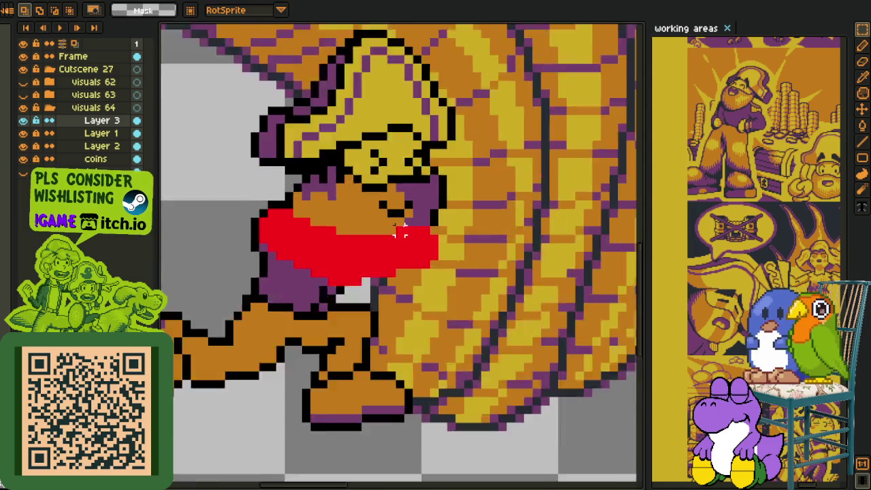
pyautogui.scroll(2, 408, 233)
pyautogui.press('i')
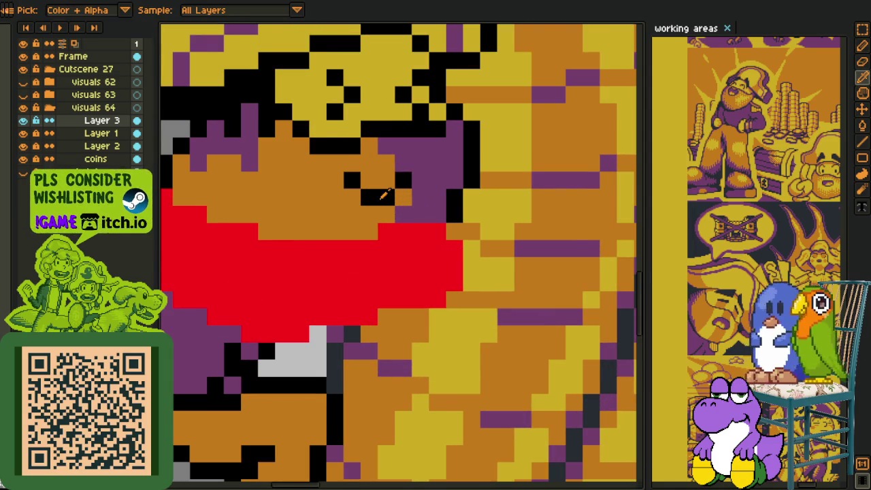
pyautogui.scroll(-1, 408, 238)
pyautogui.press('h')
pyautogui.scroll(1, 376, 233)
pyautogui.press('b')
# Draw black outlines along the sash's top and bottom edges with a vertical centre line
pyautogui.moveTo(378, 227)
pyautogui.mouseDown()
pyautogui.moveTo(486, 280)
pyautogui.moveTo(420, 352)
pyautogui.moveTo(367, 351)
pyautogui.moveTo(378, 312)
pyautogui.mouseUp()
pyautogui.click(376, 214)
pyautogui.moveTo(372, 214)
pyautogui.mouseDown()
pyautogui.moveTo(361, 258)
pyautogui.moveTo(373, 361)
pyautogui.moveTo(390, 346)
pyautogui.moveTo(450, 350)
pyautogui.mouseUp()
pyautogui.moveTo(412, 238)
pyautogui.mouseDown()
pyautogui.moveTo(270, 235)
pyautogui.moveTo(298, 253)
pyautogui.moveTo(385, 280)
pyautogui.moveTo(301, 242)
pyautogui.mouseUp()
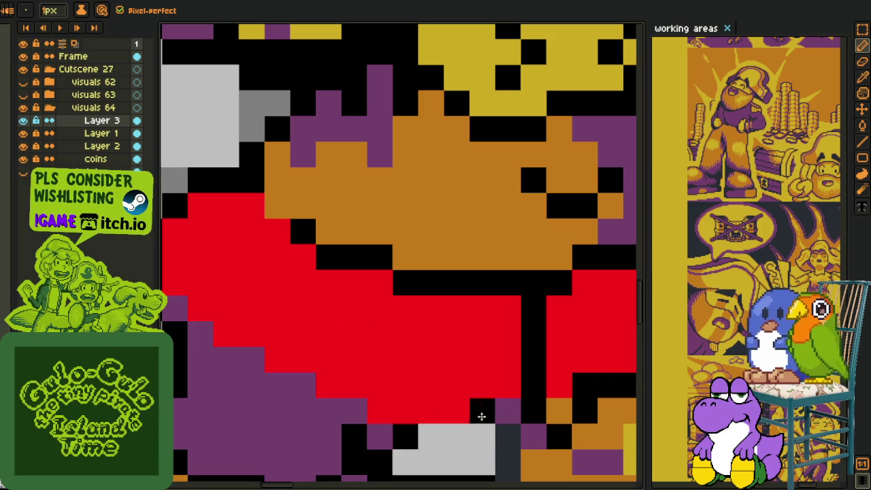
pyautogui.moveTo(548, 442)
pyautogui.mouseDown()
pyautogui.moveTo(369, 429)
pyautogui.moveTo(346, 416)
pyautogui.moveTo(372, 418)
pyautogui.moveTo(198, 340)
pyautogui.mouseUp()
# Bring the face and sash into view and paint an orange column in the sash's centre
pyautogui.scroll(-1, 197, 340)
pyautogui.scroll(-2, 274, 331)
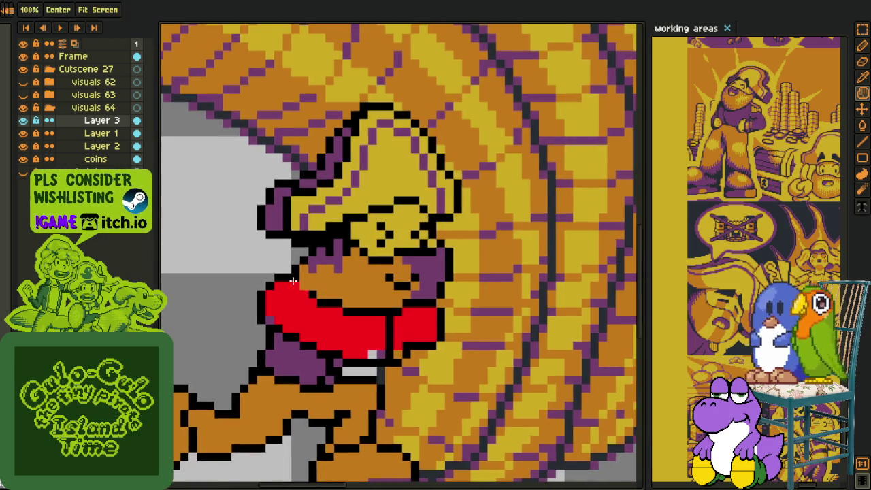
pyautogui.scroll(2, 320, 323)
pyautogui.moveTo(320, 323); pyautogui.dragTo(292, 235)
pyautogui.press('i')
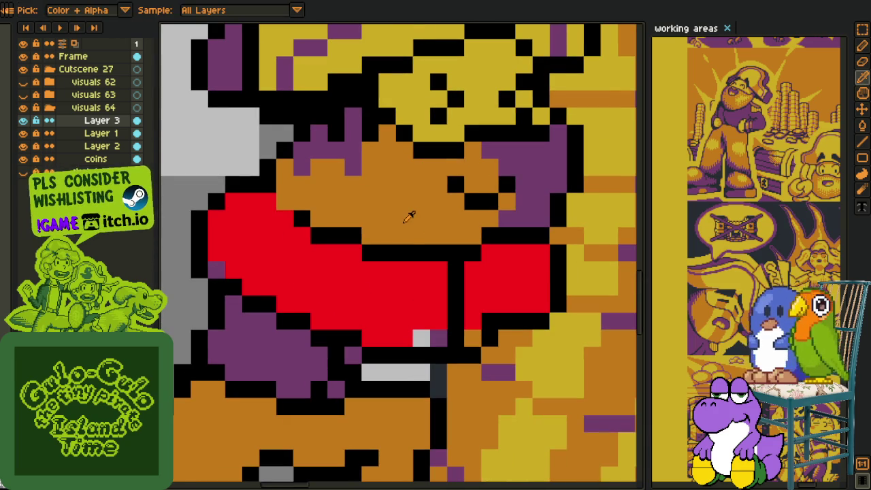
pyautogui.moveTo(421, 269); pyautogui.dragTo(415, 308)
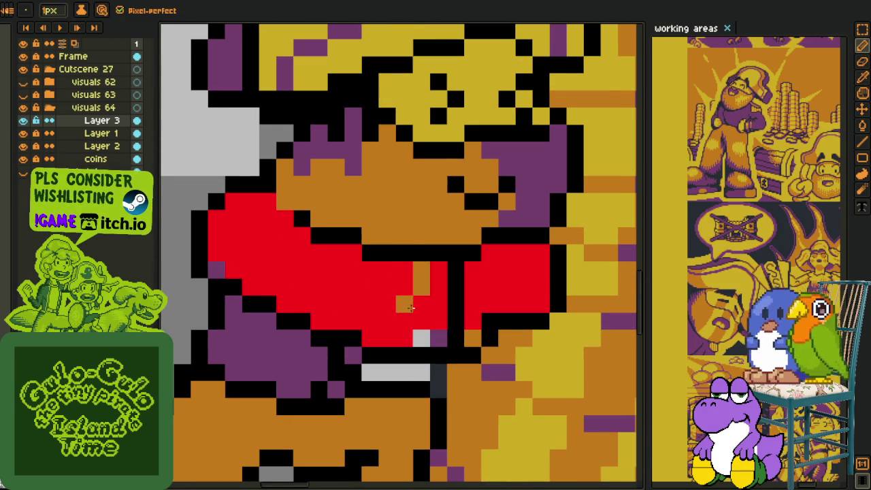
# Extend the orange column and paint another orange stripe in the sash centre
pyautogui.click(421, 321)
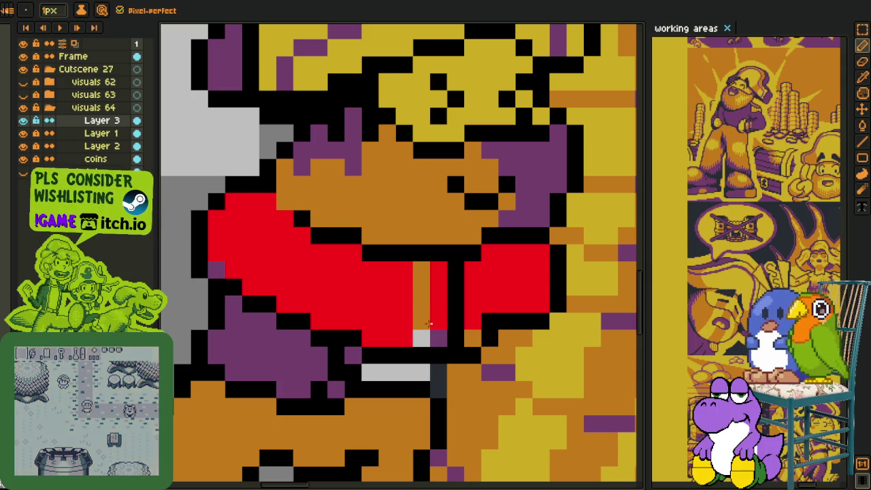
pyautogui.press('i')
pyautogui.click(421, 303)
pyautogui.press('b')
pyautogui.moveTo(405, 338)
pyautogui.mouseDown()
pyautogui.moveTo(405, 270)
pyautogui.moveTo(371, 338)
pyautogui.mouseUp()
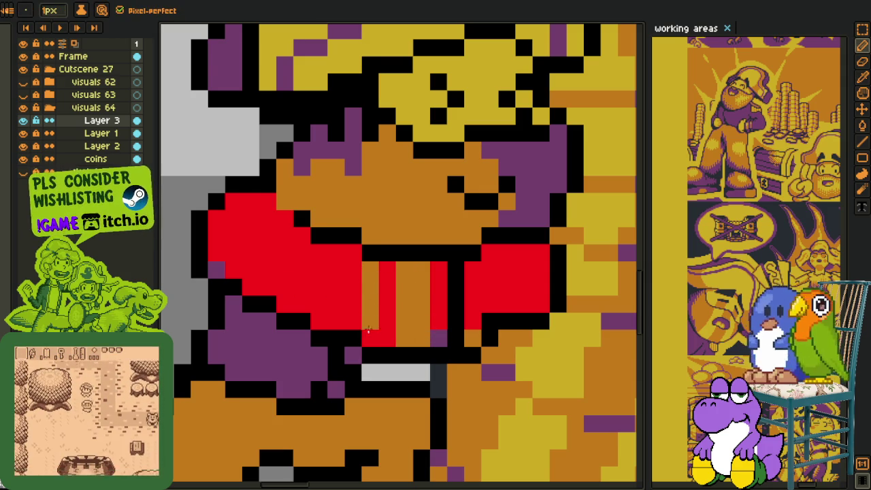
# Recolour the stray black pixel under the sash red
pyautogui.press('i')
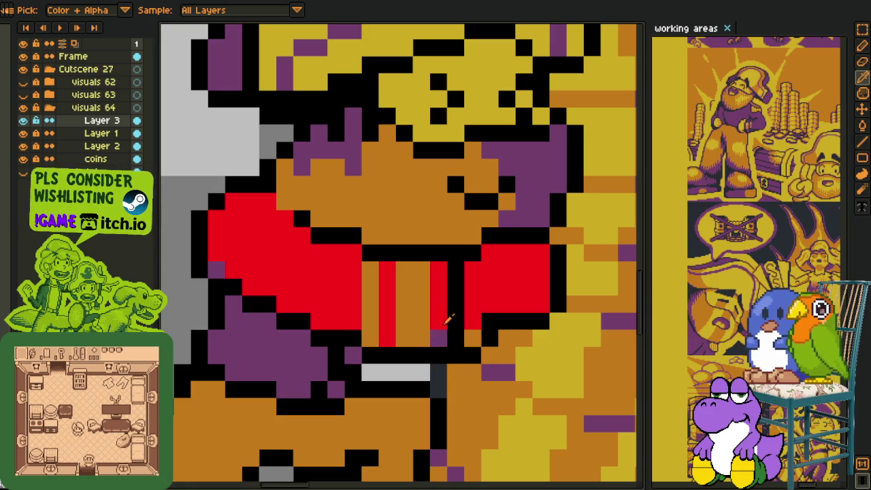
pyautogui.scroll(-4, 469, 333)
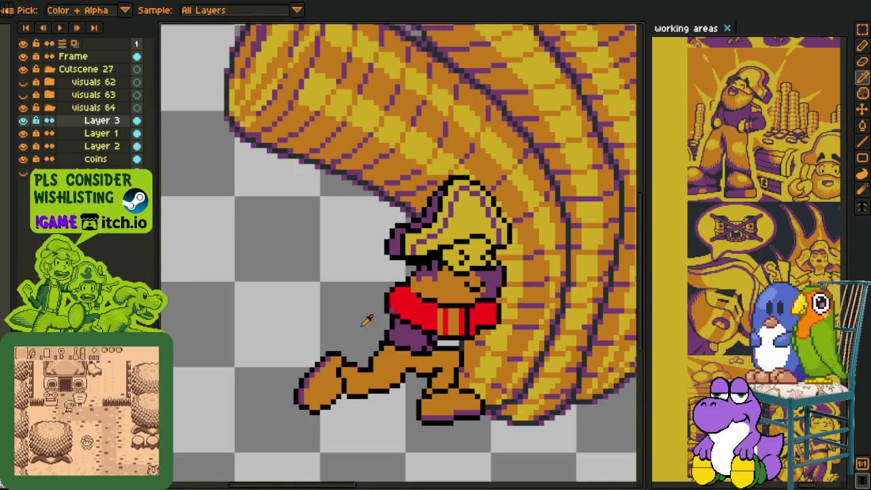
pyautogui.scroll(3, 366, 321)
pyautogui.scroll(2, 409, 296)
pyautogui.scroll(-4, 349, 309)
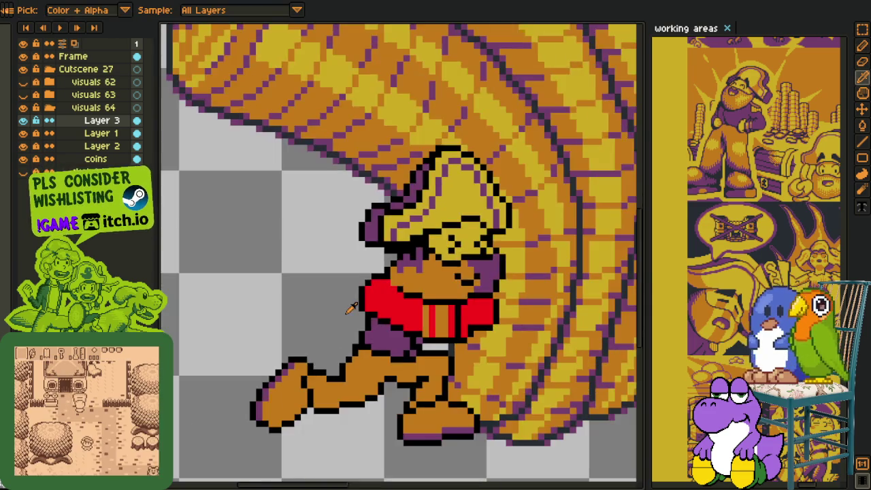
pyautogui.scroll(2, 350, 310)
pyautogui.scroll(2, 408, 299)
pyautogui.press('b')
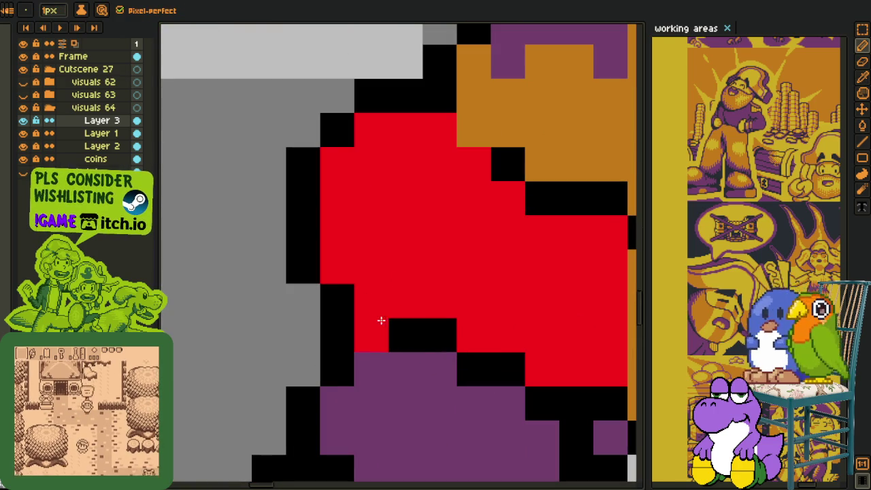
pyautogui.click(404, 333)
pyautogui.scroll(-4, 404, 331)
pyautogui.press('i')
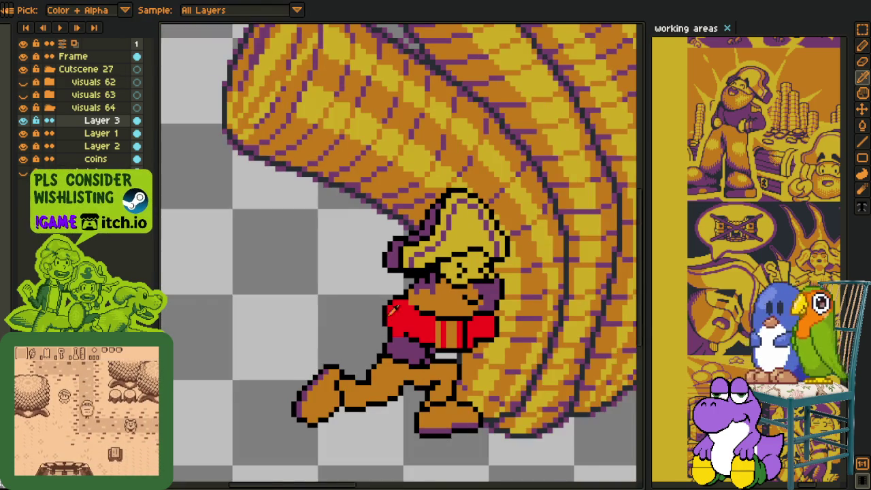
pyautogui.scroll(1, 392, 310)
# Add a new Layer 4 above Layer 3 and zoom in on the pirate
pyautogui.rightClick(98, 120)
pyautogui.moveTo(136, 145)
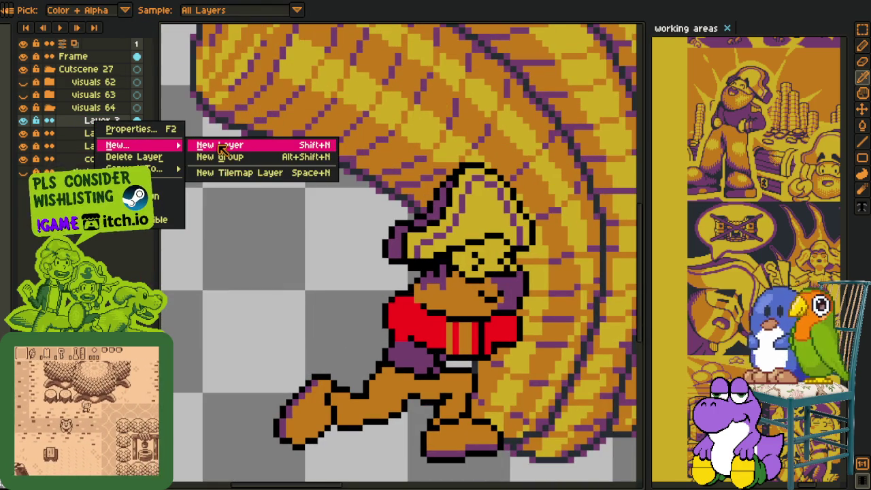
pyautogui.press('Return')
pyautogui.moveTo(315, 295); pyautogui.dragTo(269, 254)
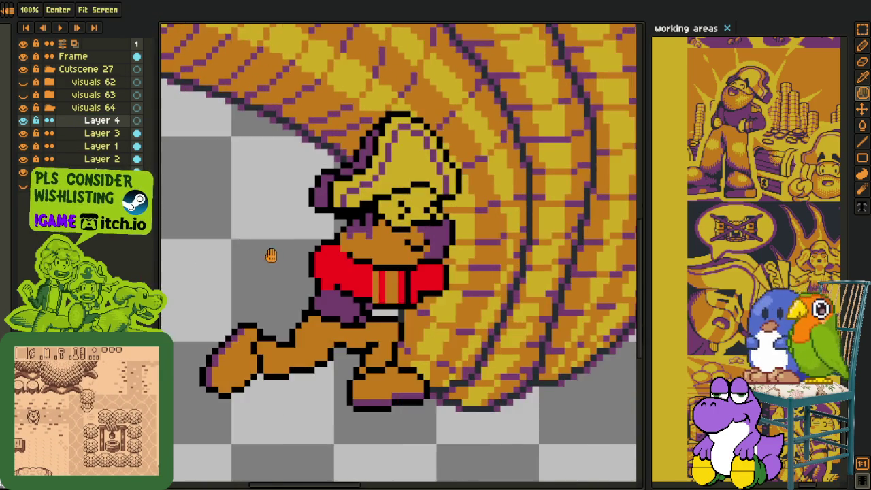
pyautogui.scroll(3, 285, 241)
pyautogui.scroll(1, 344, 245)
# Draw a black outline row across the left part of the red sash
pyautogui.press('b')
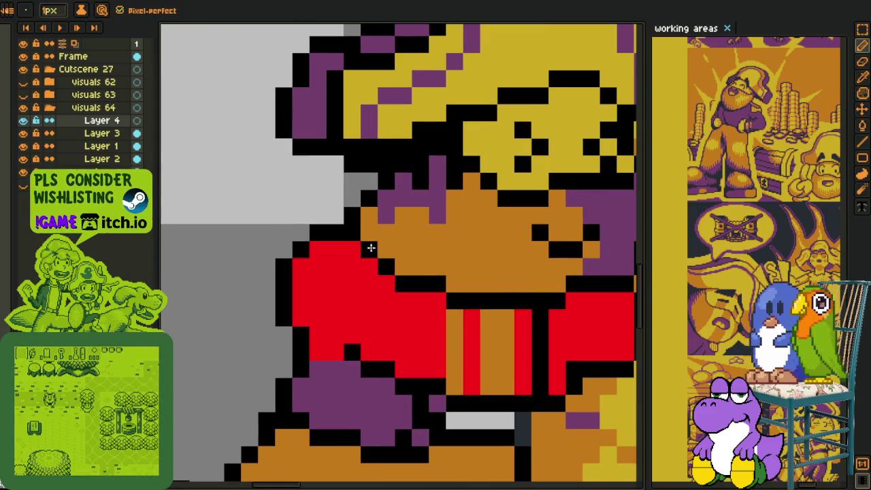
pyautogui.scroll(-3, 249, 293)
pyautogui.press('i')
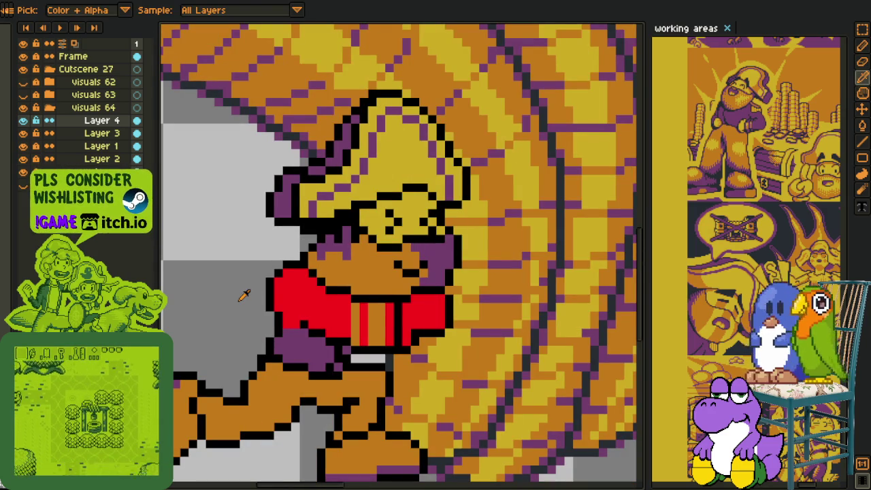
pyautogui.scroll(1, 246, 291)
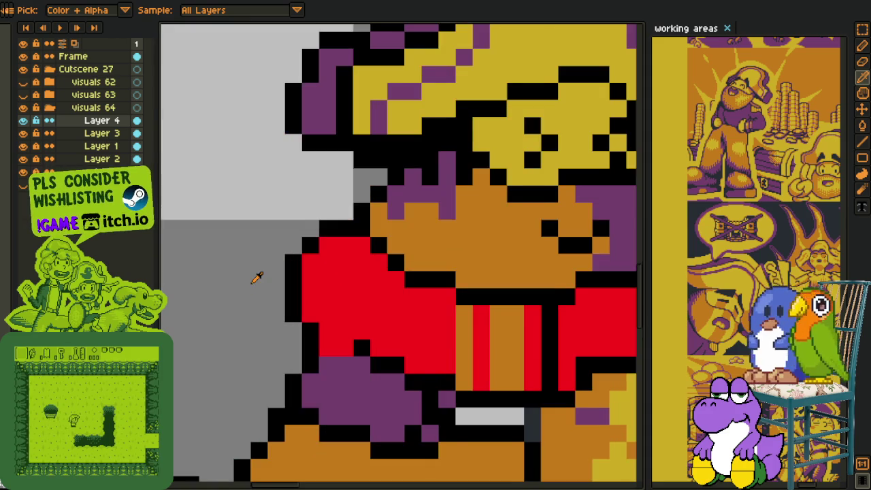
pyautogui.scroll(1, 248, 279)
pyautogui.moveTo(238, 317); pyautogui.dragTo(229, 283)
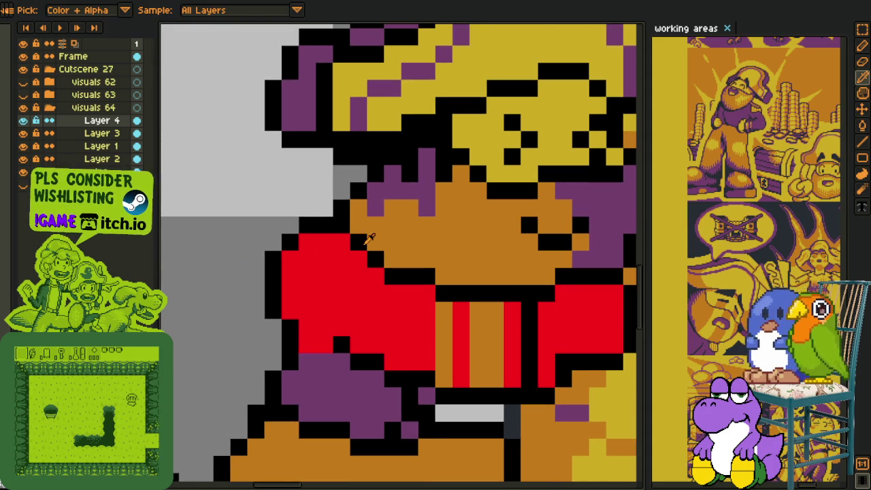
pyautogui.moveTo(361, 258)
pyautogui.mouseDown()
pyautogui.moveTo(355, 277)
pyautogui.moveTo(291, 294)
pyautogui.mouseUp()
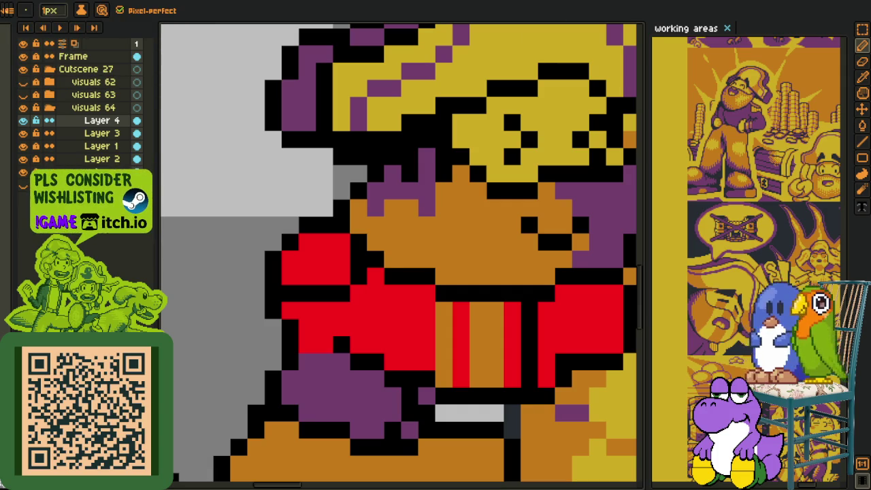
pyautogui.moveTo(346, 253); pyautogui.dragTo(361, 253)
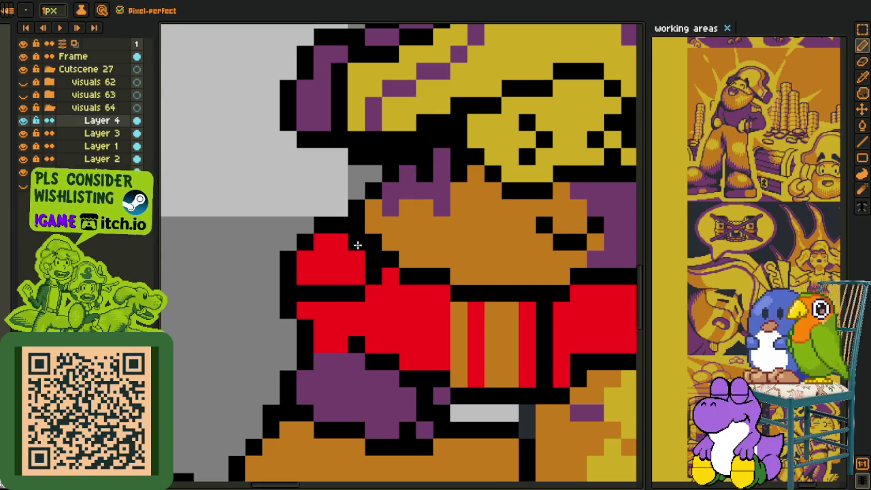
pyautogui.moveTo(356, 257); pyautogui.dragTo(317, 255)
# Fill the strip under the black row orange, covering the leftover red pixels
pyautogui.press('alt')
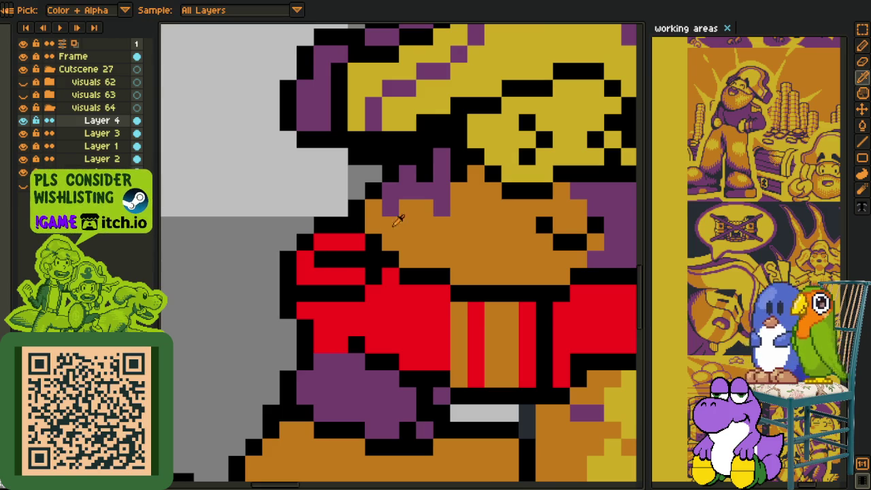
pyautogui.press('g')
pyautogui.click(334, 241)
pyautogui.keyDown('alt'); pyautogui.click(389, 249); pyautogui.keyUp('alt')
pyautogui.press('b')
pyautogui.click(305, 275)
pyautogui.click(304, 259)
pyautogui.moveTo(305, 274); pyautogui.dragTo(358, 275)
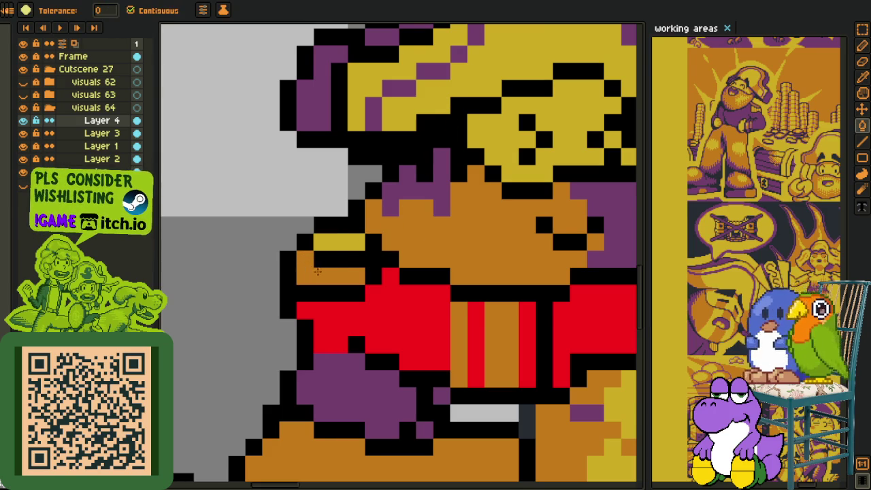
# Add yellow highlight pixels to the new orange band
pyautogui.press('alt')
pyautogui.click(321, 243)
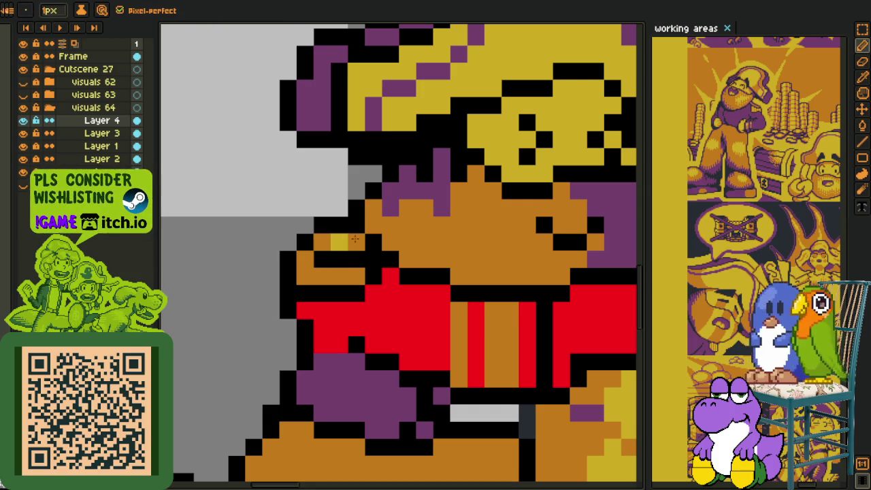
pyautogui.press('alt')
pyautogui.click(340, 243)
pyautogui.click(305, 276)
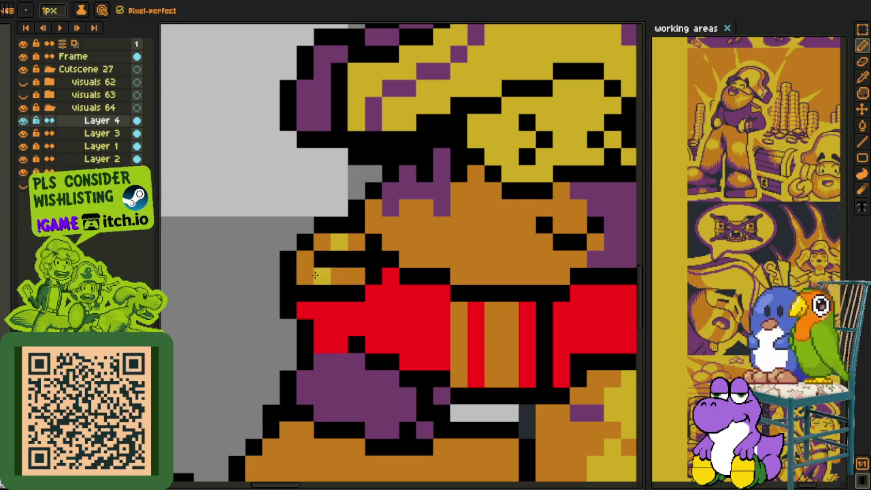
pyautogui.click(305, 258)
pyautogui.scroll(-3, 335, 272)
pyautogui.press('alt')
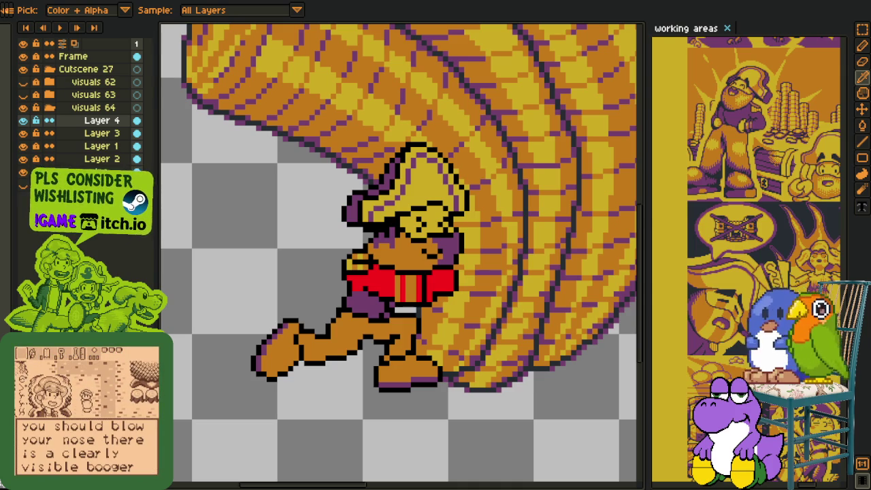
pyautogui.hotkey('alt', 'Tab')
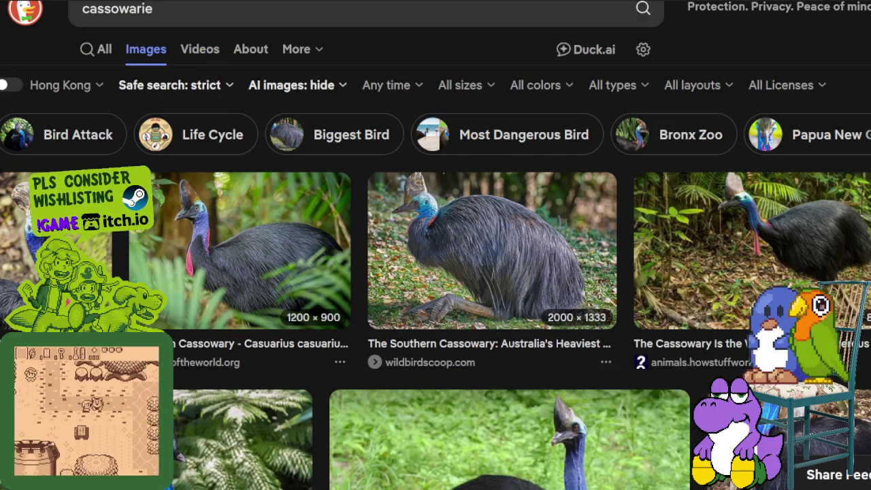
# Scroll the cassowary results and preview the San Diego Zoo photo
pyautogui.scroll(-3, 503, 306)
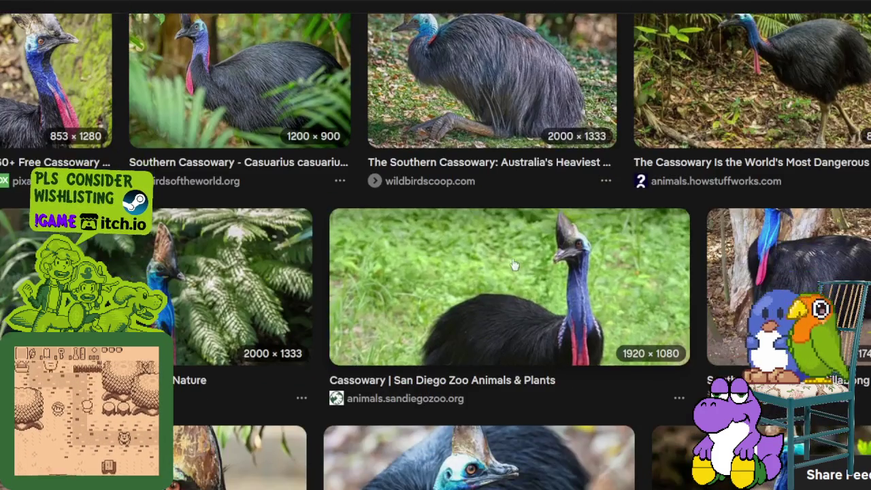
pyautogui.scroll(-4, 514, 275)
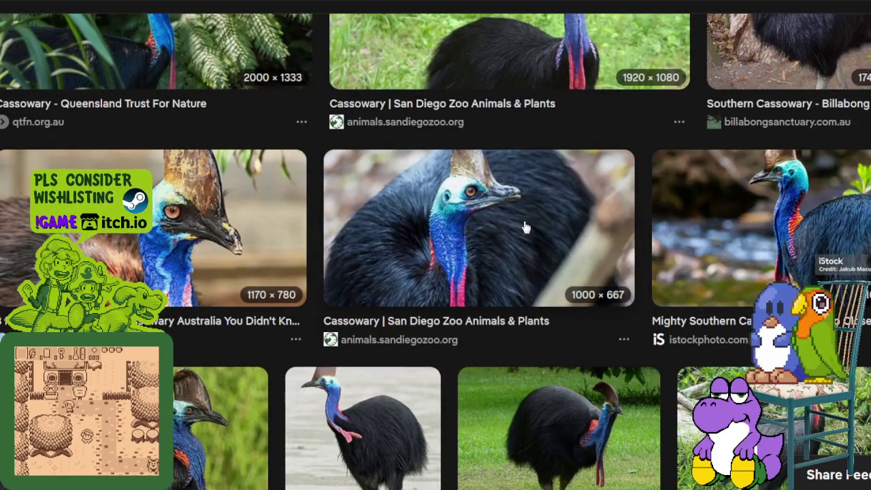
pyautogui.click(525, 227)
pyautogui.scroll(-2, 462, 261)
pyautogui.scroll(-3, 462, 256)
pyautogui.scroll(-5, 463, 256)
pyautogui.scroll(-3, 462, 257)
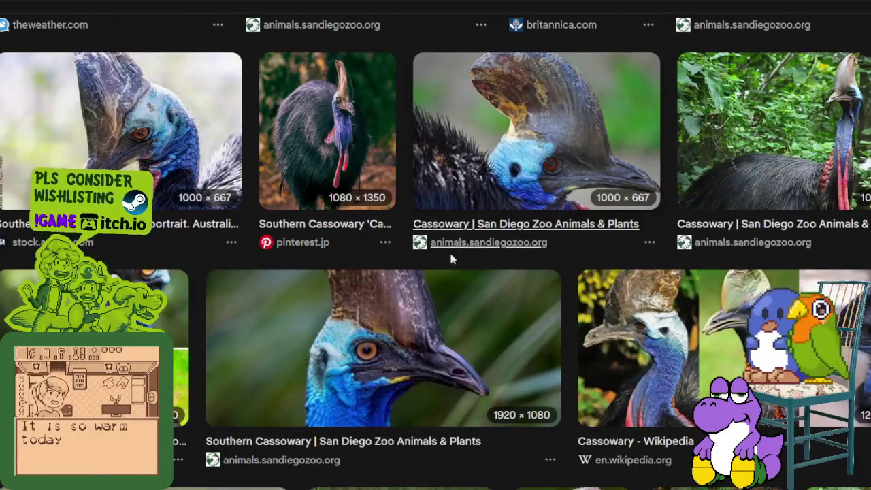
# View another cassowary photo at full size, then return to the results
pyautogui.click(170, 329)
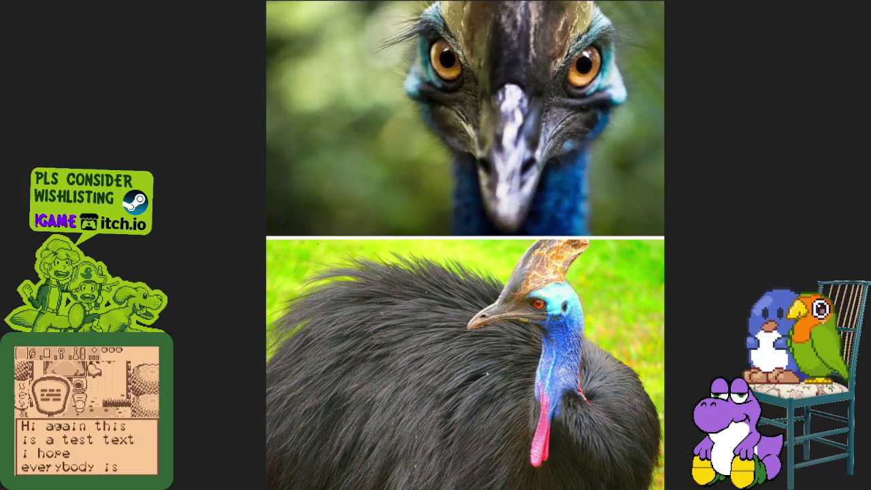
pyautogui.click(512, 121)
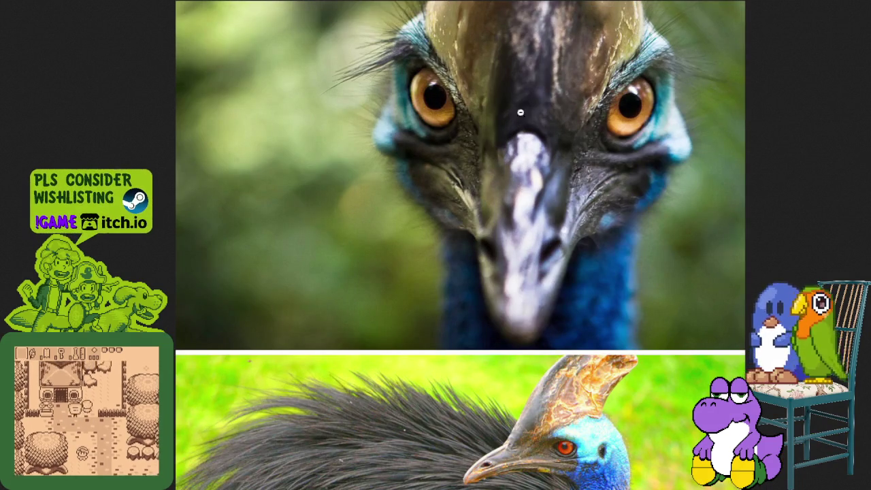
pyautogui.scroll(-2, 533, 114)
pyautogui.scroll(-1, 544, 170)
pyautogui.scroll(3, 563, 251)
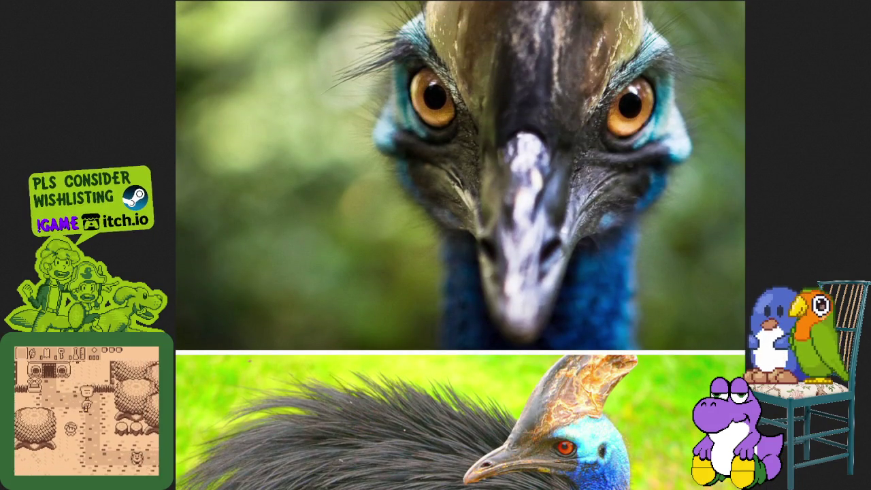
pyautogui.hotkey('alt', 'Left')
# Preview the San Diego Zoo cassowary photo again, then close it
pyautogui.scroll(-2, 554, 214)
pyautogui.scroll(-1, 554, 214)
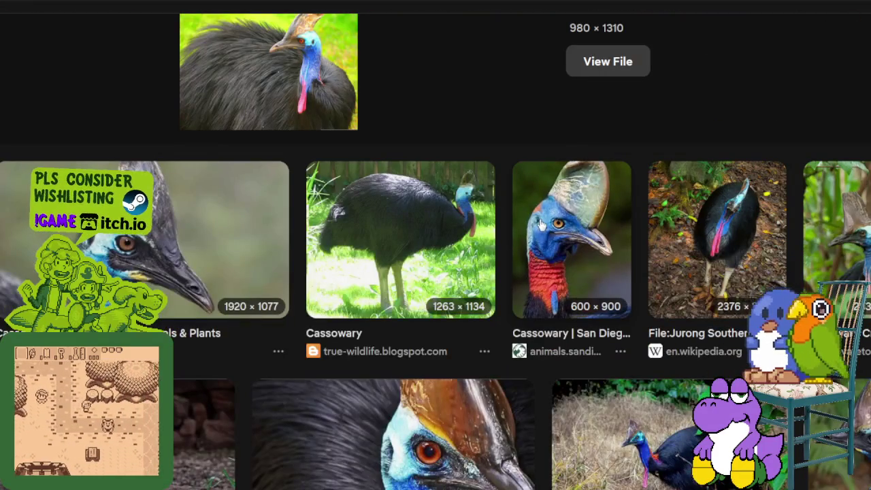
pyautogui.click(554, 214)
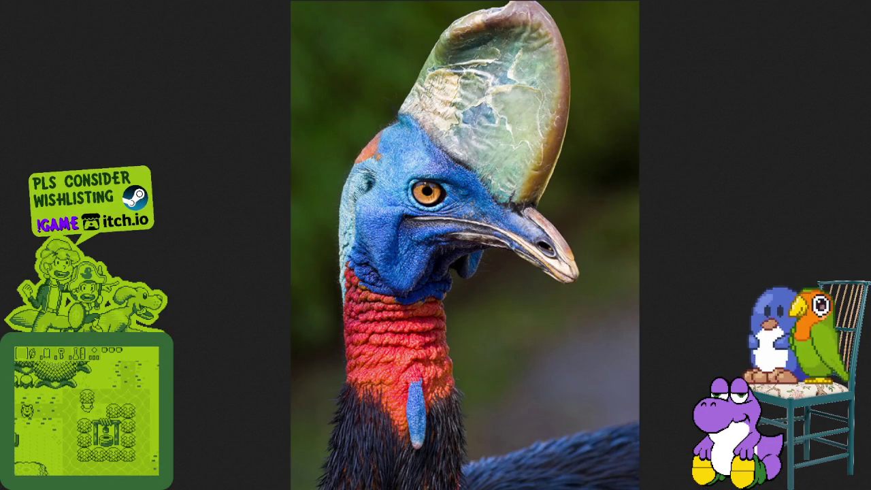
pyautogui.hotkey('alt', 'Left')
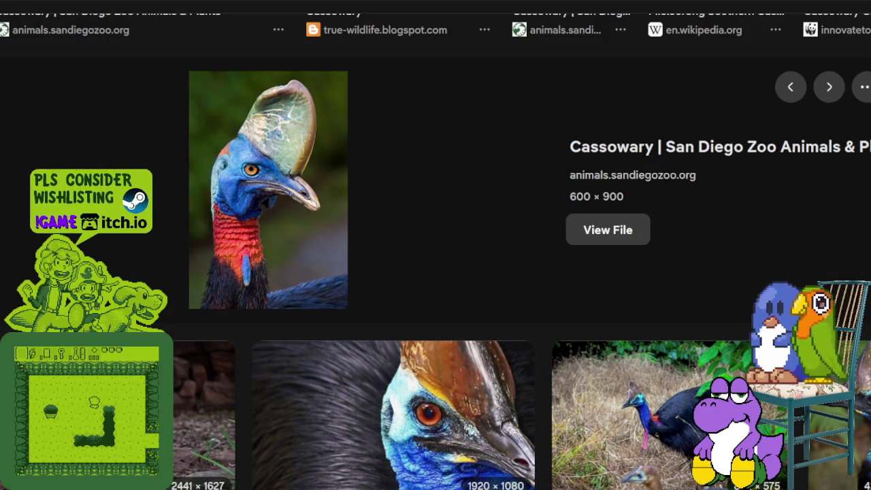
# Scroll through the remaining cassowary photos, then return to Aseprite
pyautogui.scroll(-5, 493, 251)
pyautogui.scroll(-3, 486, 258)
pyautogui.scroll(-1, 483, 263)
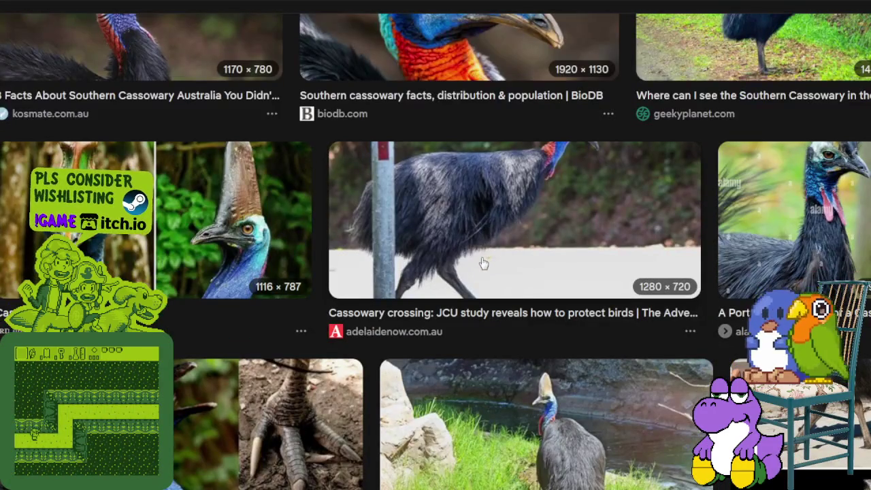
pyautogui.scroll(-3, 483, 263)
pyautogui.scroll(-4, 476, 262)
pyautogui.scroll(-3, 471, 261)
pyautogui.scroll(-1, 471, 261)
pyautogui.scroll(-3, 471, 261)
pyautogui.scroll(-1, 471, 261)
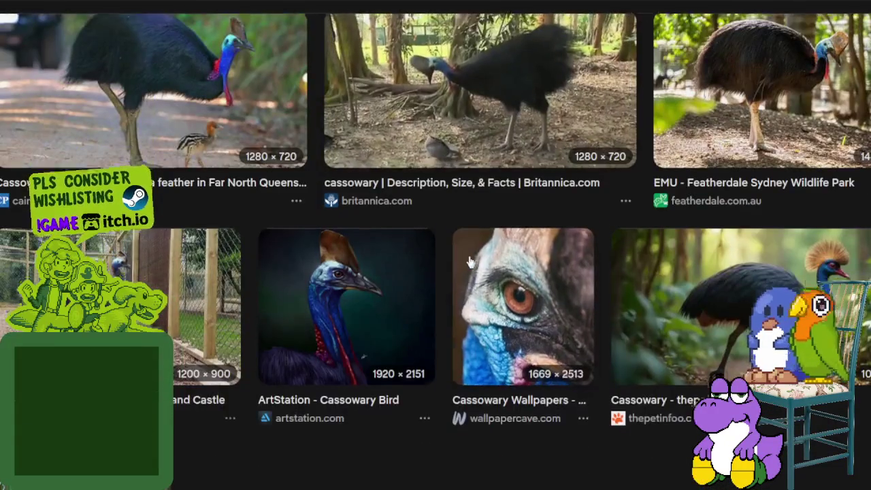
pyautogui.scroll(-3, 469, 261)
pyautogui.scroll(5, 466, 258)
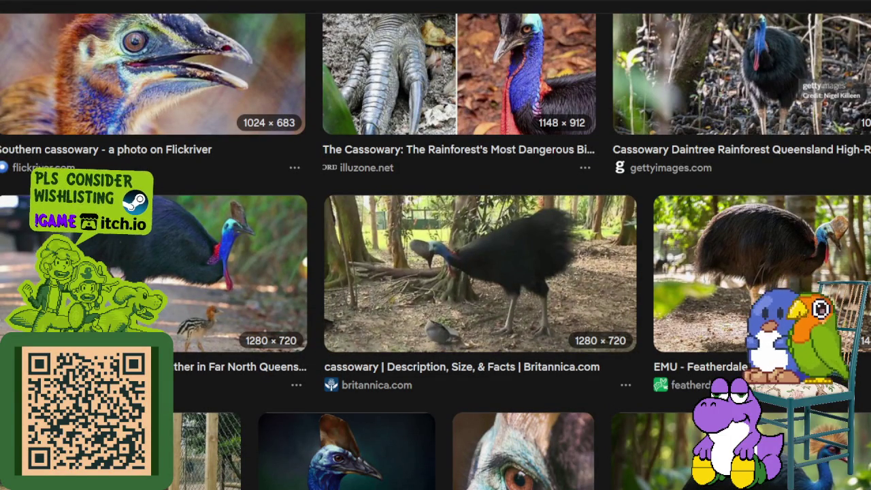
pyautogui.scroll(3, 599, 270)
pyautogui.scroll(2, 589, 266)
pyautogui.scroll(2, 546, 285)
pyautogui.scroll(4, 546, 286)
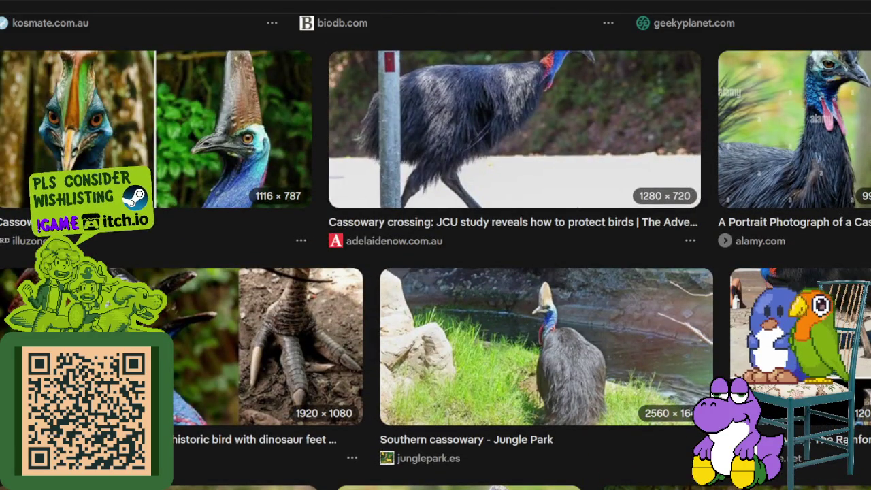
pyautogui.hotkey('alt', 'Tab')
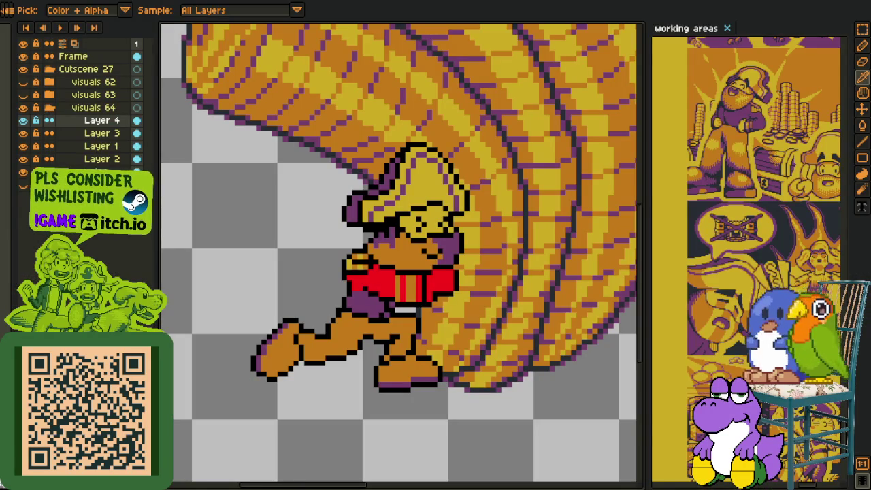
# Zoom in on the chest and pencil over red sash pixels
pyautogui.scroll(-4, 360, 340)
pyautogui.scroll(3, 405, 351)
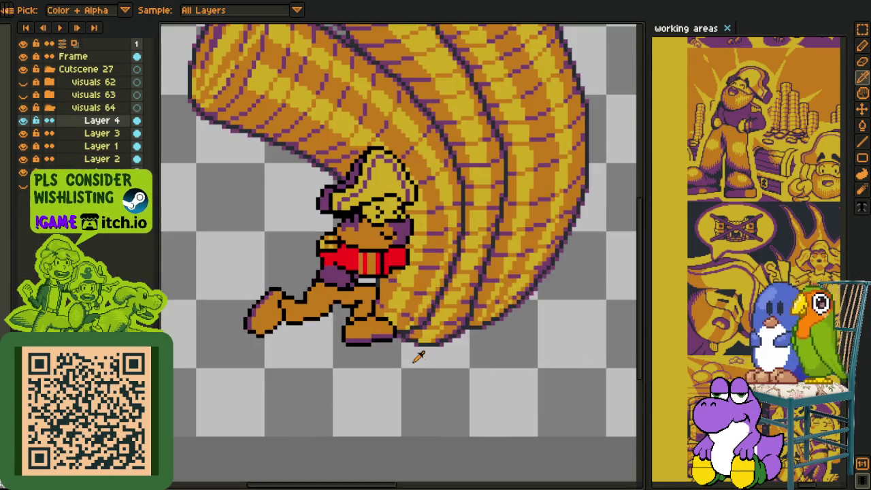
pyautogui.scroll(2, 408, 340)
pyautogui.scroll(2, 354, 286)
pyautogui.press('z')
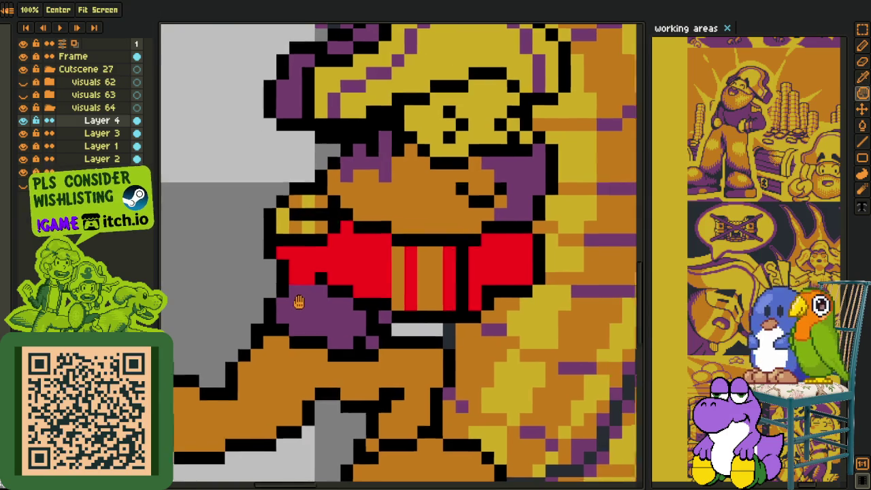
pyautogui.press('g')
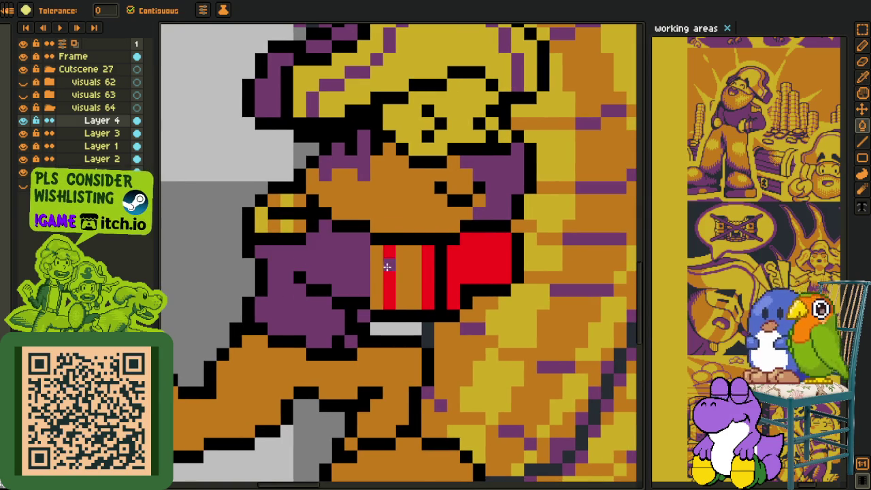
pyautogui.press('b')
pyautogui.click(451, 302)
pyautogui.keyDown('alt'); pyautogui.click(469, 289); pyautogui.keyUp('alt')
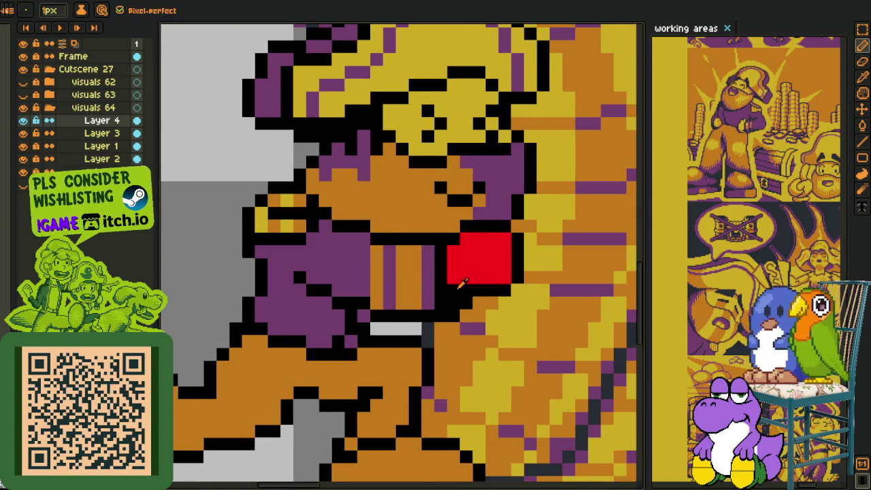
# Fill the red sash block with yellow and reframe the pirate
pyautogui.press('i')
pyautogui.scroll(-1, 469, 260)
pyautogui.scroll(-1, 468, 260)
pyautogui.press('g')
pyautogui.click(470, 263)
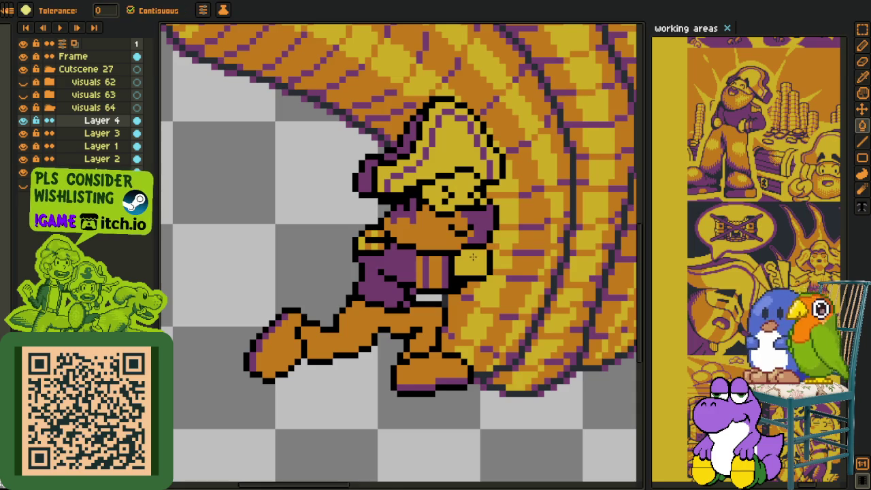
pyautogui.scroll(-2, 473, 257)
pyautogui.press('i')
pyautogui.scroll(2, 490, 275)
pyautogui.scroll(-1, 481, 274)
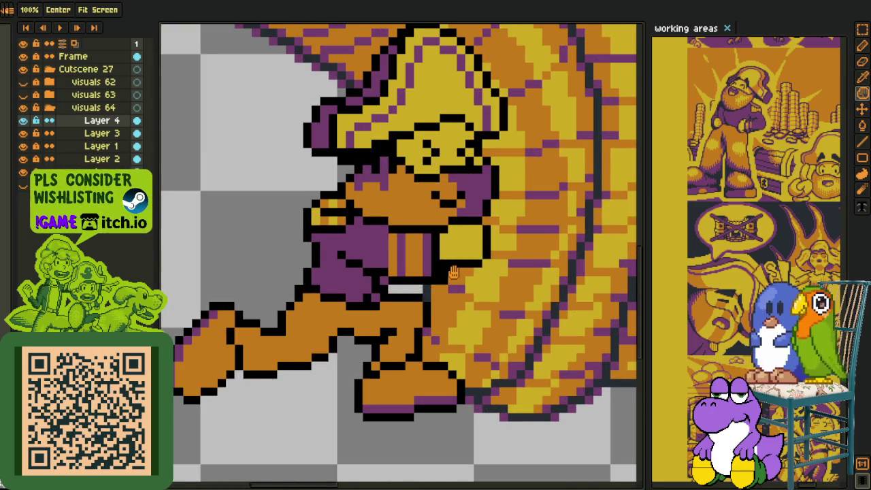
pyautogui.press('space')
pyautogui.moveTo(435, 286); pyautogui.dragTo(406, 297)
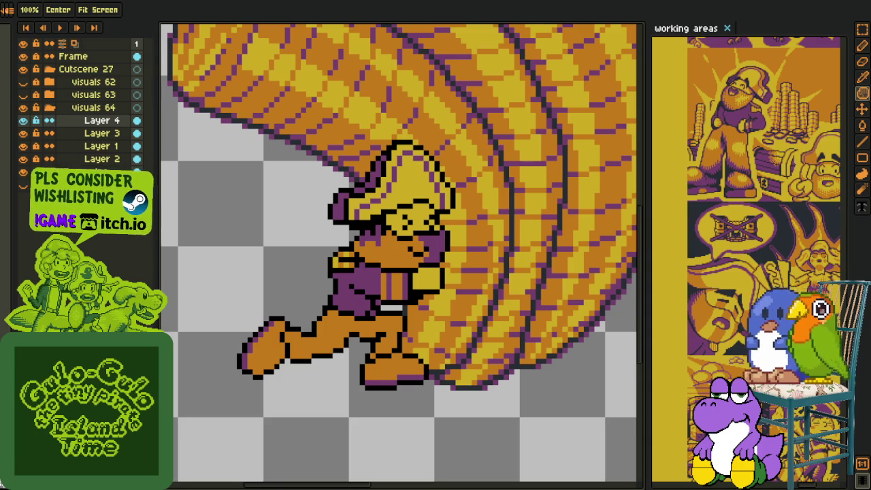
# Sample colours from the canvas and bring up Layer 4's options menu
pyautogui.press('i')
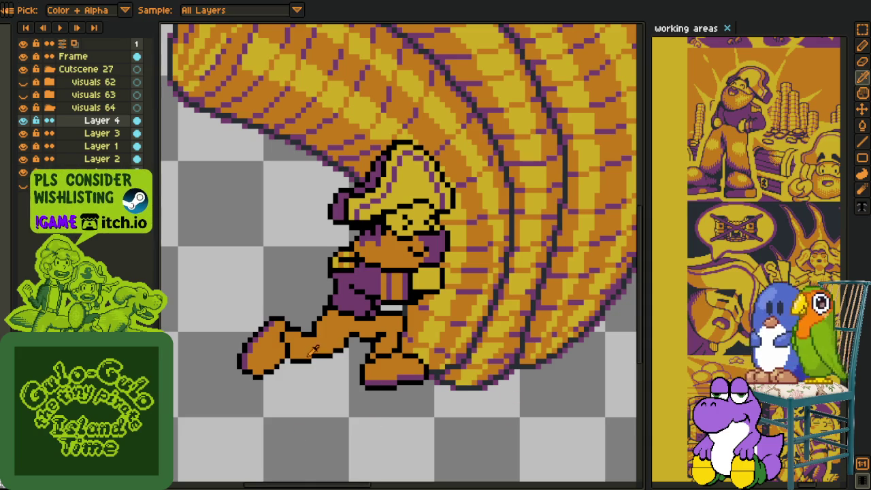
pyautogui.scroll(1, 317, 350)
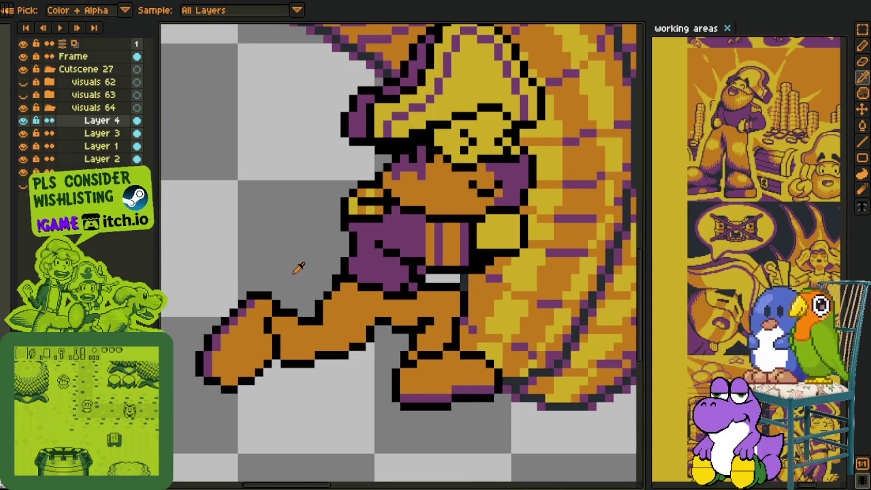
pyautogui.scroll(-1, 298, 269)
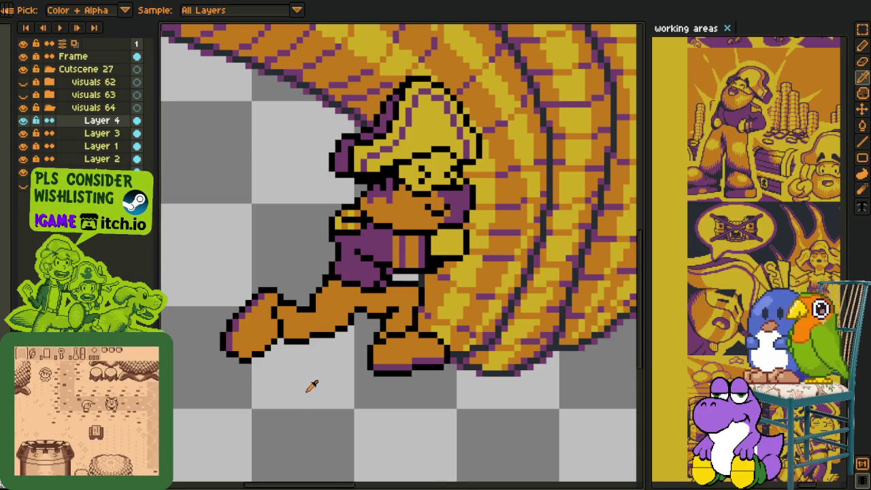
pyautogui.scroll(-1, 312, 385)
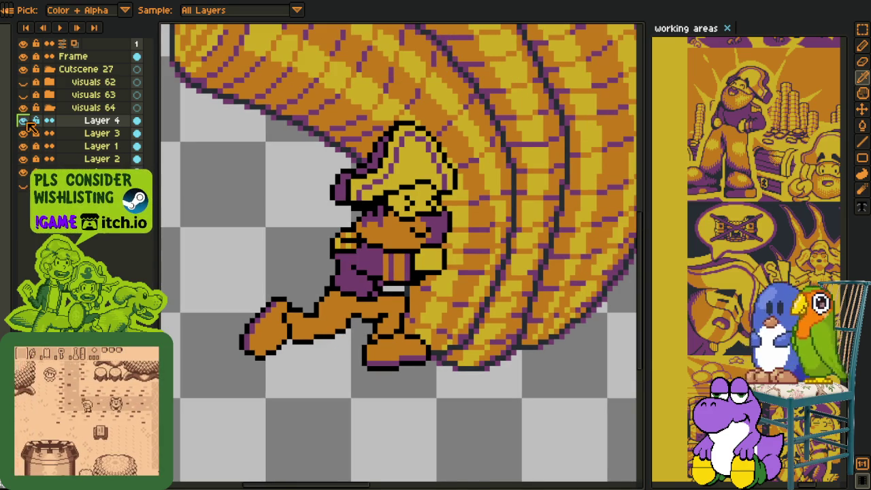
pyautogui.rightClick(102, 121)
# Delete Layer 4 and repaint the face-edge pixels orange and yellow
pyautogui.click(143, 158)
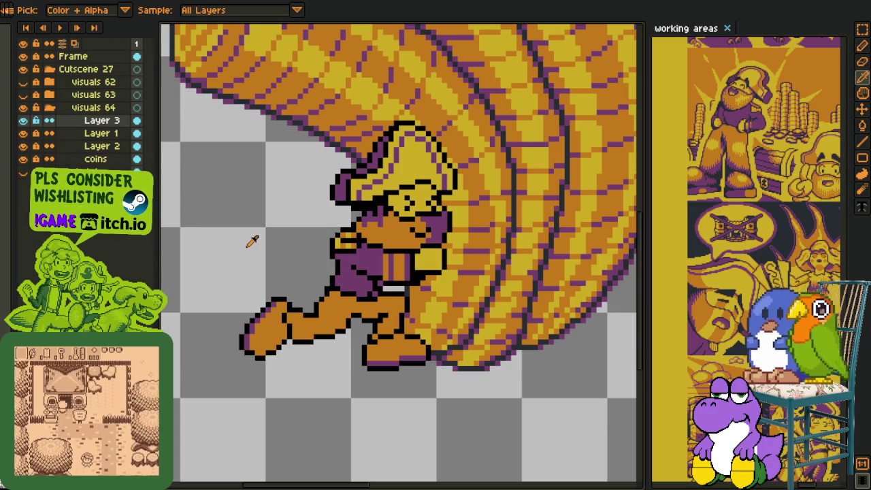
pyautogui.scroll(4, 345, 238)
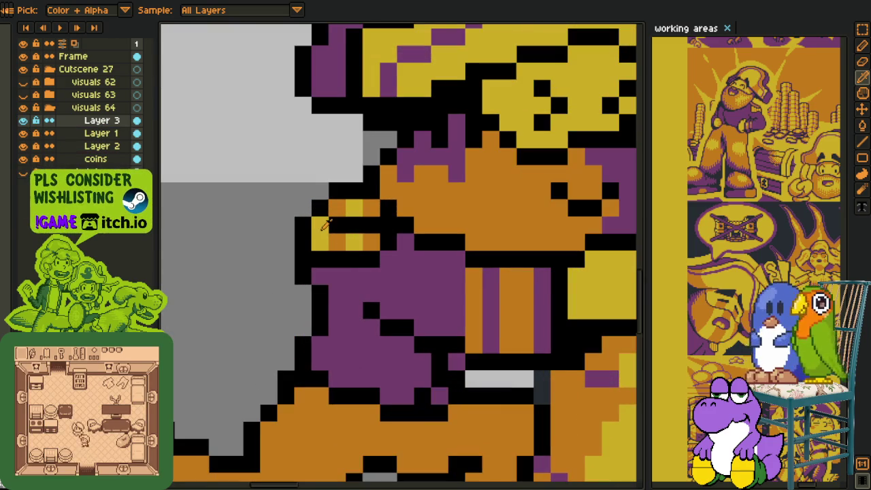
pyautogui.moveTo(320, 226)
pyautogui.mouseDown()
pyautogui.moveTo(320, 242)
pyautogui.moveTo(337, 243)
pyautogui.moveTo(357, 225)
pyautogui.moveTo(340, 237)
pyautogui.mouseUp()
pyautogui.keyDown('alt'); pyautogui.click(354, 234); pyautogui.keyUp('alt')
pyautogui.press('alt')
pyautogui.click(361, 207)
pyautogui.scroll(-4, 293, 238)
# Paint orange shading pixels across the hand area below the beard
pyautogui.press('v')
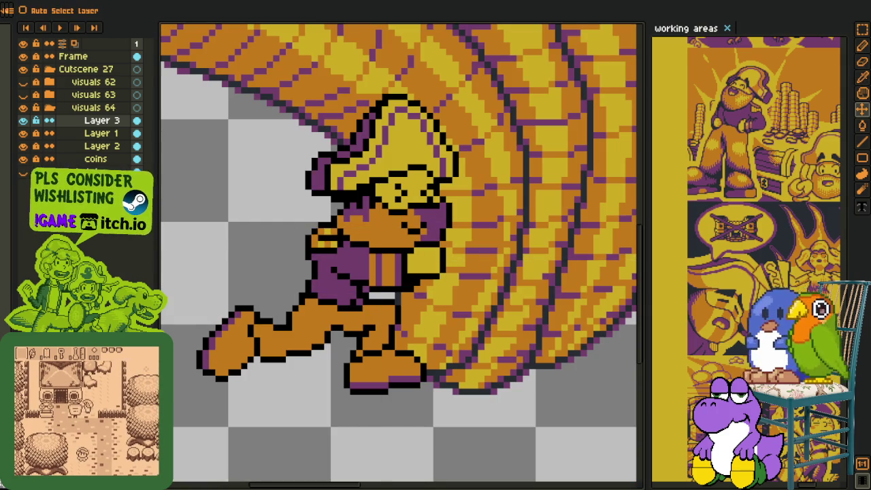
pyautogui.press('i')
pyautogui.scroll(1, 408, 204)
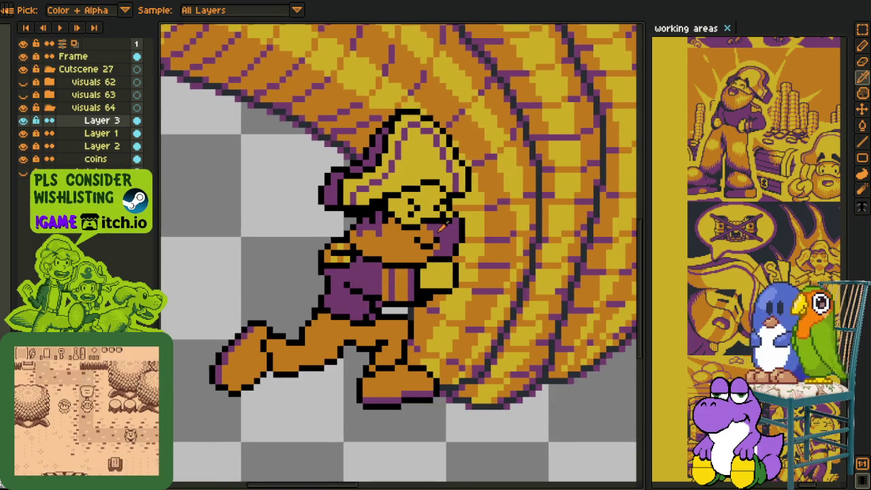
pyautogui.scroll(1, 408, 204)
pyautogui.scroll(1, 443, 332)
pyautogui.press('b')
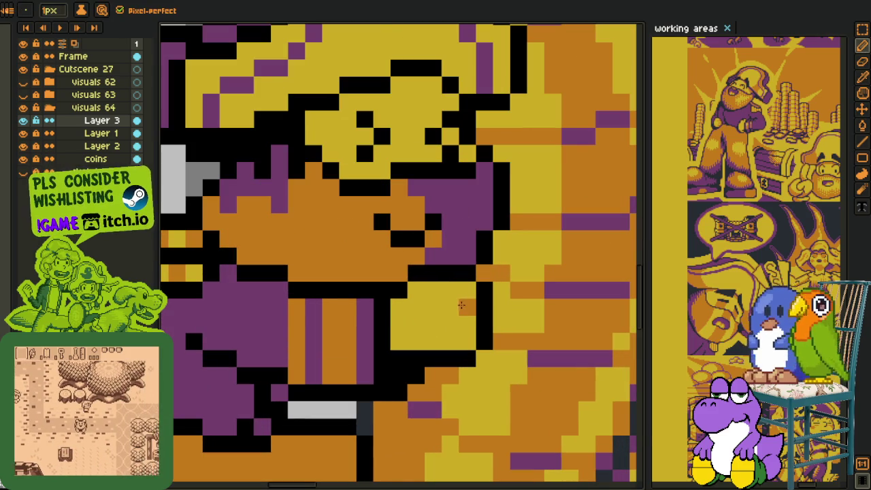
pyautogui.moveTo(467, 291); pyautogui.dragTo(416, 291)
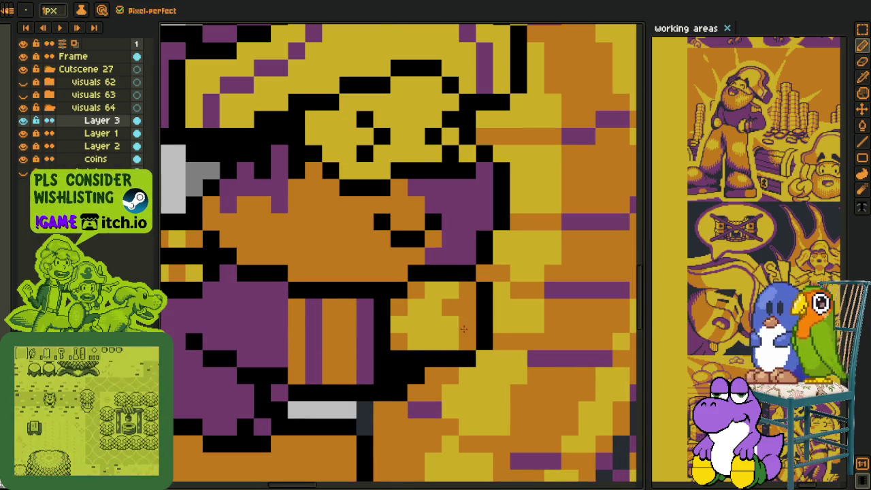
pyautogui.press('i')
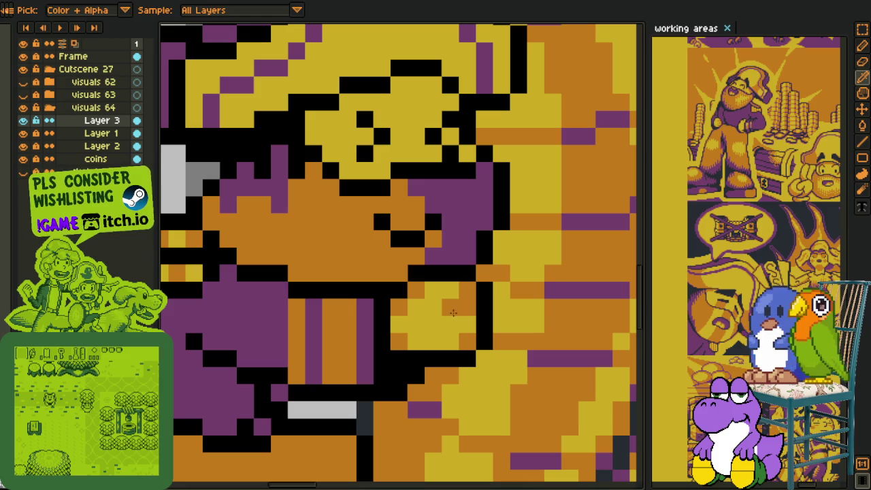
pyautogui.keyDown('alt'); pyautogui.click(452, 309); pyautogui.keyUp('alt')
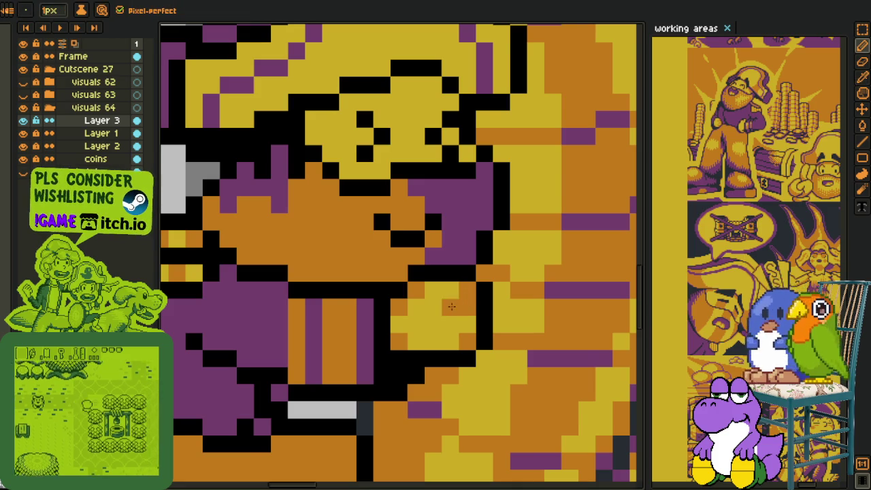
pyautogui.scroll(-4, 450, 306)
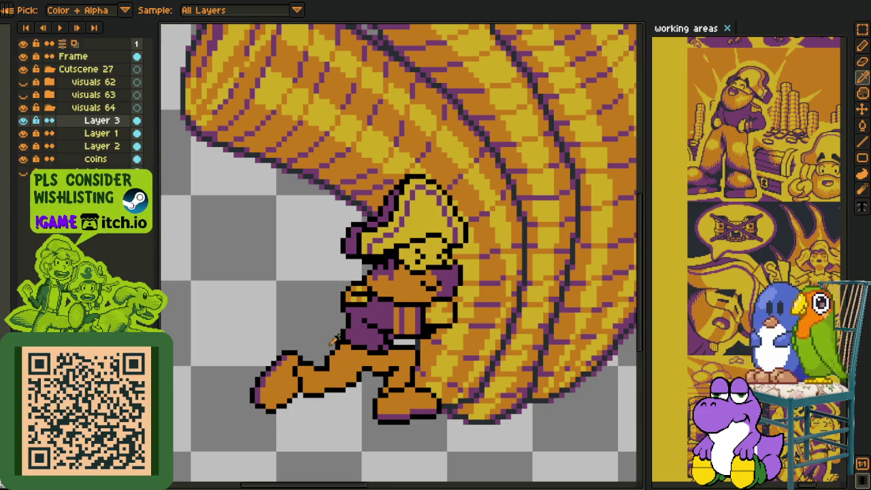
# Select the leg stretched out to the left and commit the transform
pyautogui.scroll(2, 301, 277)
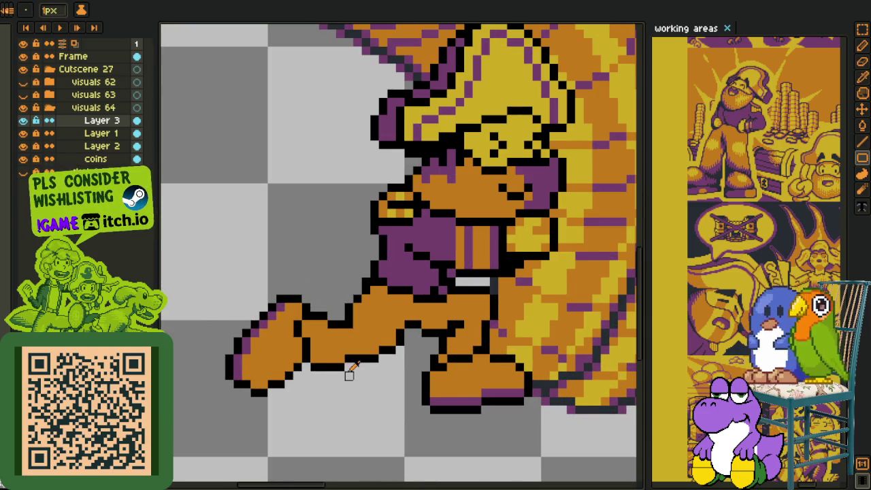
pyautogui.scroll(1, 367, 340)
pyautogui.press('m')
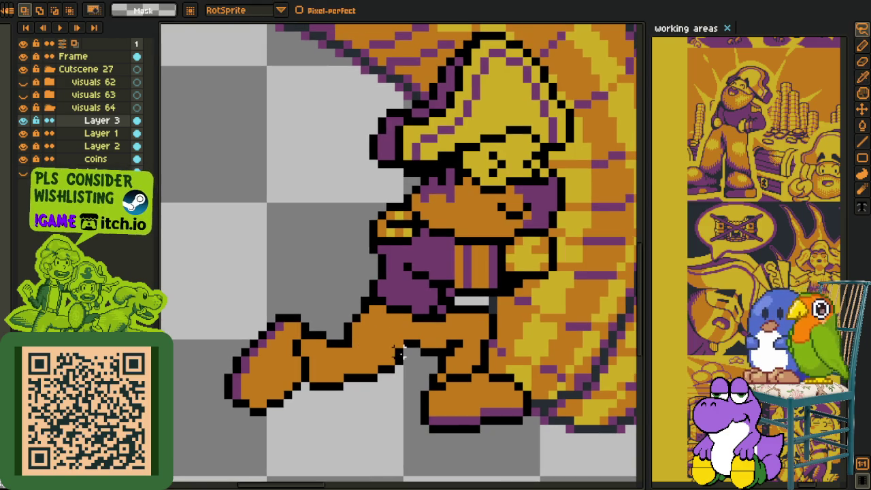
pyautogui.moveTo(416, 308)
pyautogui.mouseDown()
pyautogui.moveTo(416, 379)
pyautogui.moveTo(398, 354)
pyautogui.mouseUp()
pyautogui.click(398, 363)
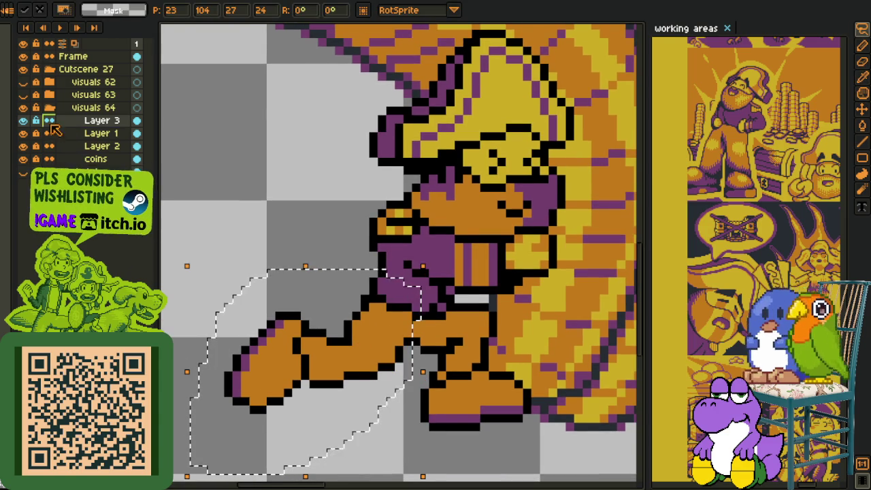
pyautogui.click(22, 134)
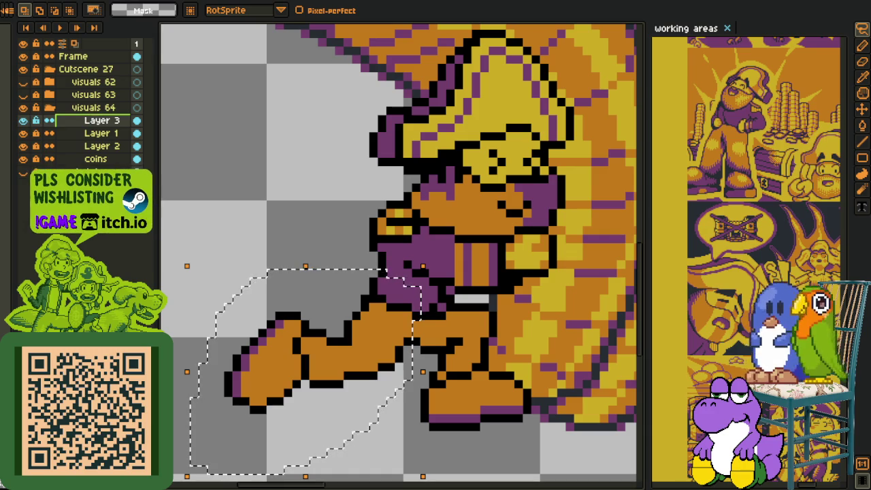
# Delete Layer 3, make Layer 2 active, and undo a trial leg nudge
pyautogui.rightClick(90, 119)
pyautogui.click(109, 153)
pyautogui.click(23, 121)
pyautogui.click(23, 120)
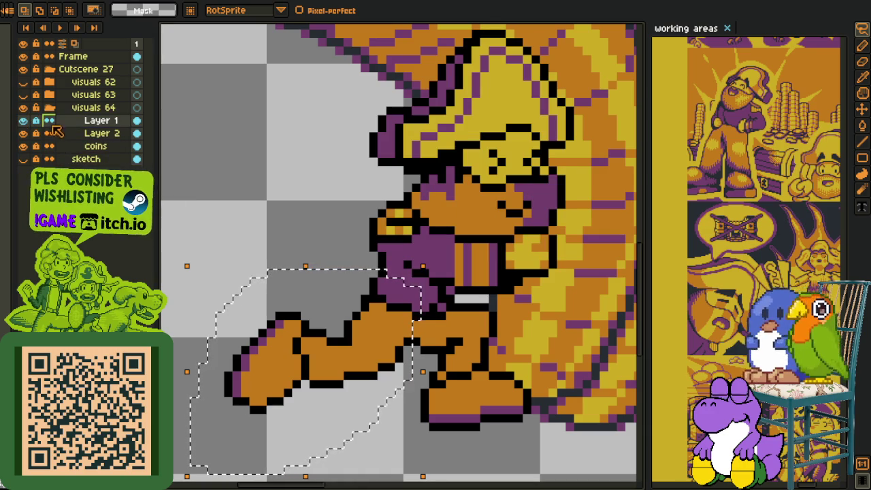
pyautogui.click(60, 134)
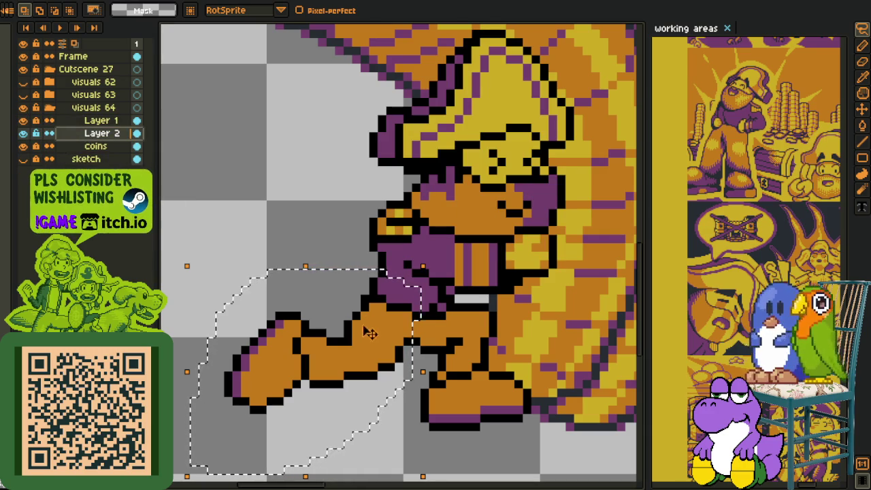
pyautogui.press('Up')
pyautogui.hotkey('ctrl', 'z')
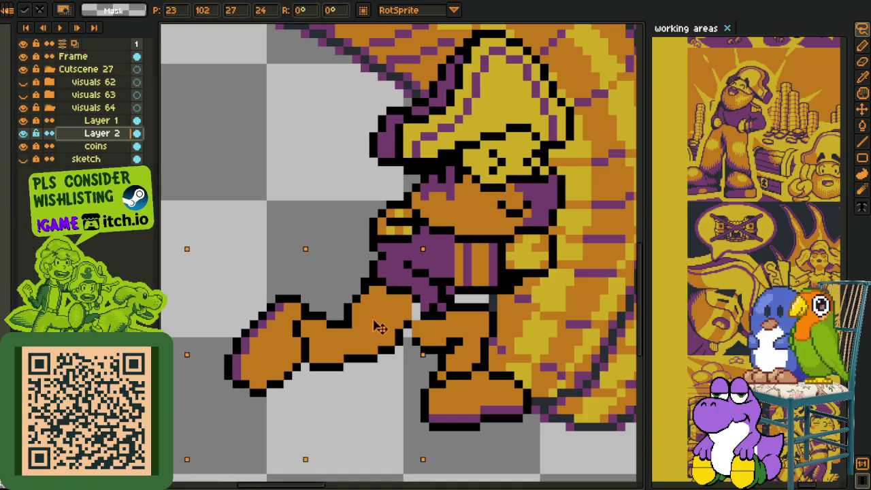
# Redraw the freehand selection as a larger area around and below the legs
pyautogui.moveTo(268, 271); pyautogui.dragTo(385, 271)
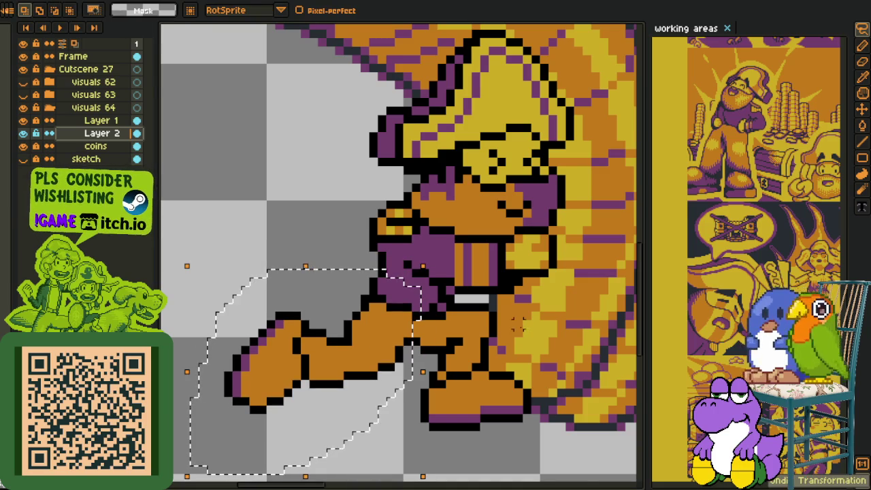
pyautogui.moveTo(516, 327); pyautogui.dragTo(587, 330)
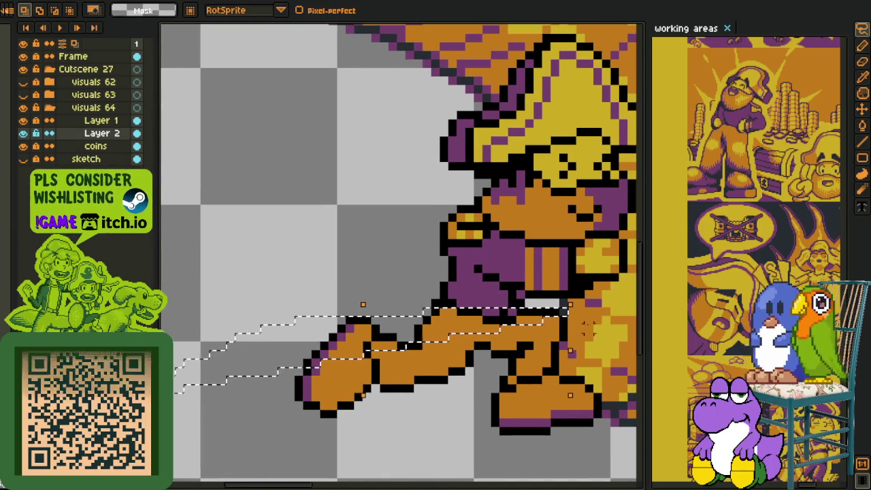
pyautogui.hotkey('ctrl', 'd')
pyautogui.moveTo(435, 294)
pyautogui.mouseDown()
pyautogui.moveTo(204, 405)
pyautogui.moveTo(476, 112)
pyautogui.mouseUp()
pyautogui.rightClick(90, 121)
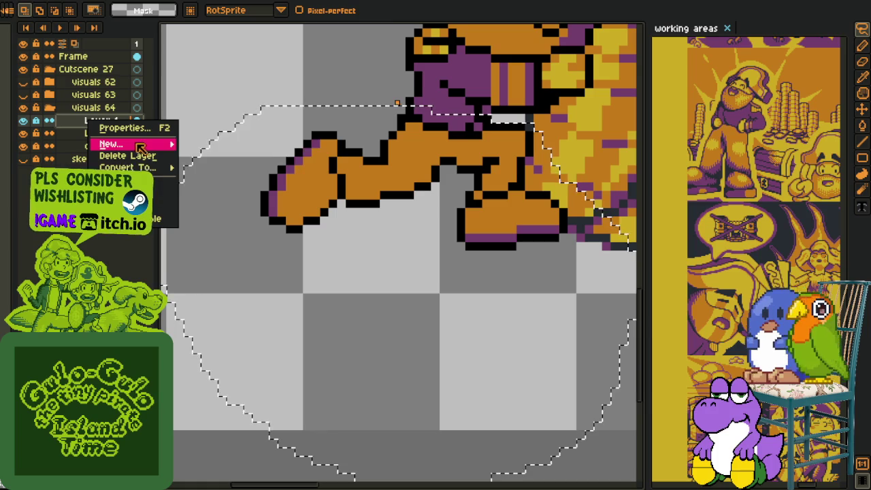
# Dismiss the layer menu, undo to restore Layer 3, and make Layer 2 active
pyautogui.press('Escape')
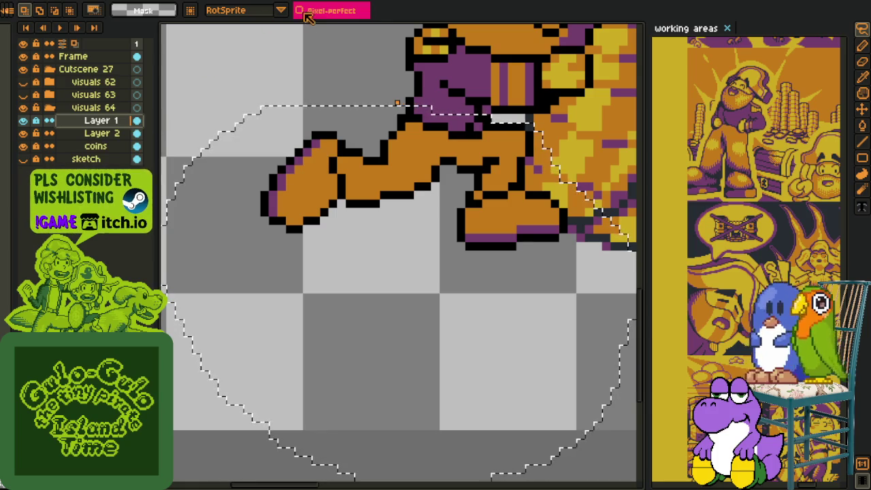
pyautogui.hotkey('ctrl', 'z')
pyautogui.hotkey('ctrl', 'y')
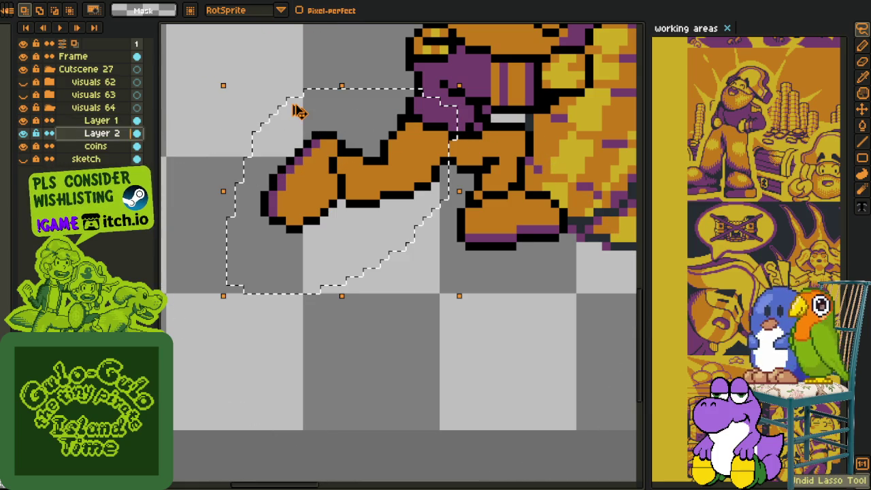
pyautogui.hotkey('shift', 'n')
pyautogui.hotkey('ctrl', 'd')
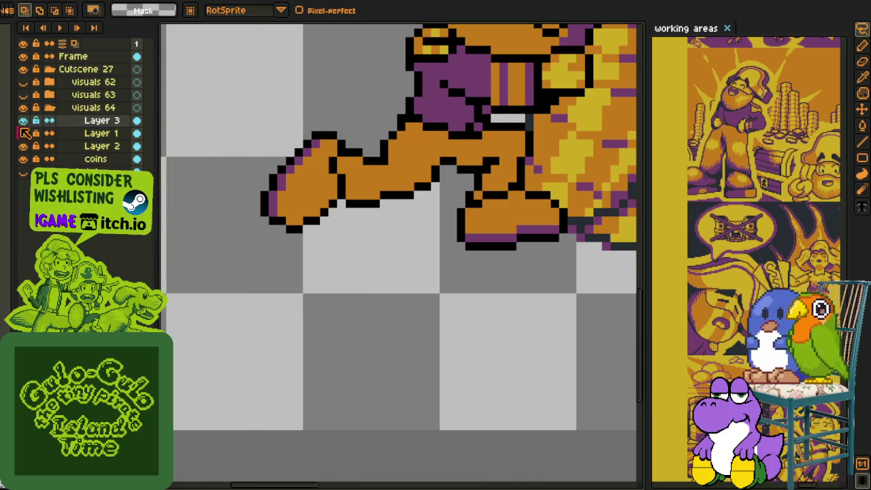
pyautogui.press('h')
pyautogui.click(116, 147)
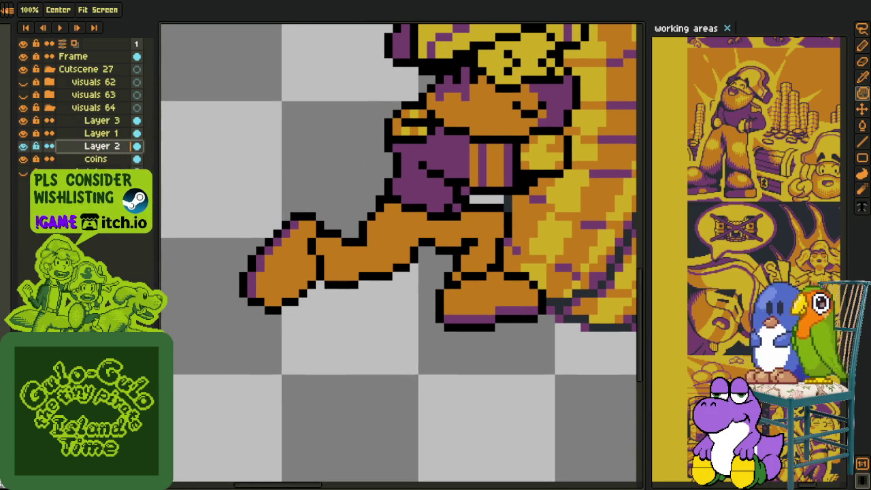
# Lasso the pirate's legs and raise them about two pixels
pyautogui.press('q')
pyautogui.moveTo(496, 200)
pyautogui.mouseDown()
pyautogui.moveTo(453, 195)
pyautogui.moveTo(225, 343)
pyautogui.moveTo(371, 450)
pyautogui.mouseUp()
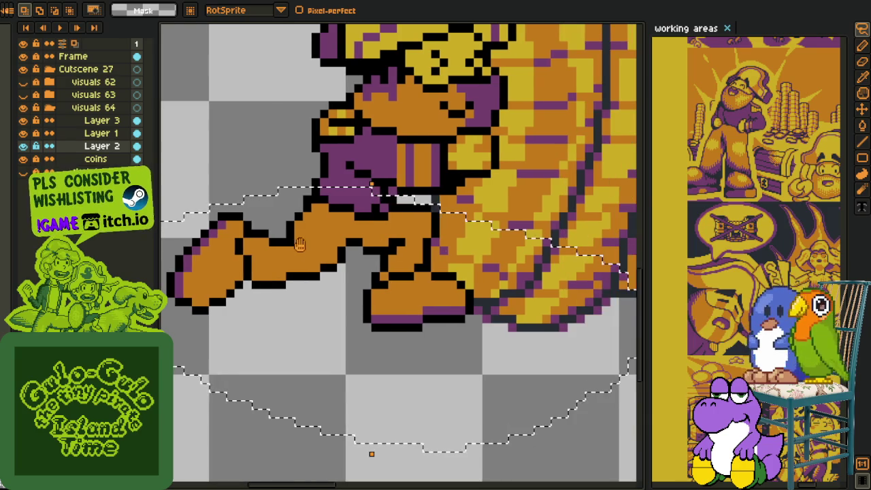
pyautogui.press('h')
pyautogui.moveTo(408, 306); pyautogui.dragTo(402, 320)
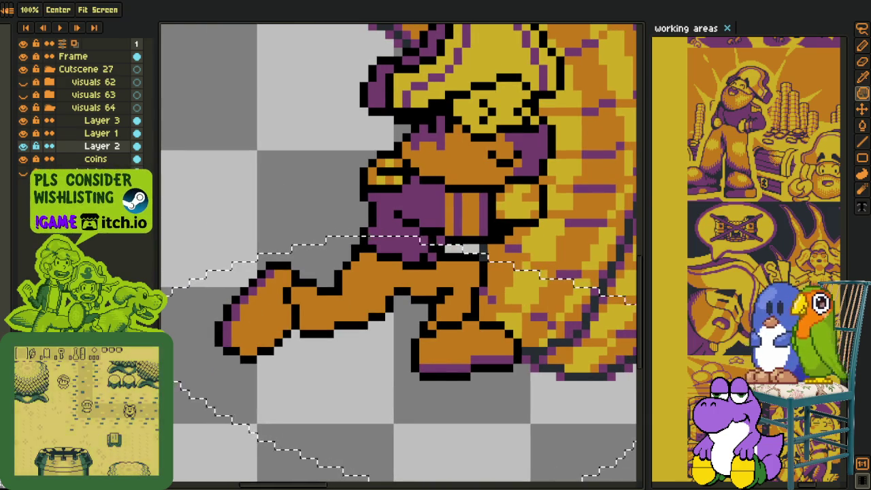
pyautogui.press('q')
pyautogui.press('Up')
pyautogui.press('Up')
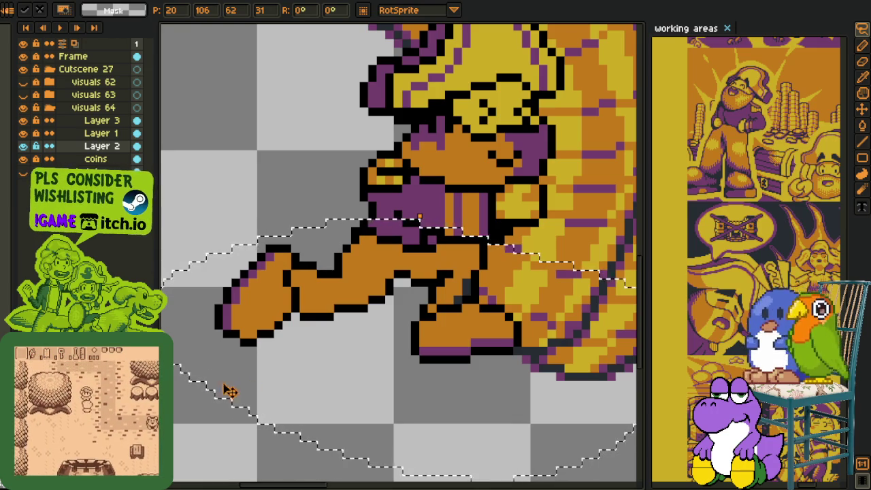
pyautogui.click(23, 161)
# Switch to the Paint Bucket and Eyedropper, then go to the web browser
pyautogui.press('g')
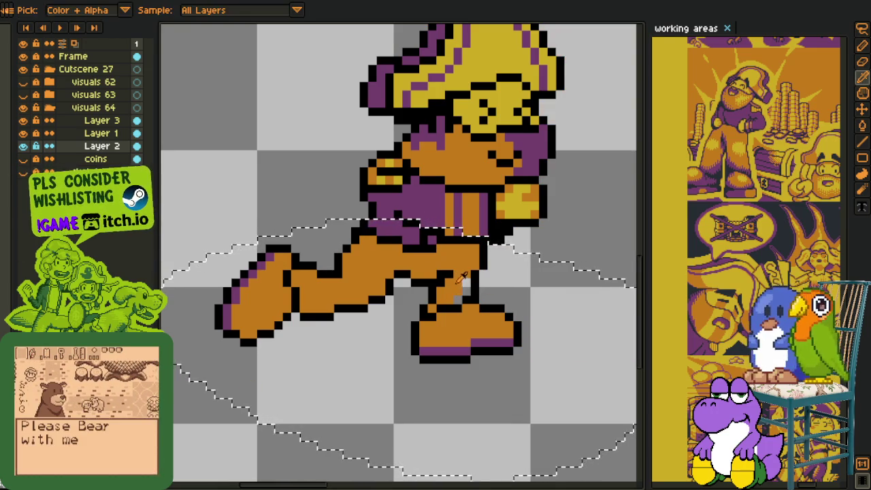
pyautogui.press('i')
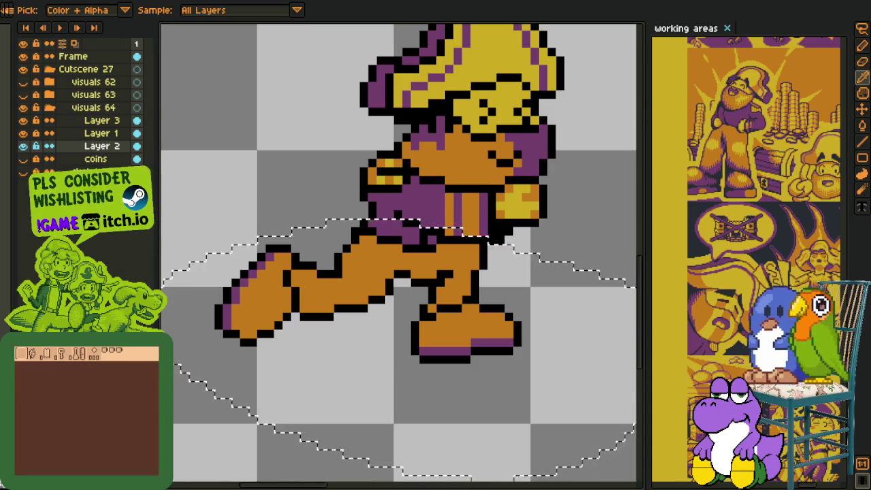
pyautogui.hotkey('alt', 'Tab')
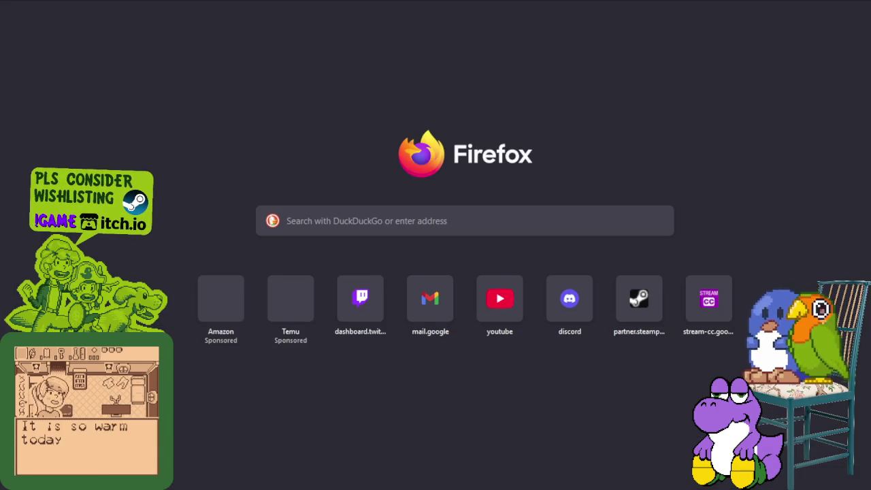
# Switch from Aseprite to Firefox and open the wallpaperaccess.com Glitter Force wallpaper preview in the image results
pyautogui.hotkey('alt', 'Tab')
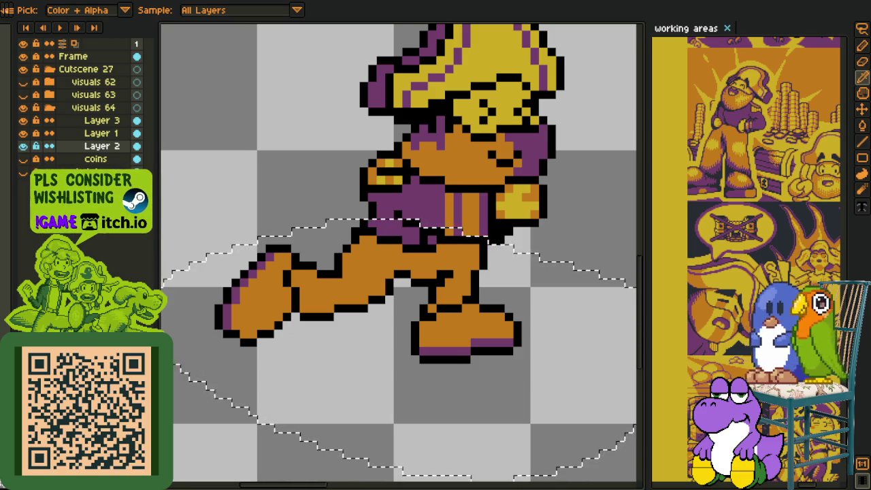
pyautogui.hotkey('alt', 'Tab')
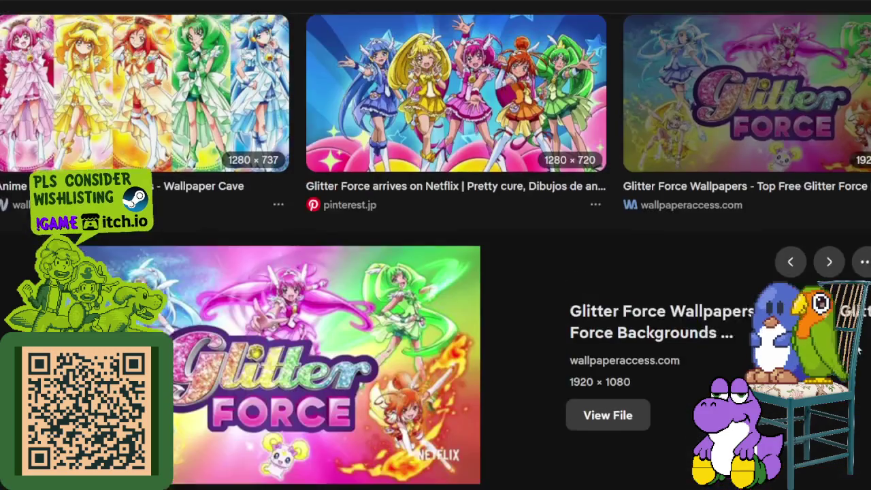
pyautogui.click(744, 319)
pyautogui.scroll(-2, 495, 286)
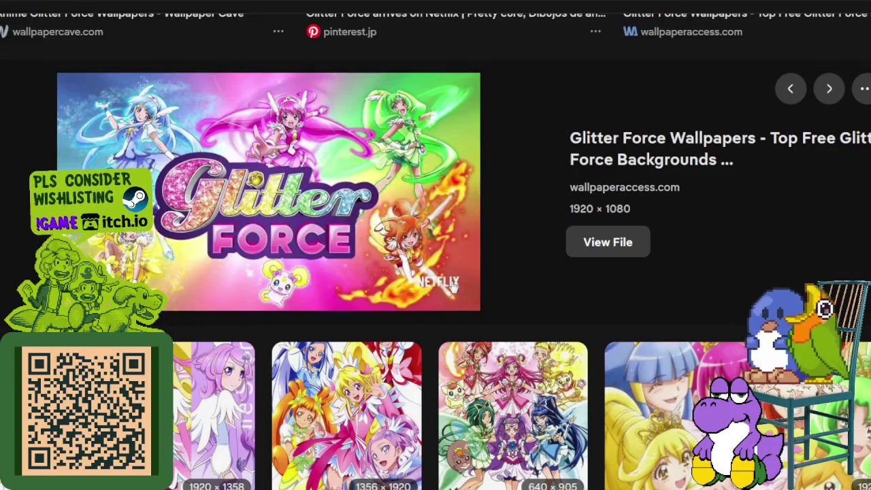
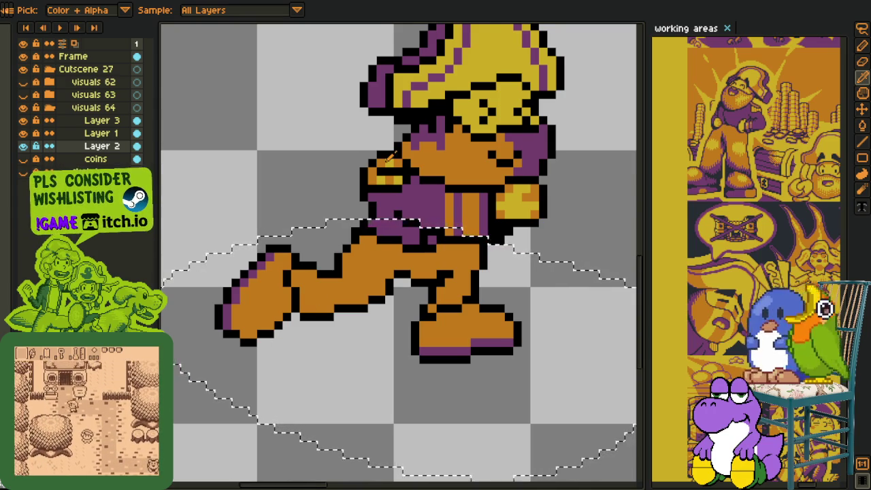
# Toggle Layer 2 and Layer 1 visibility to see which holds the legs and the head
pyautogui.scroll(-2, 390, 156)
pyautogui.hotkey('ctrl', 't')
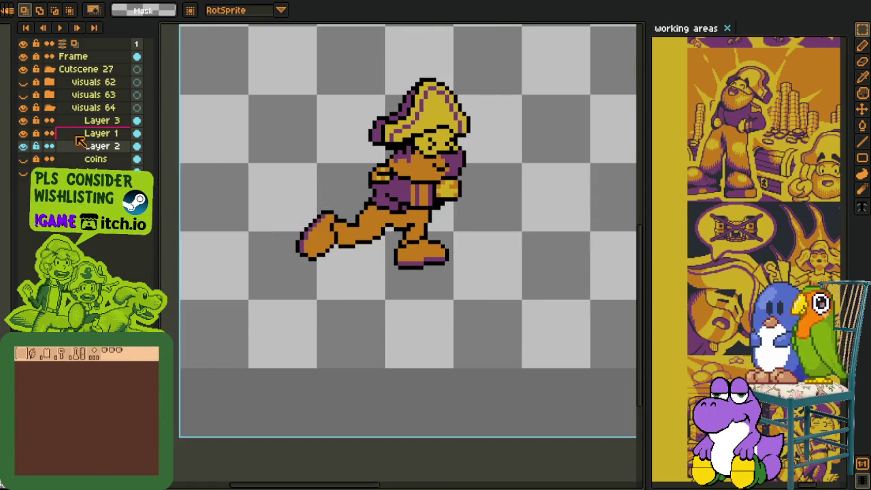
pyautogui.click(23, 145)
pyautogui.click(23, 145)
pyautogui.click(23, 146)
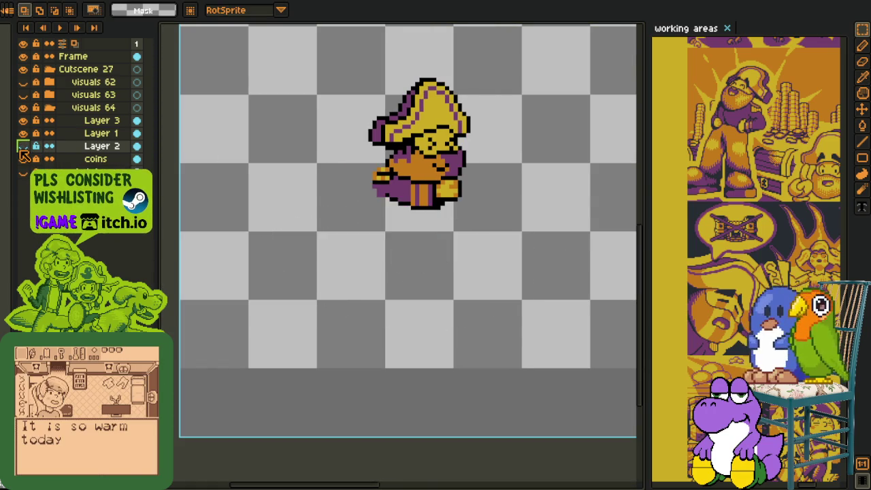
pyautogui.click(23, 146)
pyautogui.click(24, 134)
pyautogui.click(23, 133)
pyautogui.click(23, 134)
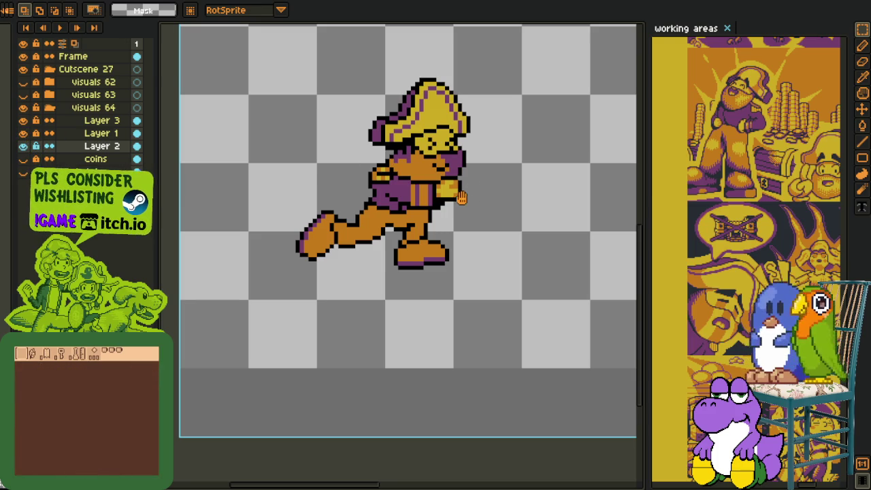
# Recentre the pirate and turn on the coins layer behind it, rechecking the head layer
pyautogui.moveTo(464, 199); pyautogui.dragTo(412, 250)
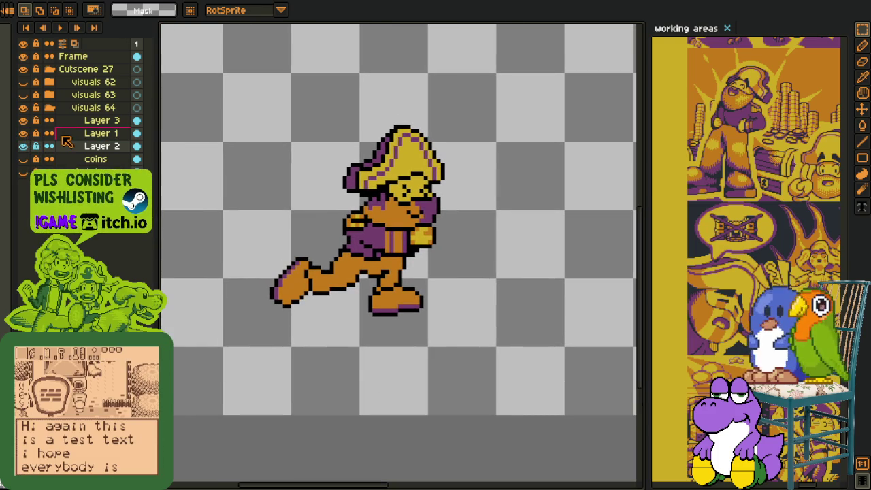
pyautogui.click(23, 146)
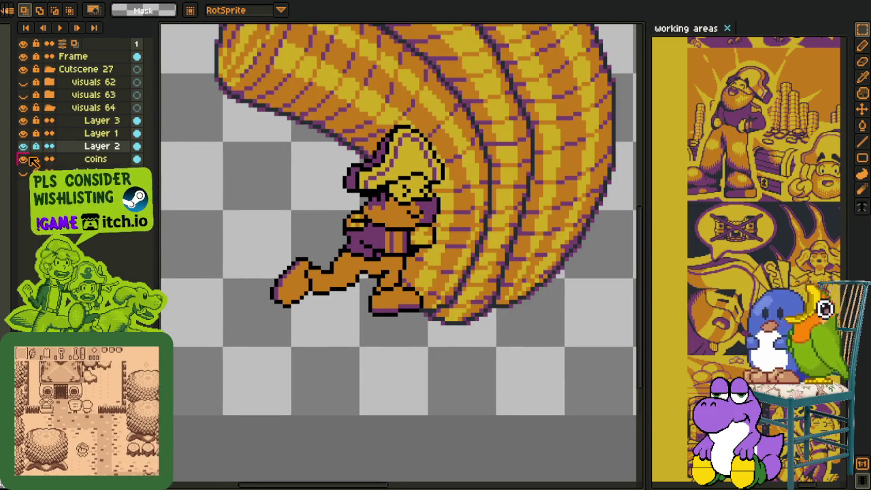
pyautogui.moveTo(330, 201); pyautogui.dragTo(329, 222)
pyautogui.press('i')
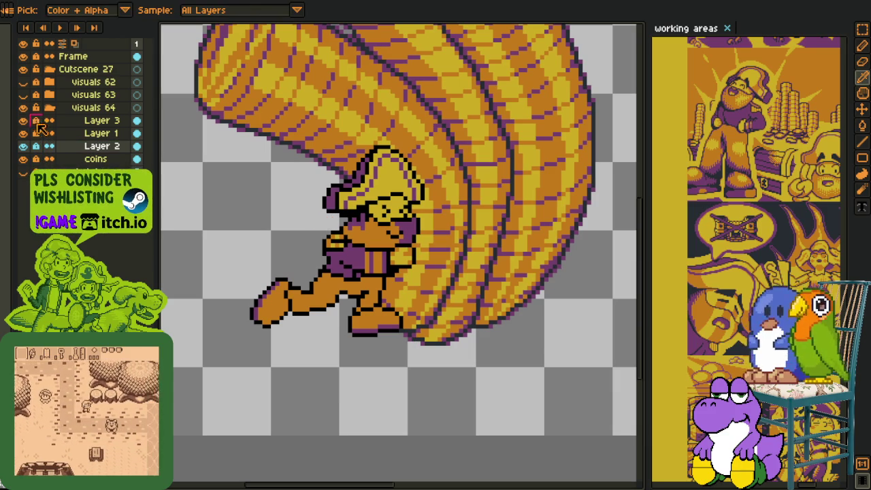
pyautogui.click(23, 134)
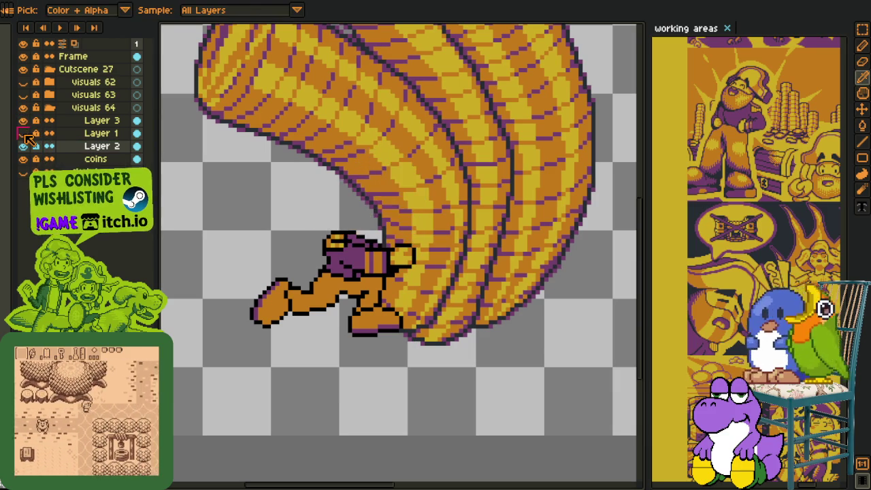
pyautogui.click(23, 134)
pyautogui.click(23, 133)
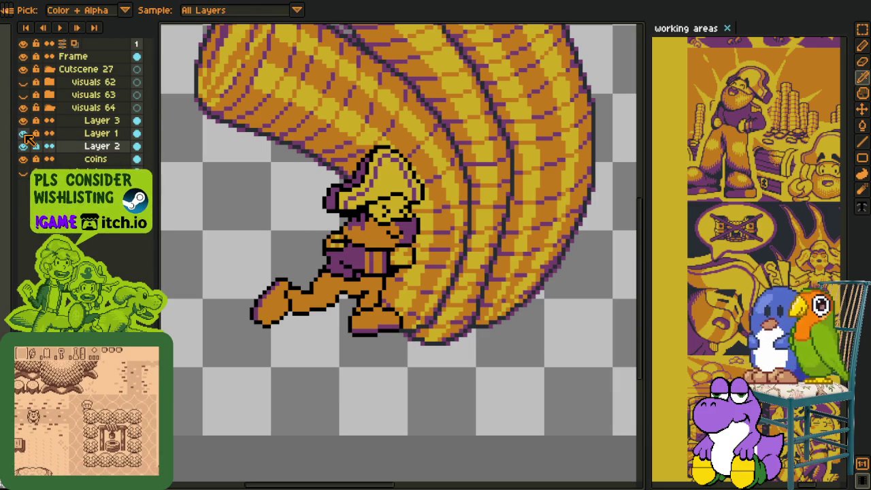
# Rename Layer 3 to 'arm' and Layer 1 to 'head', fixing the 'had' typo
pyautogui.doubleClick(105, 121)
pyautogui.write('arm')
pyautogui.press('Return')
pyautogui.click(98, 134)
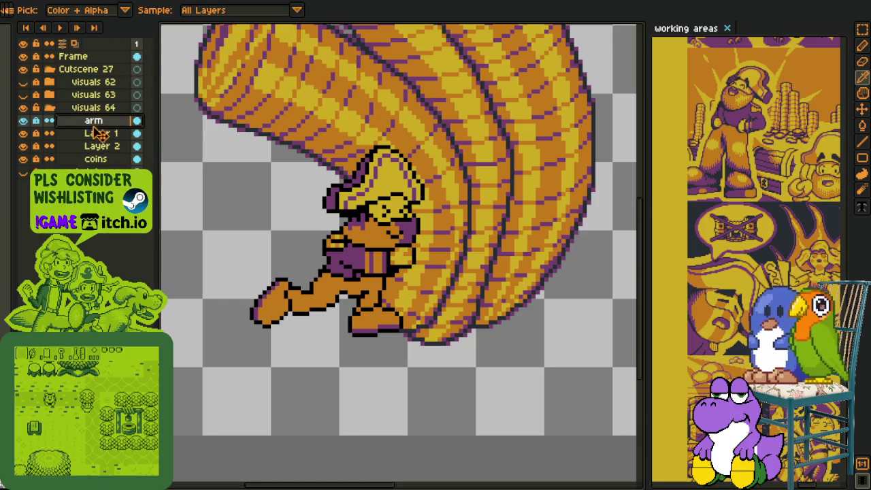
pyautogui.doubleClick(99, 133)
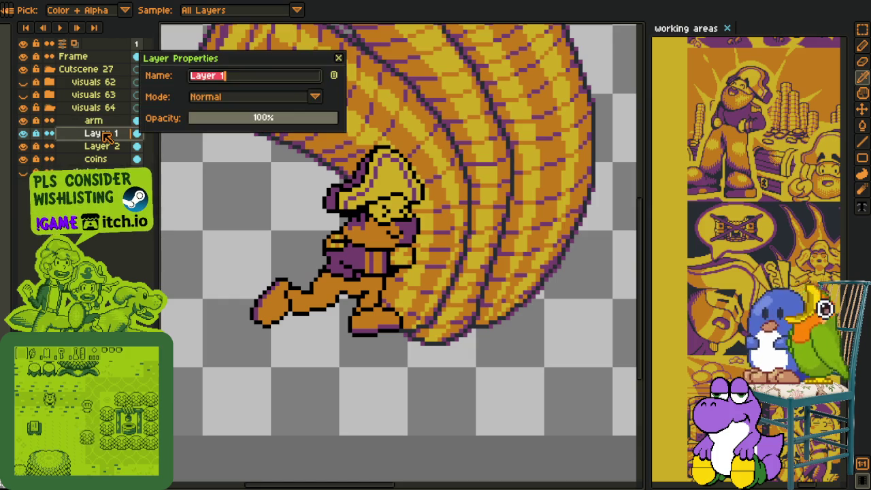
pyautogui.write('had')
pyautogui.press('Return')
pyautogui.doubleClick(104, 133)
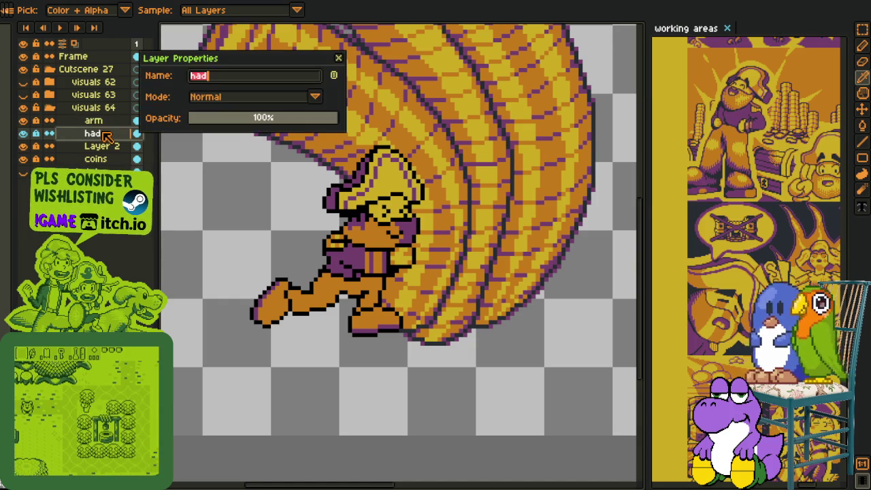
pyautogui.write('head')
pyautogui.press('Return')
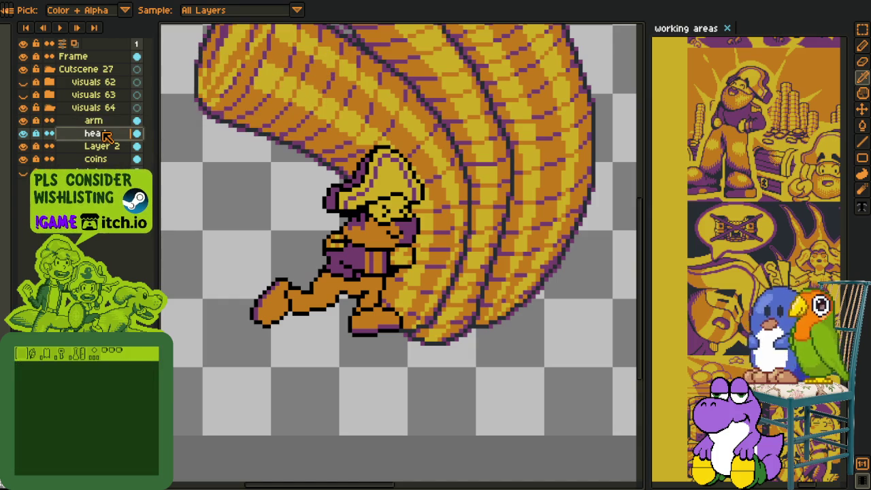
# Rename Layer 2 to 'body'
pyautogui.doubleClick(112, 146)
pyautogui.write('body')
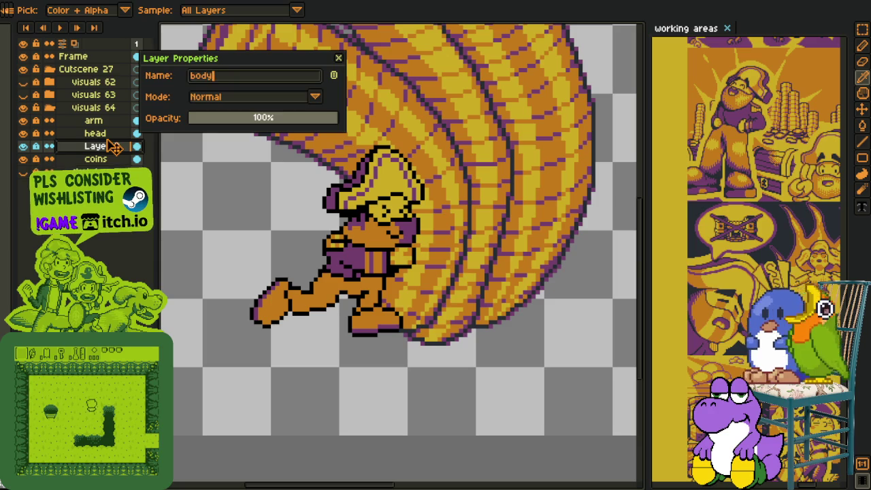
pyautogui.press('Return')
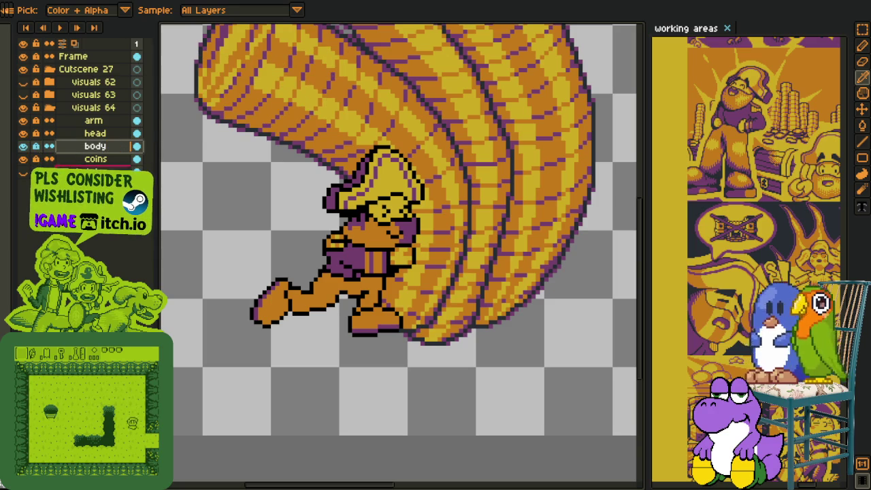
pyautogui.scroll(1, 429, 285)
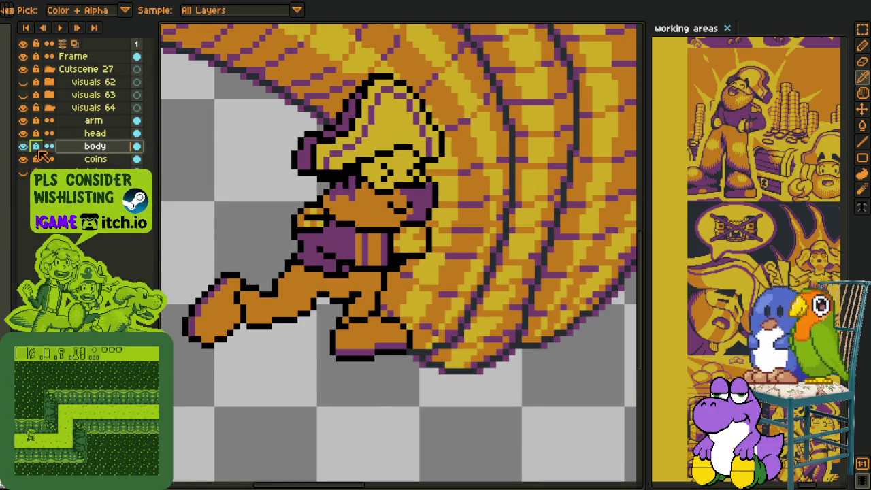
# Duplicate the body layer as body Copy
pyautogui.scroll(1, 306, 275)
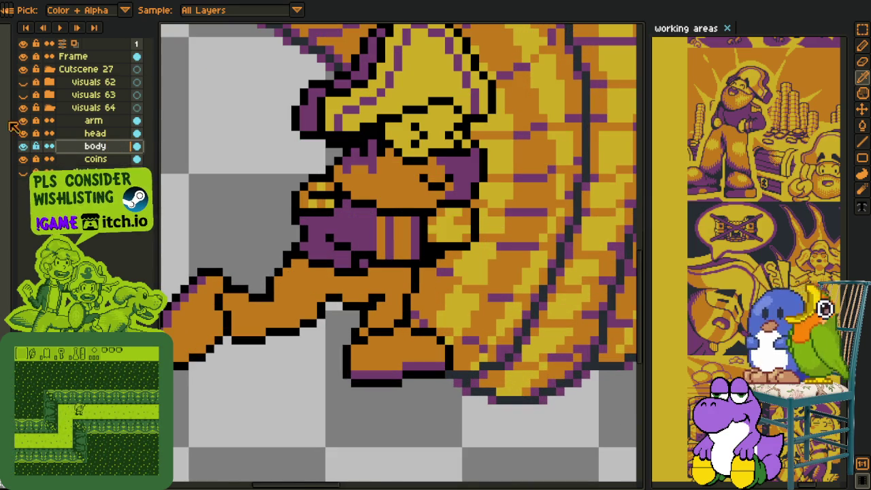
pyautogui.scroll(1, 252, 282)
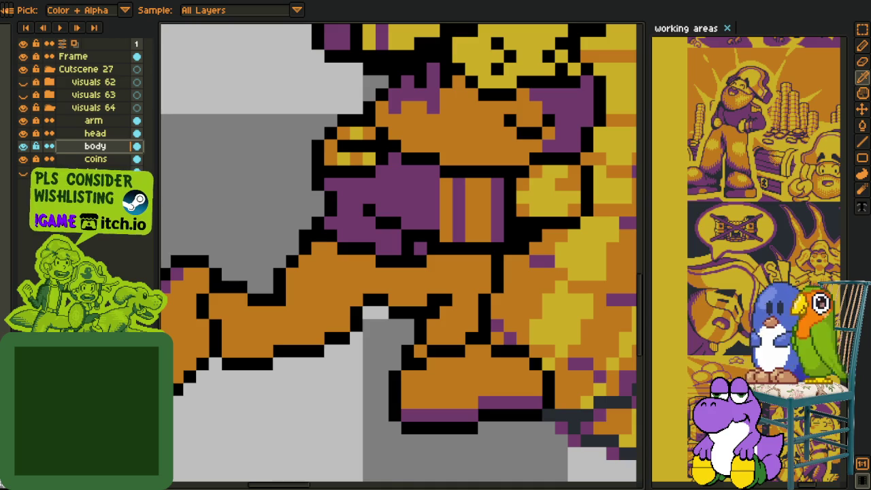
pyautogui.rightClick(86, 150)
pyautogui.click(73, 165)
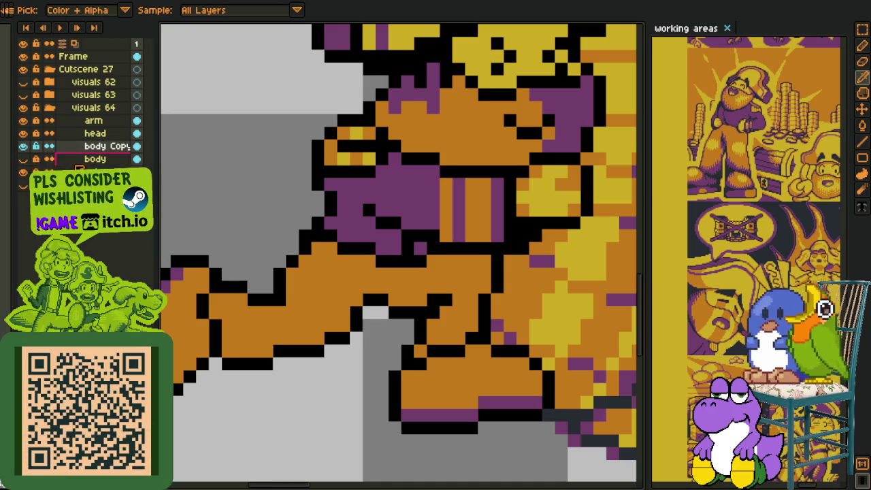
# Add a black pixel to extend the pirate's outline on body Copy
pyautogui.click(291, 261)
pyautogui.scroll(-3, 350, 268)
pyautogui.scroll(1, 407, 147)
pyautogui.scroll(2, 407, 146)
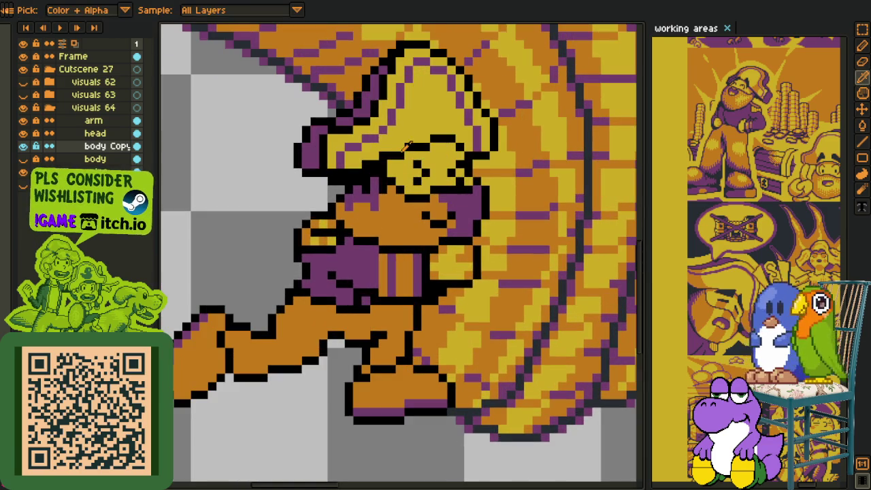
pyautogui.scroll(-2, 333, 234)
pyautogui.scroll(2, 334, 233)
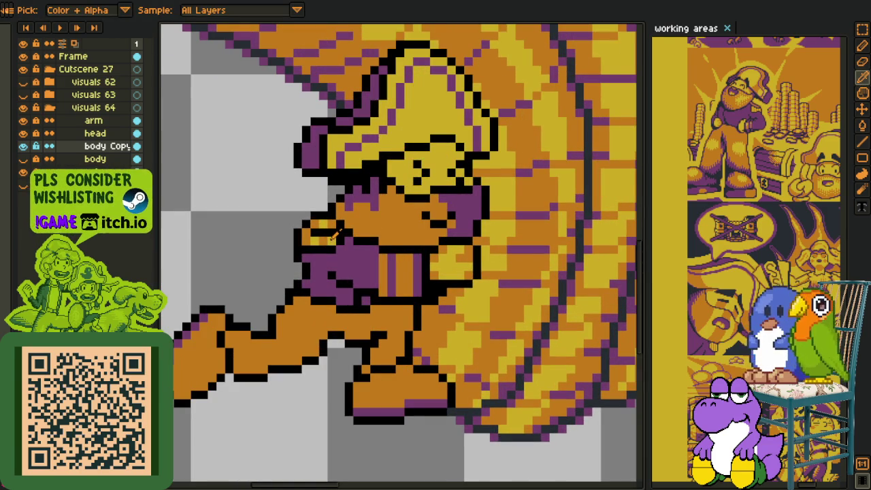
pyautogui.scroll(-2, 315, 288)
pyautogui.scroll(2, 219, 303)
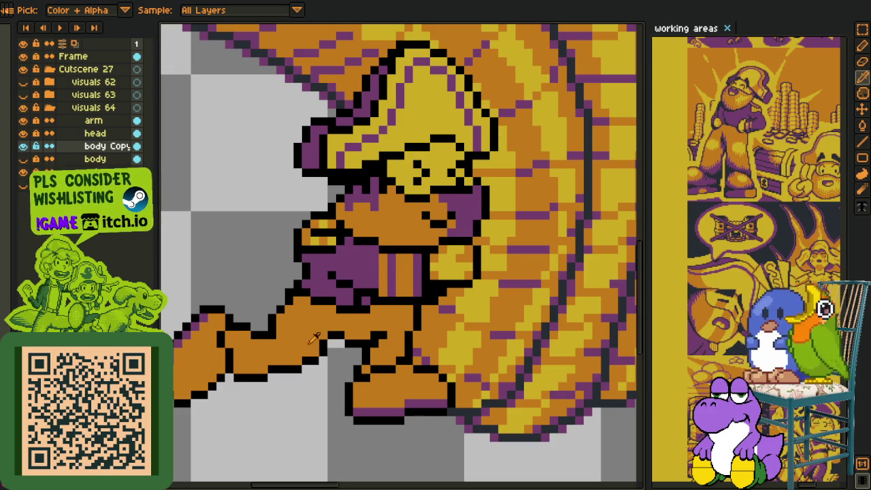
pyautogui.hotkey('shift', 'r')
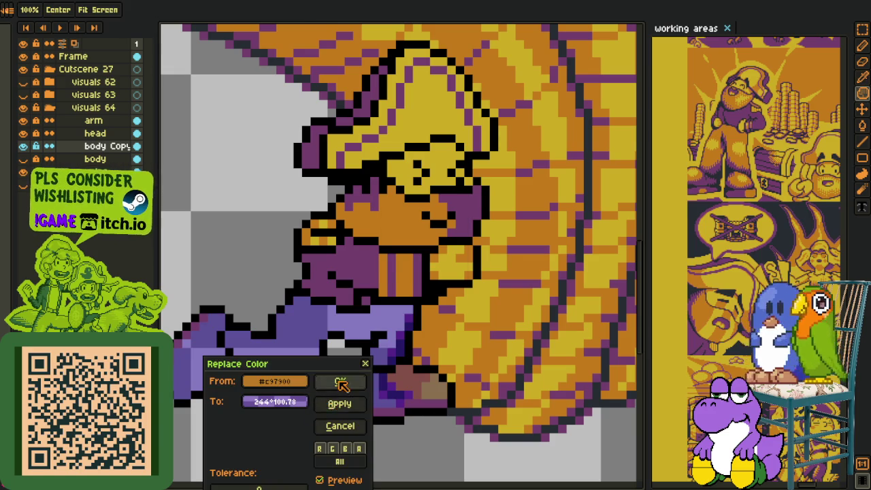
# Replace #c97900 orange with purple and #000000 outlines with red on body Copy
pyautogui.click(340, 384)
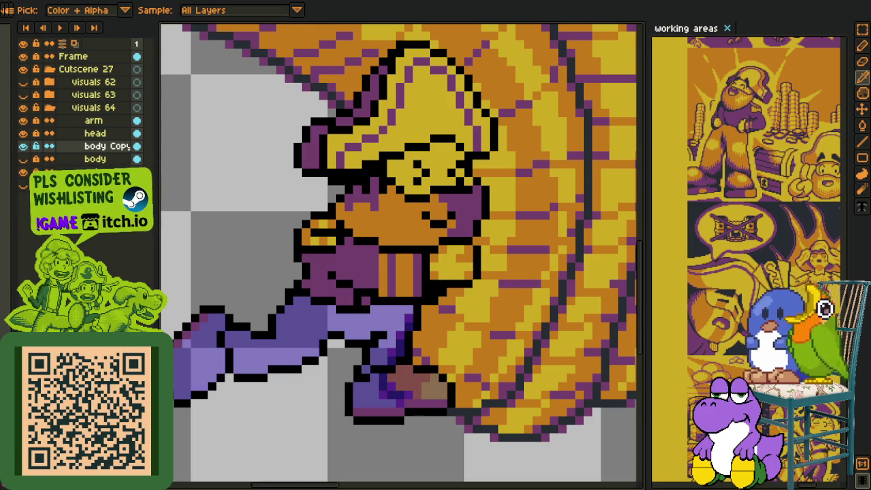
pyautogui.hotkey('shift', 'r')
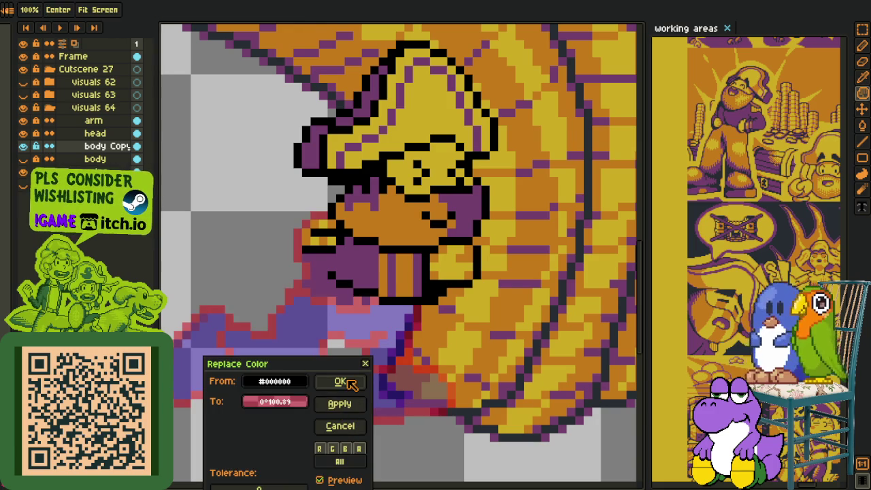
pyautogui.click(343, 384)
pyautogui.scroll(-1, 237, 236)
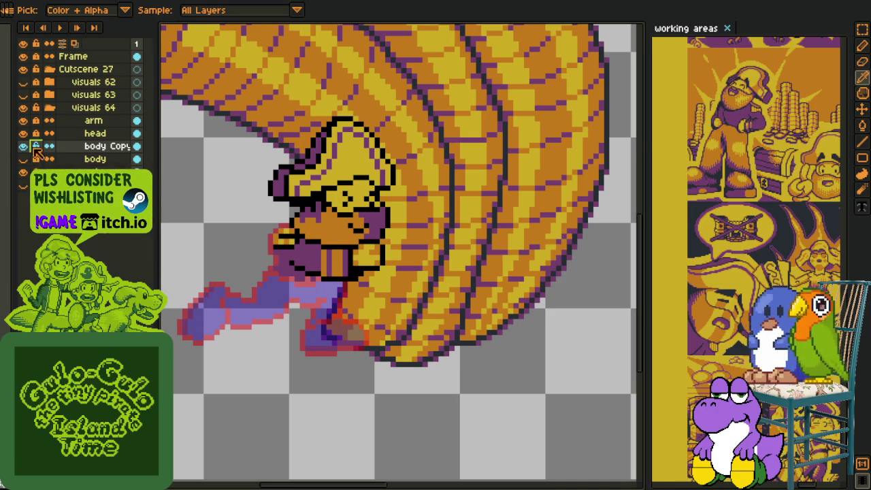
pyautogui.click(97, 134)
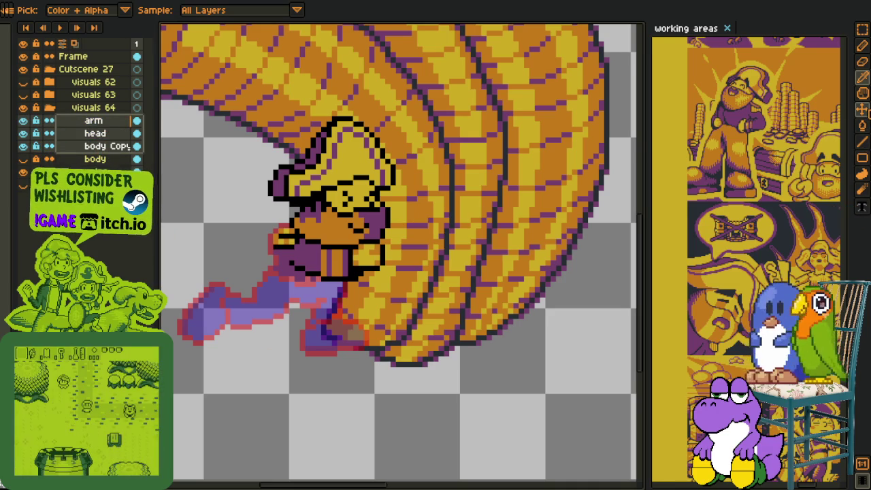
# Move the pirate's layers up and about 8 px to the right
pyautogui.press('v')
pyautogui.moveTo(353, 258); pyautogui.dragTo(384, 246)
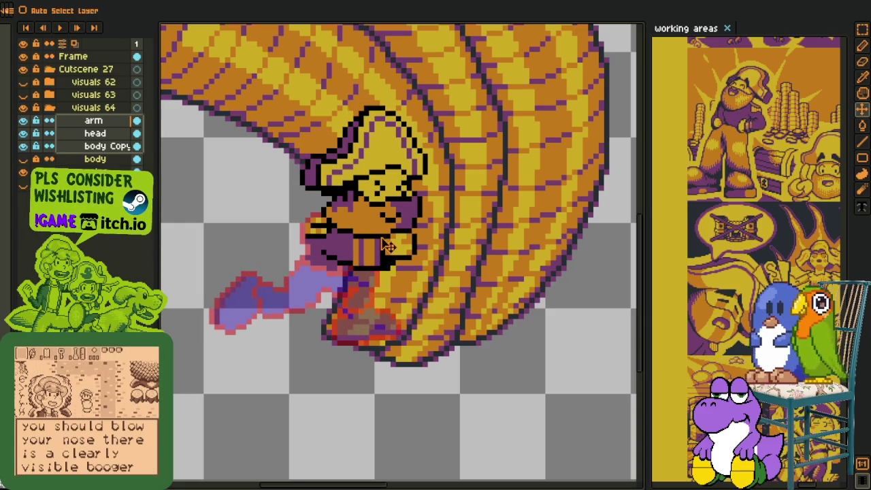
pyautogui.moveTo(385, 245); pyautogui.dragTo(390, 245)
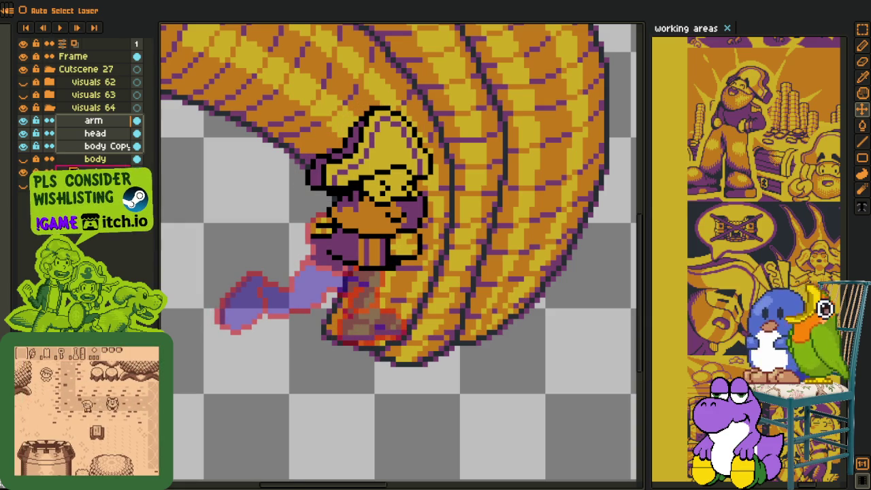
# Hide the arm layer and select body Copy to work on it alone
pyautogui.click(23, 121)
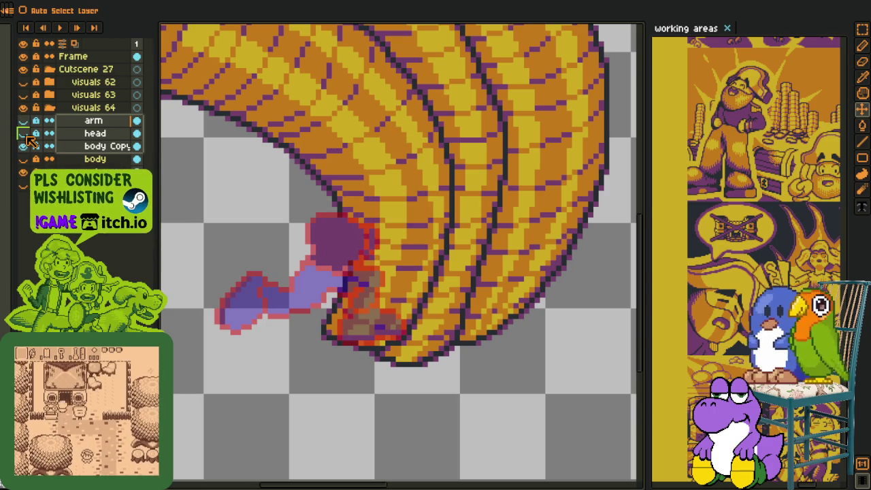
pyautogui.click(88, 146)
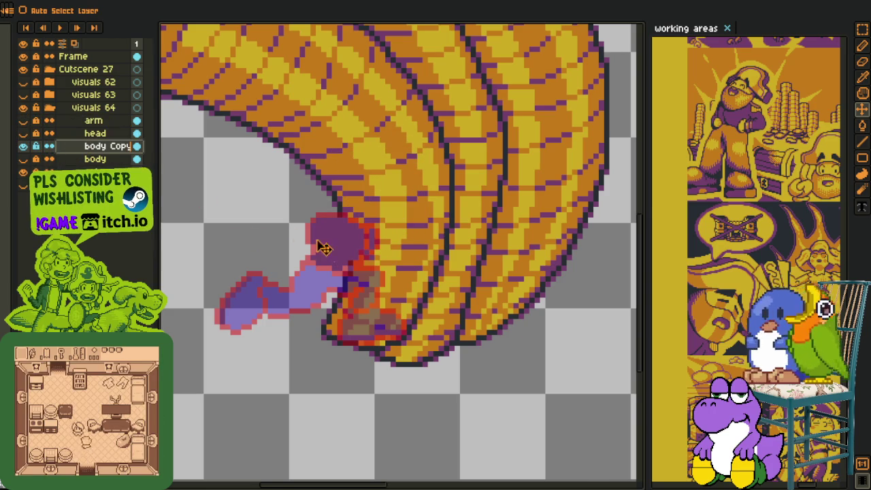
pyautogui.scroll(2, 299, 236)
pyautogui.press('i')
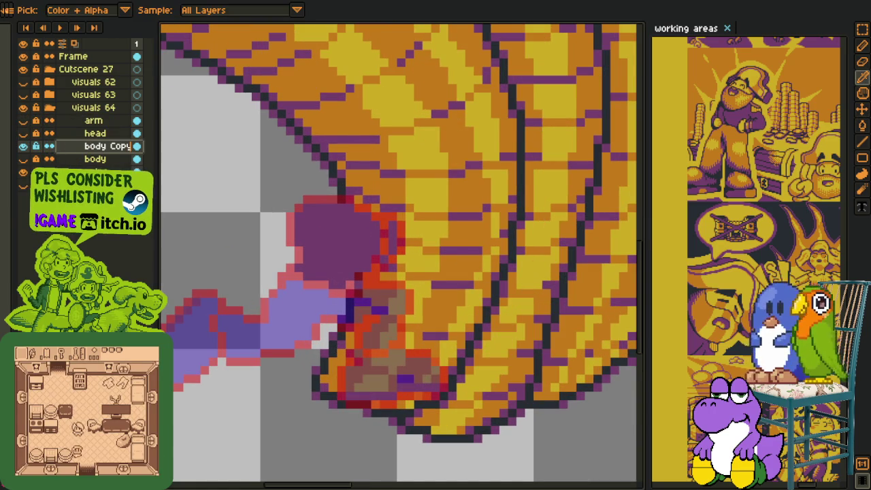
# Replace the picked purple on body Copy with magenta
pyautogui.hotkey('shift', 'r')
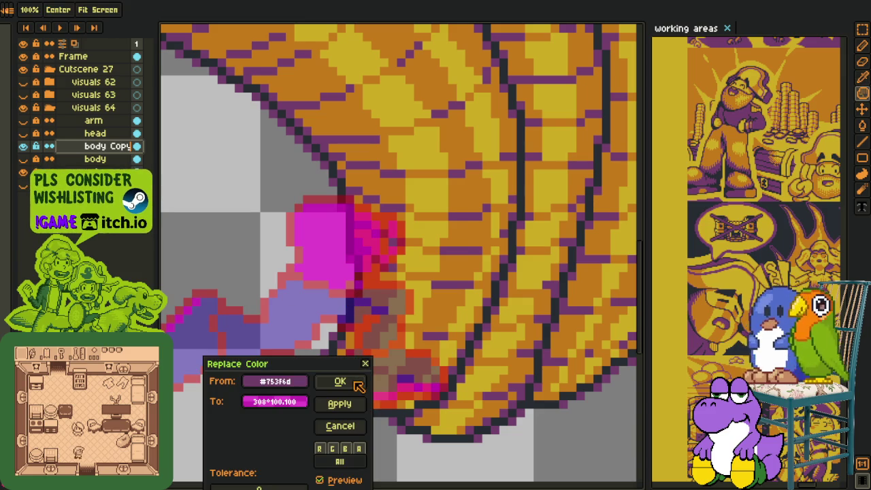
pyautogui.click(360, 383)
pyautogui.scroll(-2, 348, 407)
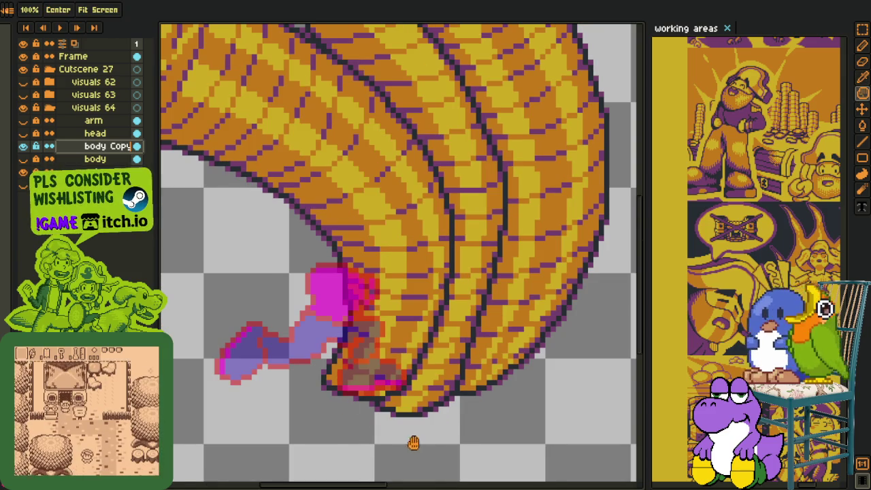
pyautogui.moveTo(360, 445); pyautogui.dragTo(296, 402)
# Select and move the pixels right of the magenta block, then undo the move
pyautogui.press('m')
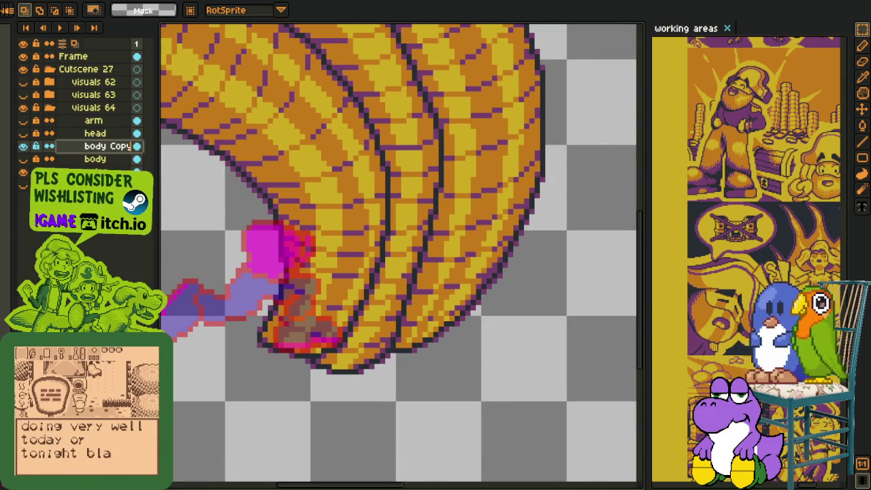
pyautogui.scroll(2, 276, 221)
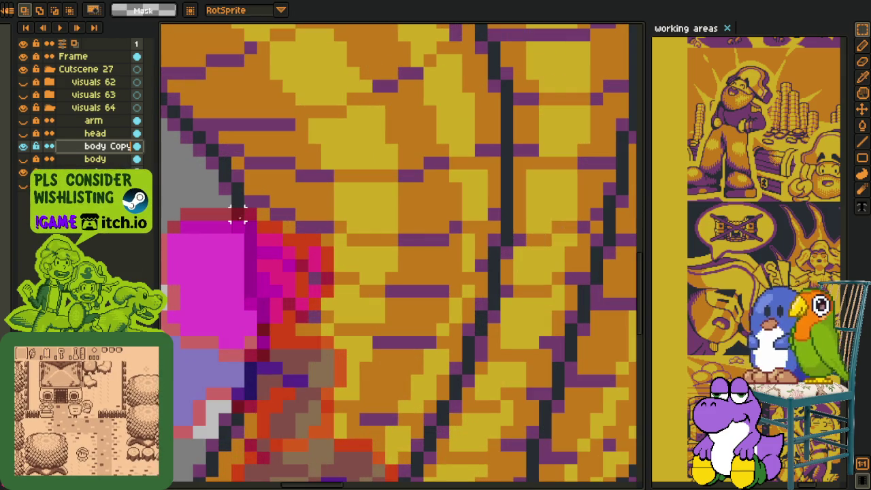
pyautogui.moveTo(238, 228); pyautogui.dragTo(415, 130)
pyautogui.click(289, 266)
pyautogui.moveTo(243, 315); pyautogui.dragTo(402, 171)
pyautogui.moveTo(265, 284)
pyautogui.mouseDown()
pyautogui.moveTo(265, 360)
pyautogui.moveTo(418, 229)
pyautogui.mouseUp()
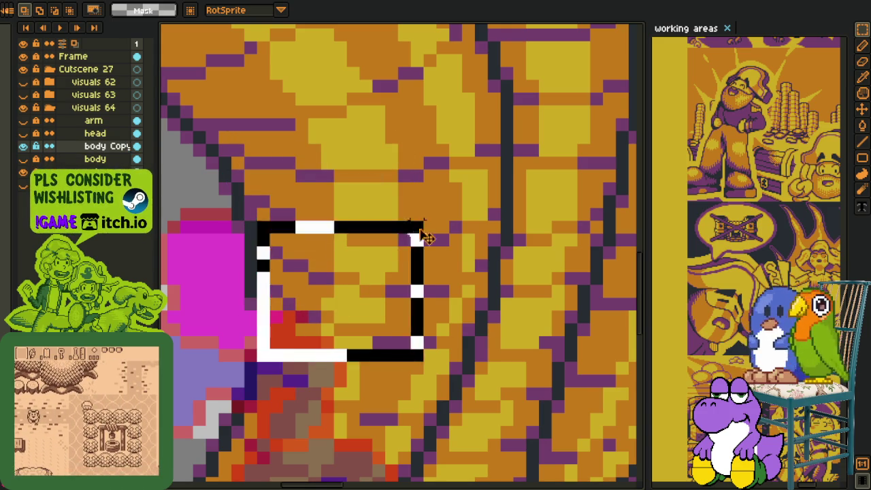
pyautogui.press('Delete')
pyautogui.hotkey('ctrl', 'z')
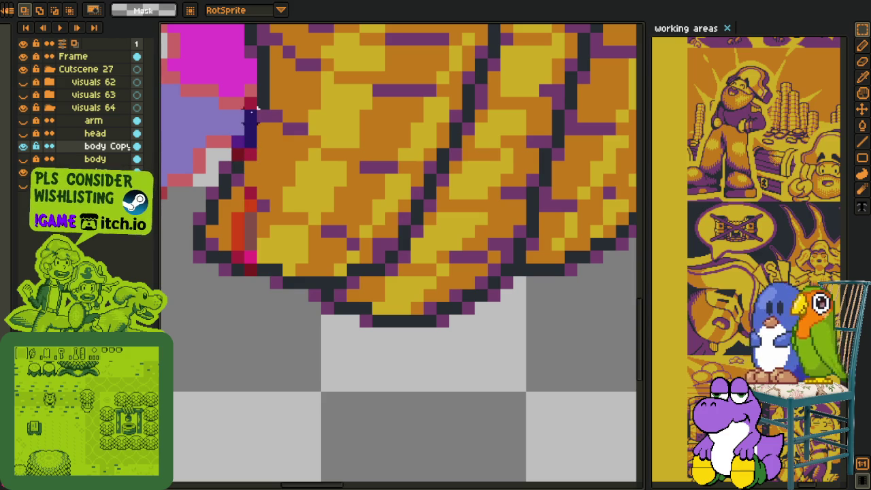
# Draw a tall rectangular selection beside the leg
pyautogui.moveTo(256, 102); pyautogui.dragTo(383, 365)
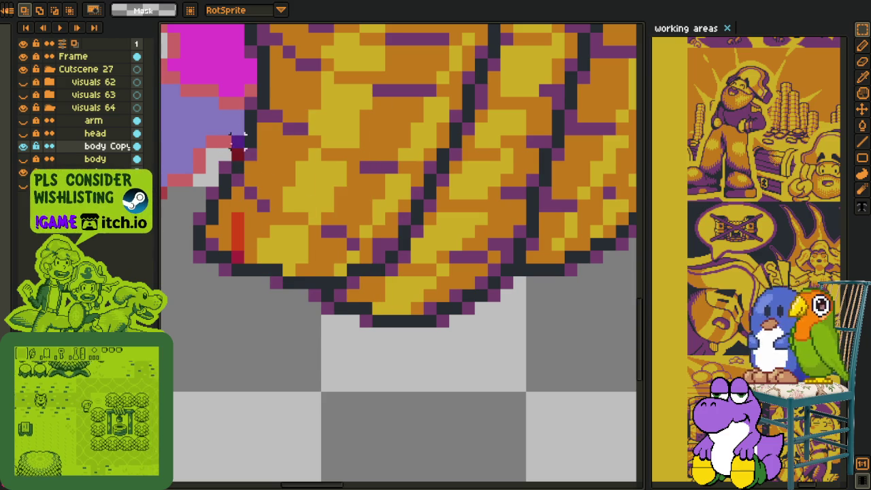
pyautogui.moveTo(238, 141); pyautogui.dragTo(338, 361)
pyautogui.scroll(-2, 370, 249)
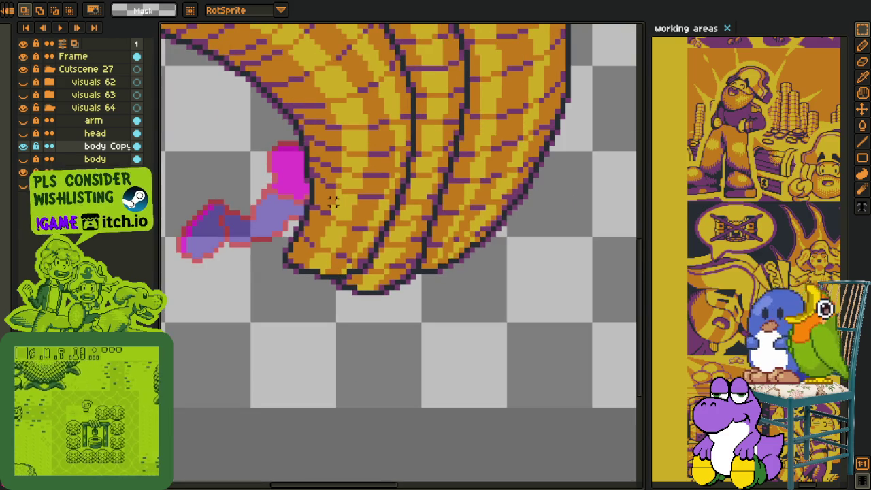
pyautogui.scroll(1, 371, 250)
pyautogui.scroll(-1, 370, 250)
pyautogui.scroll(1, 371, 249)
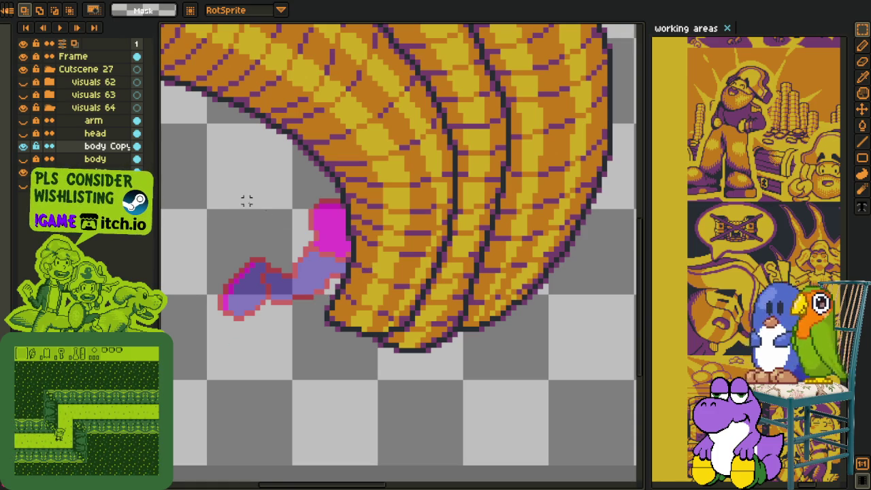
pyautogui.scroll(2, 301, 232)
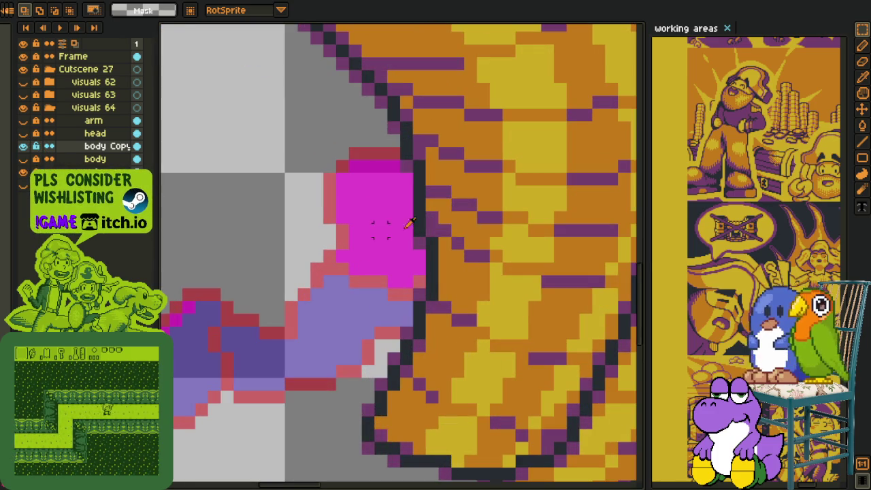
# Turn the magenta back to dark purple and the lavender trailing leg to orange
pyautogui.keyDown('alt'); pyautogui.click(389, 220); pyautogui.keyUp('alt')
pyautogui.hotkey('shift', 'r')
pyautogui.click(339, 381)
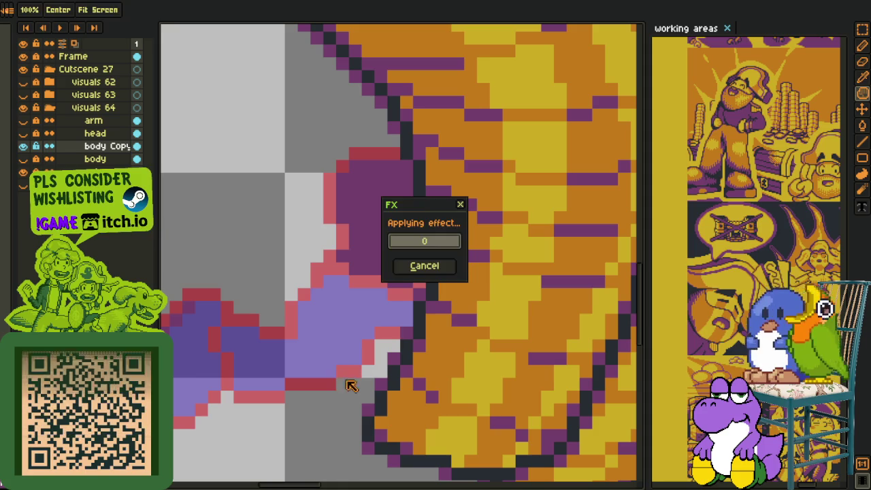
pyautogui.press('o')
pyautogui.click(338, 320)
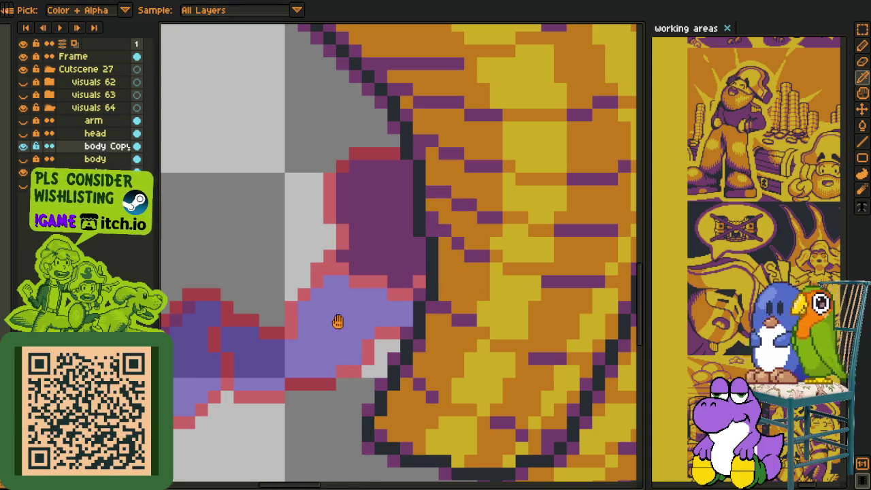
pyautogui.hotkey('shift', 'r')
pyautogui.click(339, 381)
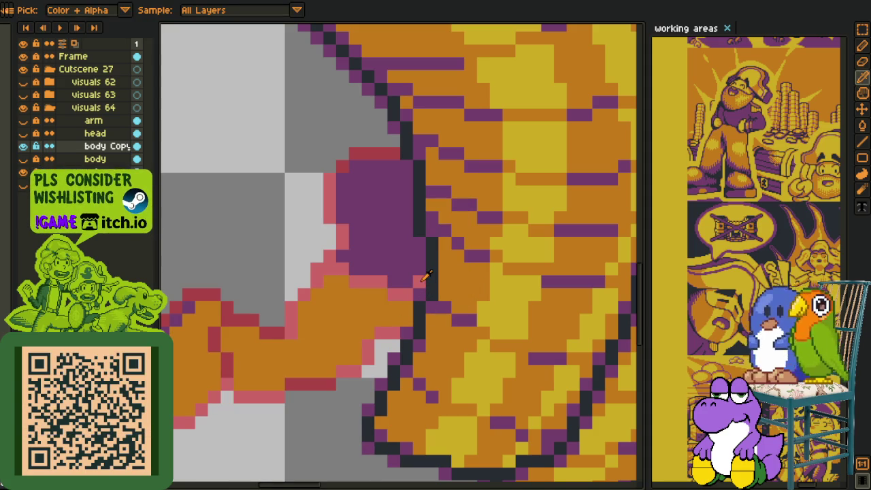
# Replace the leg's pink outline colour with a dark colour
pyautogui.click(416, 281)
pyautogui.hotkey('shift', 'r')
pyautogui.click(338, 381)
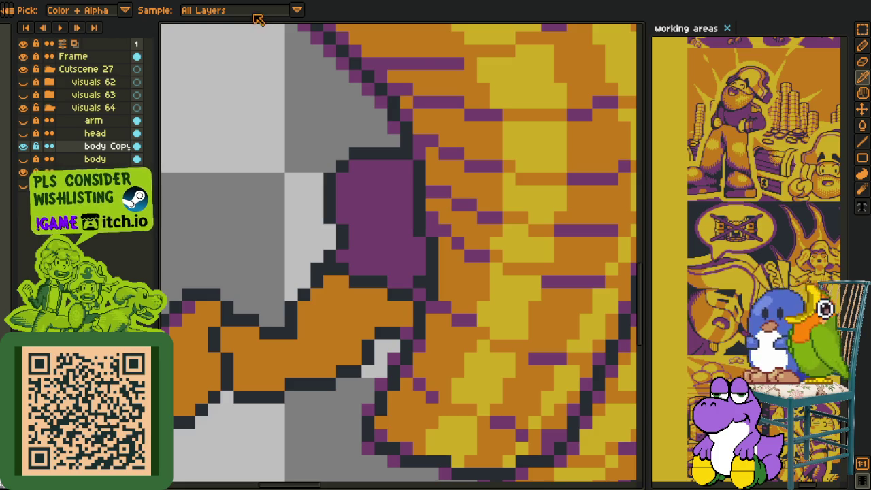
pyautogui.scroll(-2, 301, 85)
pyautogui.scroll(-1, 293, 136)
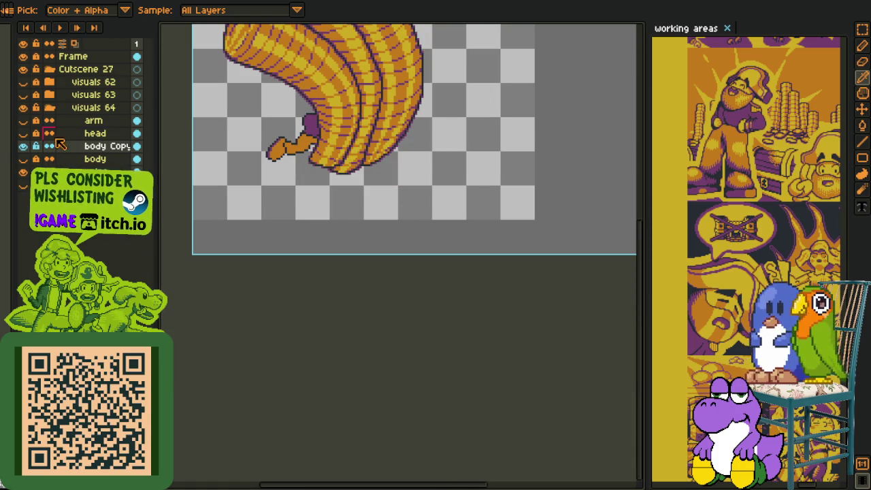
# Show the head and arm layers again and trial-select the glove area
pyautogui.click(23, 134)
pyautogui.press('space')
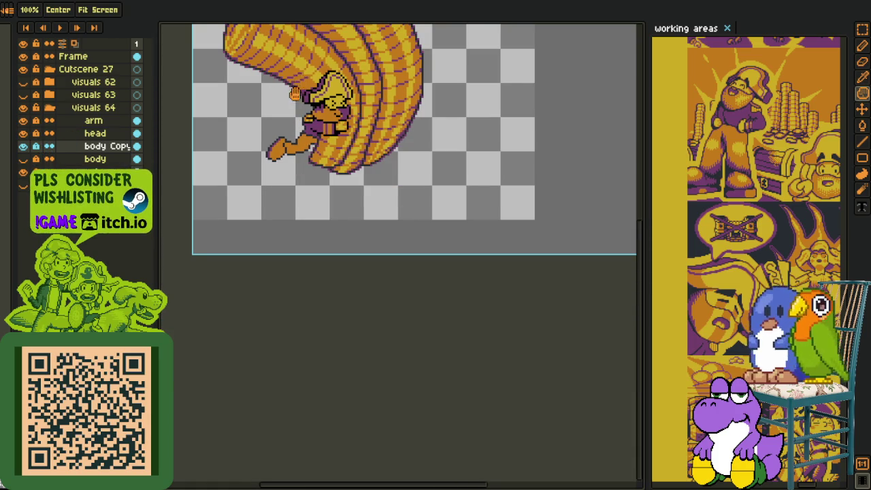
pyautogui.scroll(1, 297, 85)
pyautogui.scroll(1, 286, 136)
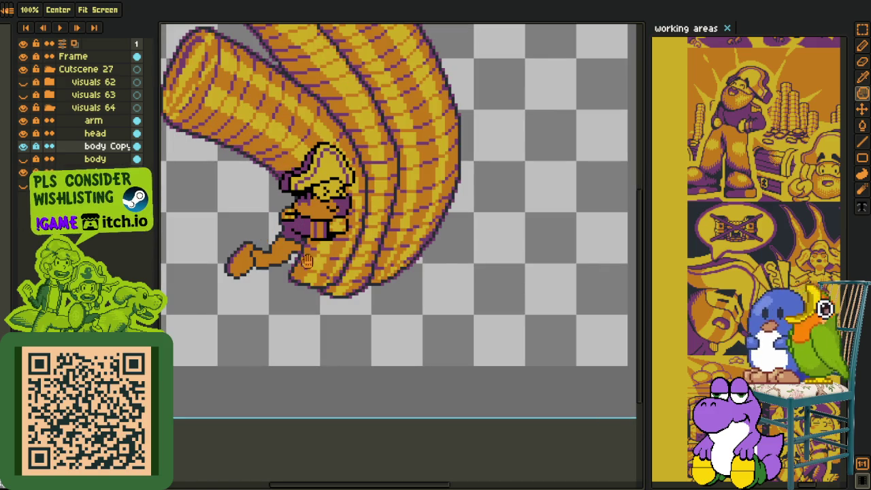
pyautogui.scroll(1, 278, 245)
pyautogui.scroll(1, 278, 244)
pyautogui.press('m')
pyautogui.moveTo(259, 231); pyautogui.dragTo(317, 276)
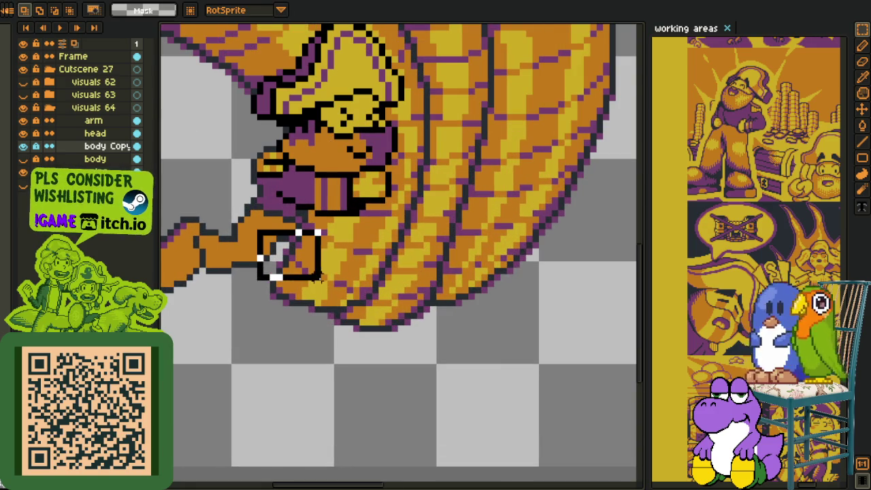
pyautogui.hotkey('ctrl', 'd')
pyautogui.scroll(-1, 281, 278)
pyautogui.scroll(-1, 288, 294)
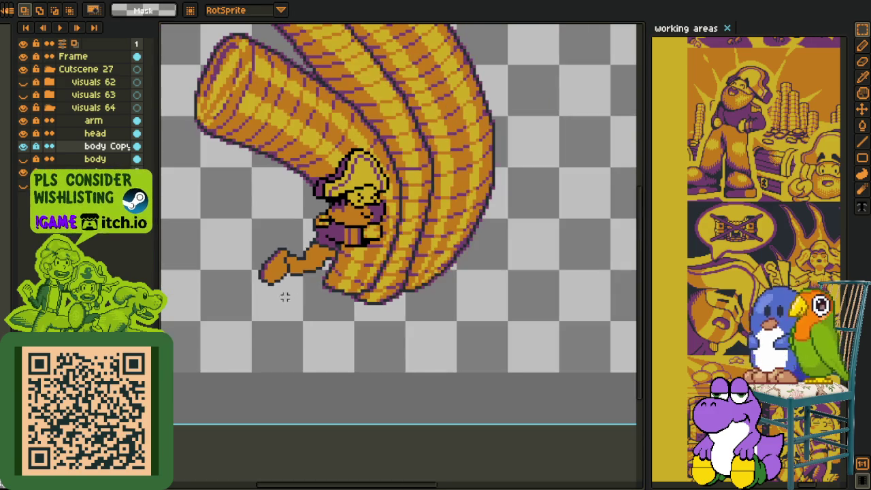
pyautogui.scroll(1, 277, 313)
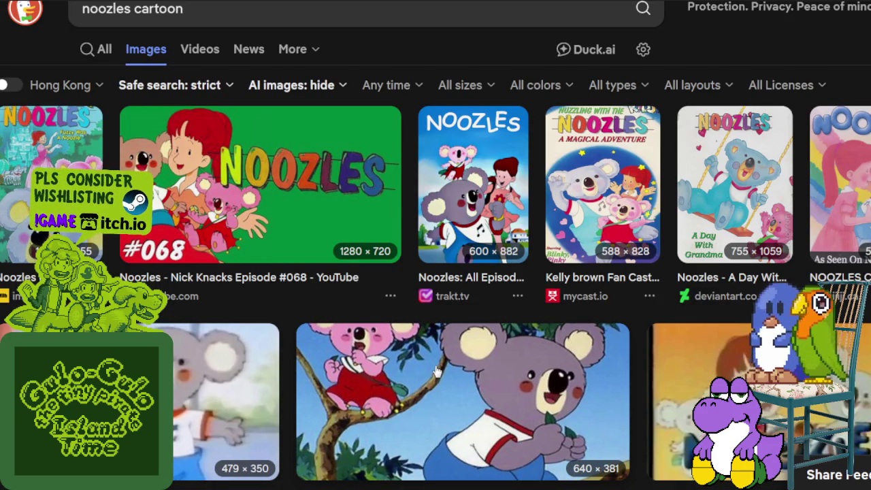
# Preview and enlarge the koala image, then step to the NOOZLES reddit picture
pyautogui.click(437, 373)
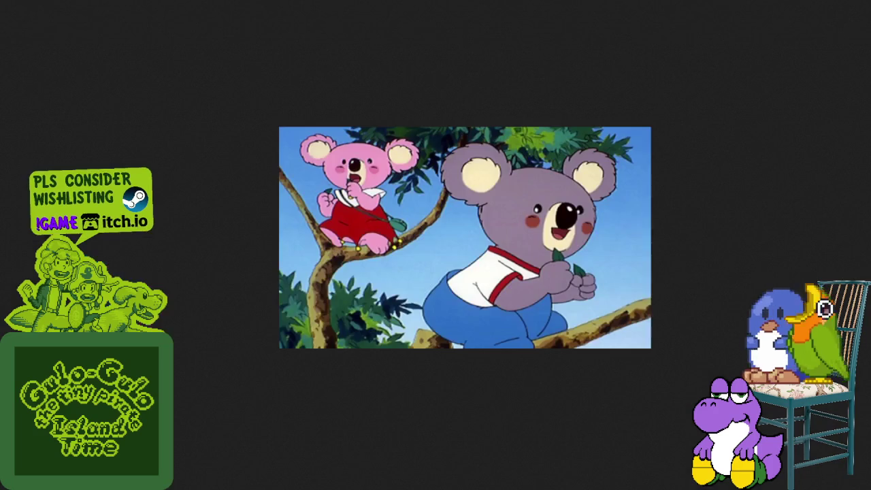
pyautogui.click(510, 274)
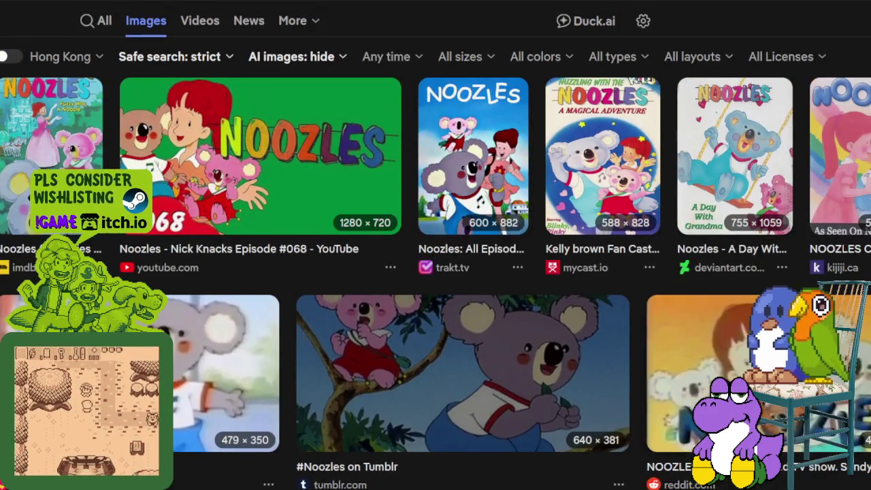
pyautogui.press('Right')
pyautogui.scroll(-3, 347, 314)
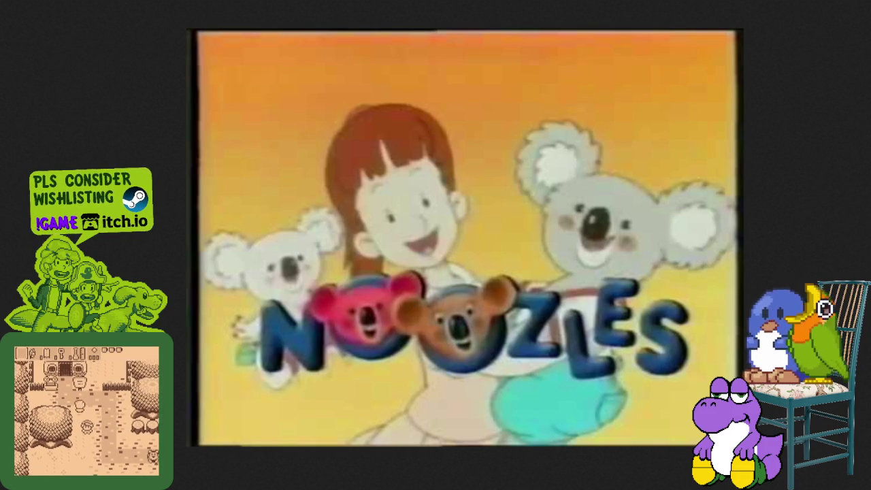
pyautogui.scroll(5, 411, 246)
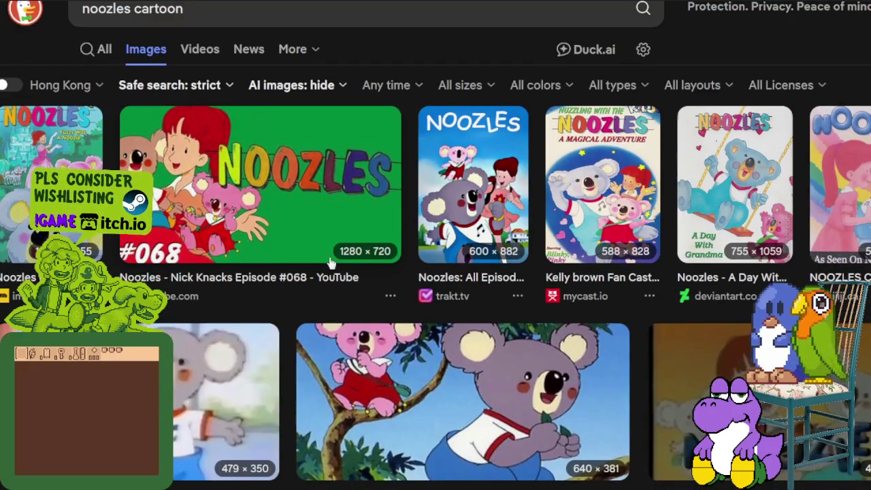
# View the IMDb Noozles TV series poster full size, then close it and scroll the results
pyautogui.click(330, 262)
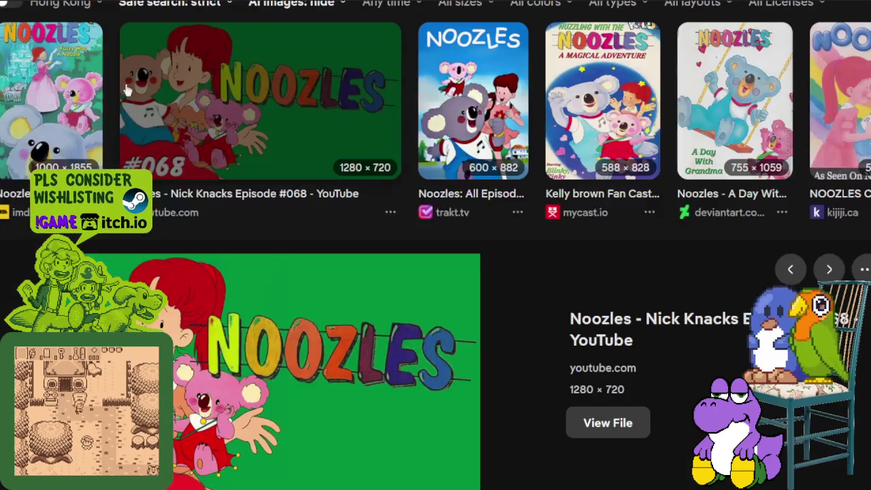
pyautogui.click(57, 117)
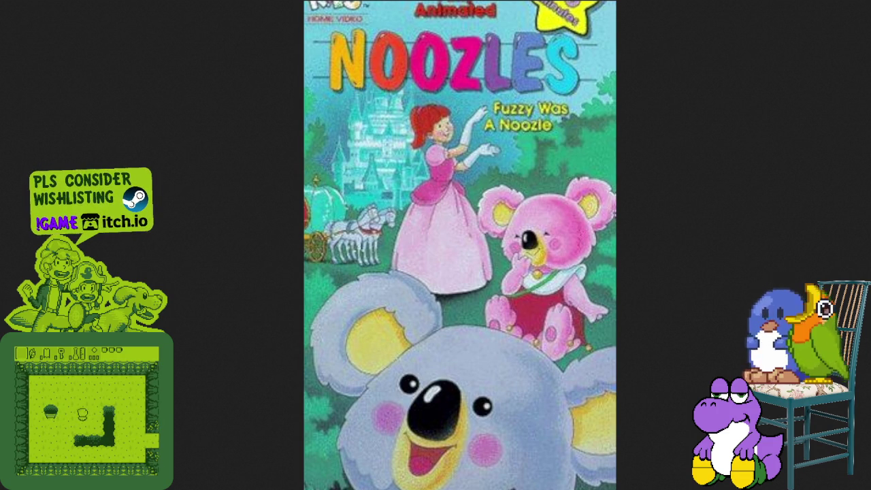
pyautogui.hotkey('ctrl', 'w')
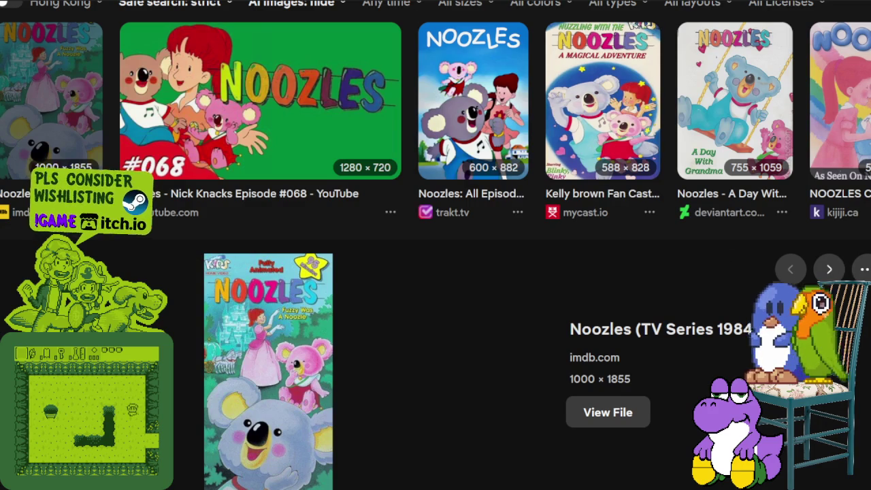
pyautogui.press('Escape')
pyautogui.scroll(-5, 426, 297)
pyautogui.scroll(-2, 426, 297)
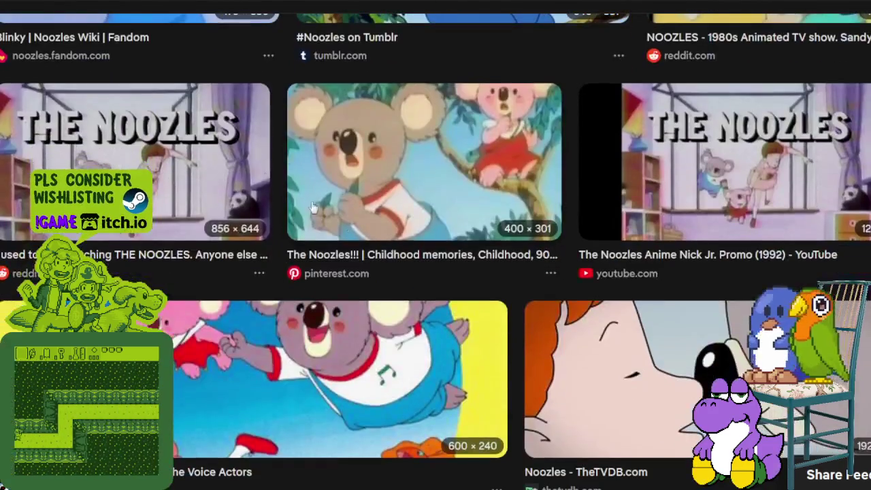
# Preview the reddit THE NOOZLES image, browse further results, then return to Aseprite
pyautogui.click(233, 151)
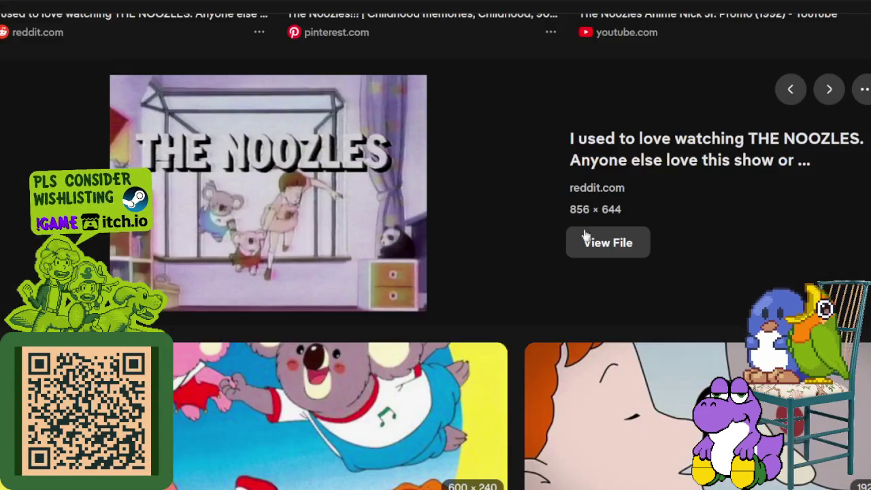
pyautogui.scroll(-4, 584, 238)
pyautogui.scroll(-3, 585, 238)
pyautogui.scroll(-3, 591, 238)
pyautogui.scroll(-3, 595, 238)
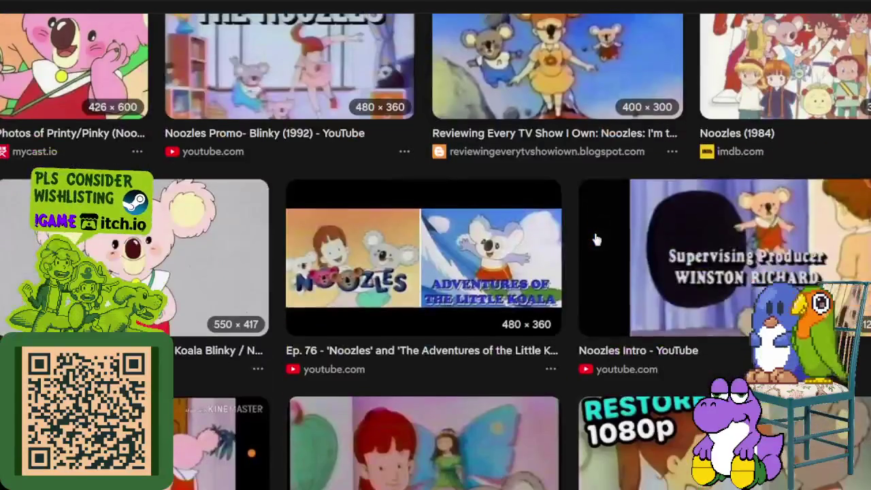
pyautogui.scroll(-1, 595, 236)
pyautogui.scroll(-3, 579, 236)
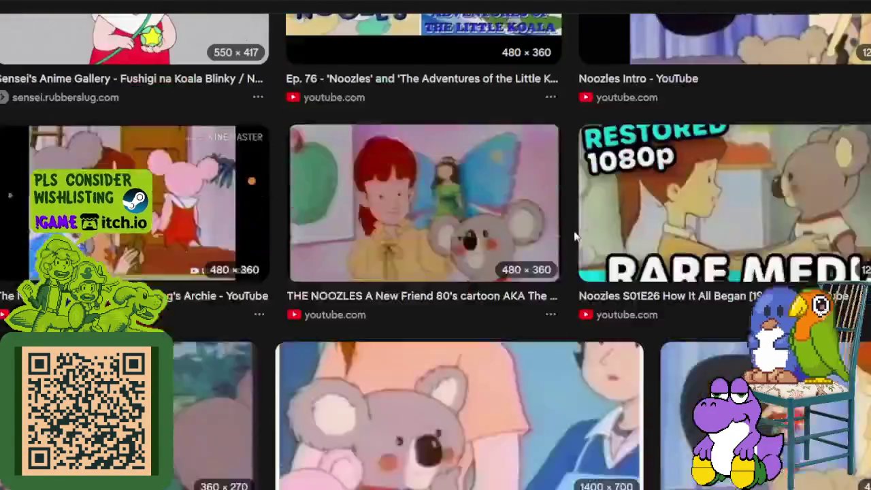
pyautogui.scroll(-3, 578, 235)
pyautogui.scroll(-2, 575, 233)
pyautogui.scroll(-1, 572, 231)
pyautogui.scroll(-2, 568, 227)
pyautogui.scroll(-3, 545, 231)
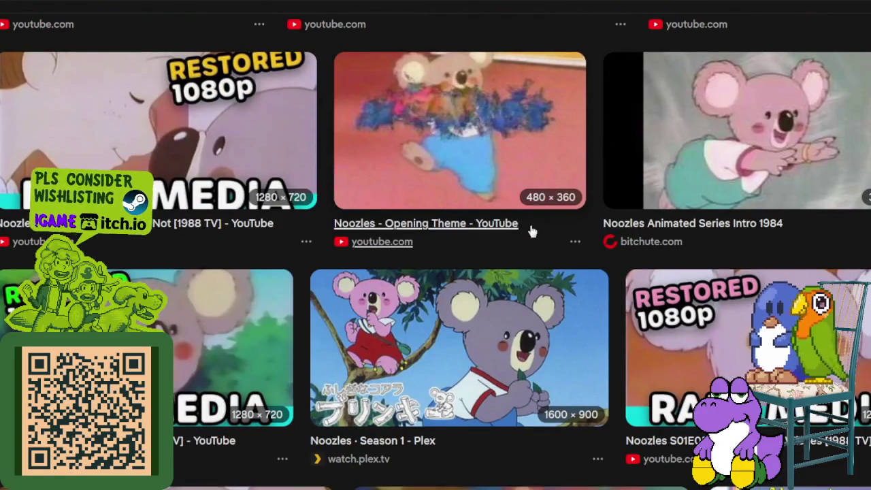
pyautogui.scroll(-1, 532, 232)
pyautogui.scroll(-2, 532, 232)
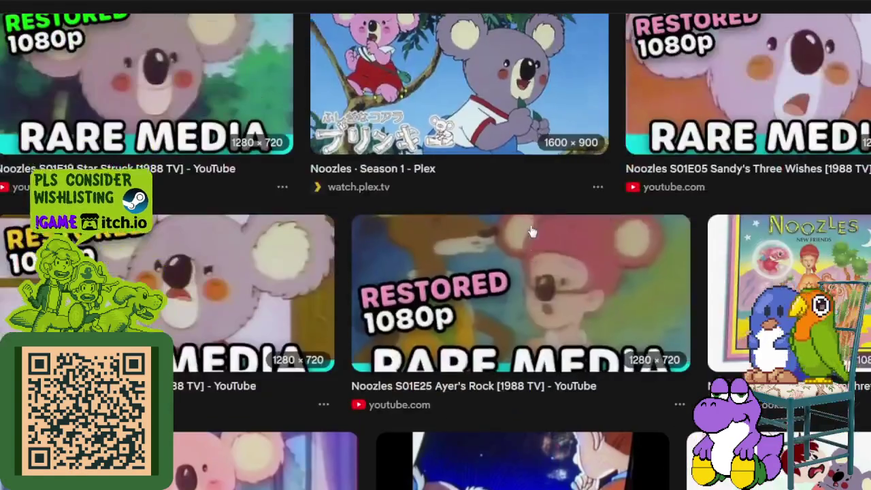
pyautogui.scroll(-2, 530, 231)
pyautogui.scroll(-3, 516, 255)
pyautogui.scroll(-2, 512, 238)
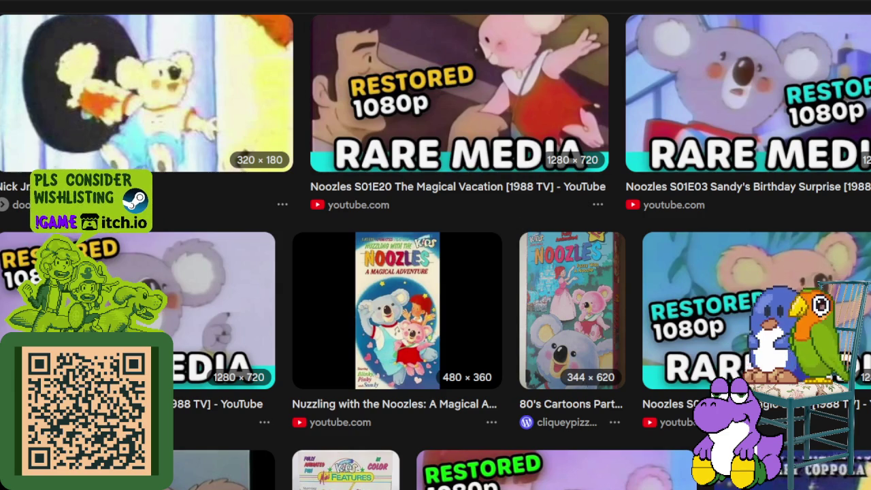
pyautogui.hotkey('alt', 'Tab')
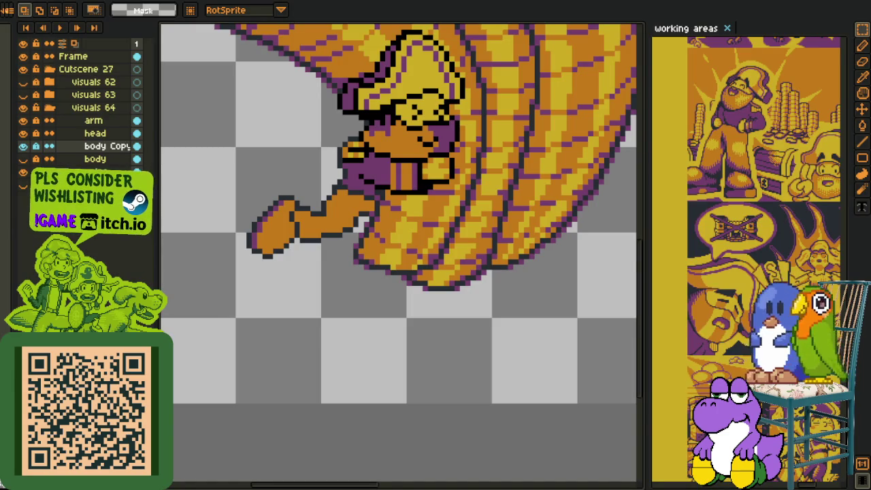
# Nudge the arm, head and body Copy layers right together, then reselect body Copy
pyautogui.scroll(-1, 329, 304)
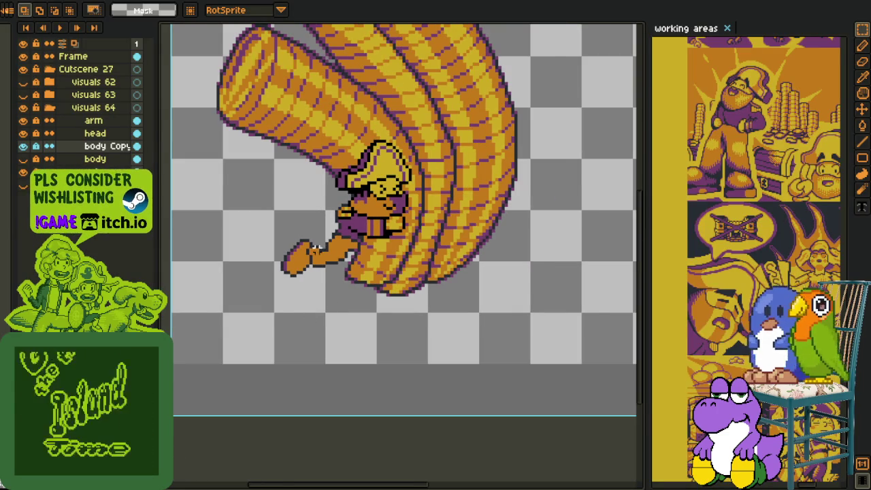
pyautogui.scroll(1, 323, 307)
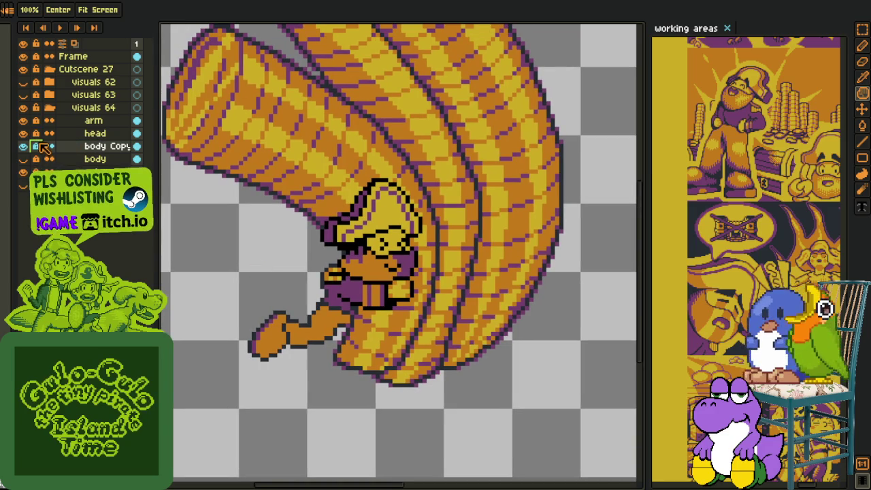
pyautogui.keyDown('shift'); pyautogui.click(94, 120); pyautogui.keyUp('shift')
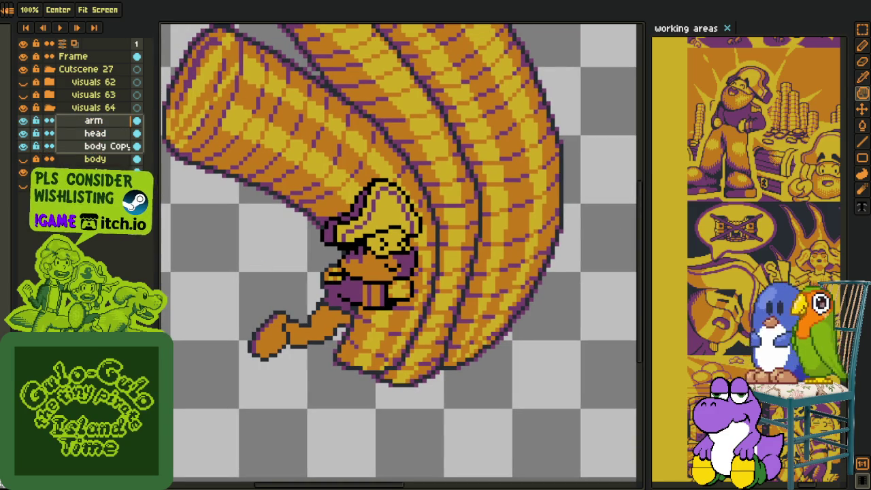
pyautogui.press('v')
pyautogui.moveTo(389, 265); pyautogui.dragTo(400, 266)
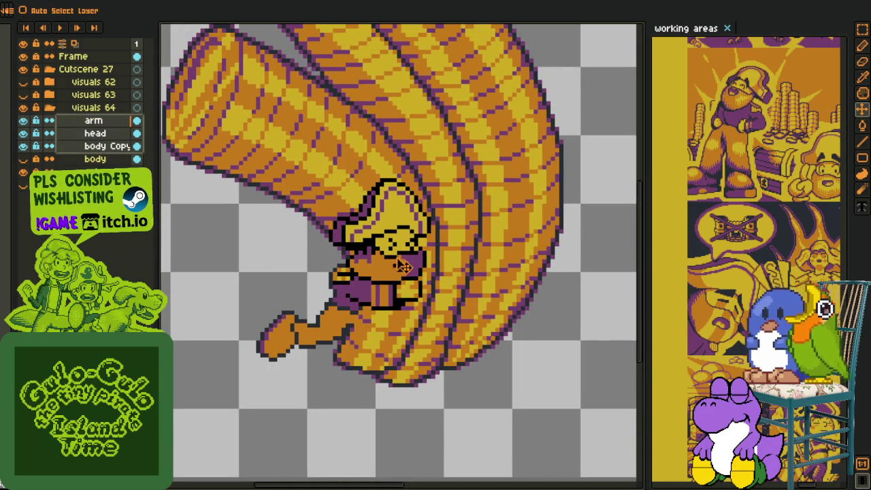
pyautogui.moveTo(400, 266); pyautogui.dragTo(405, 266)
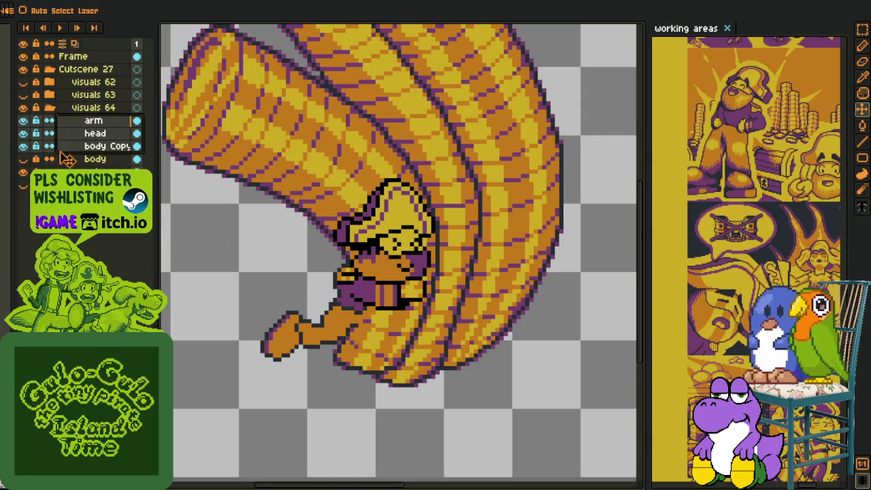
pyautogui.click(95, 146)
pyautogui.press('i')
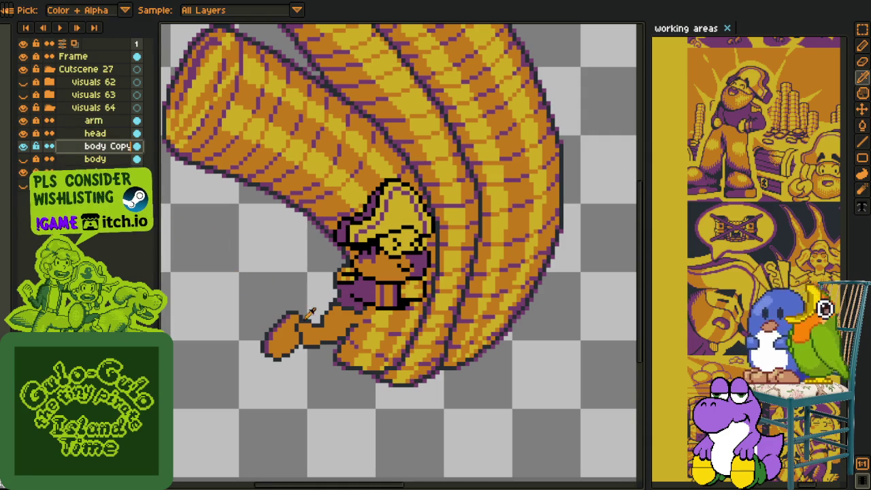
pyautogui.scroll(2, 326, 327)
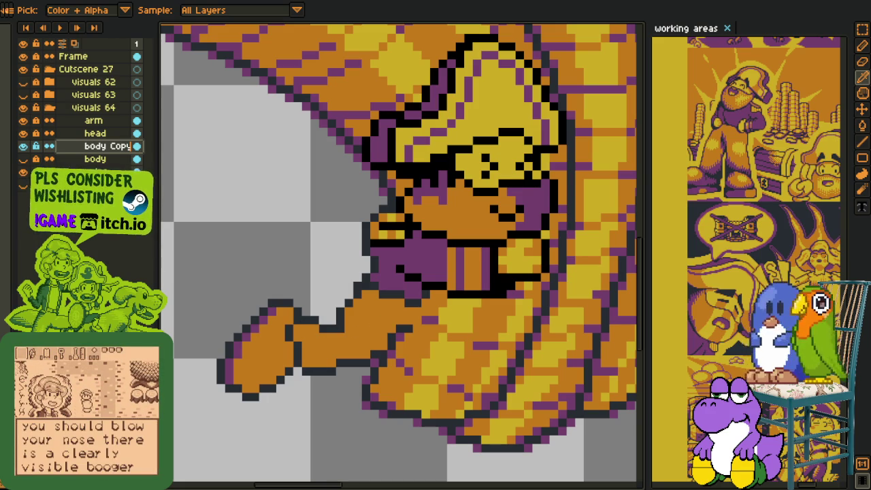
# Temporarily recolour the pirate's arm a lighter tan with Replace Color
pyautogui.hotkey('shift', 'r')
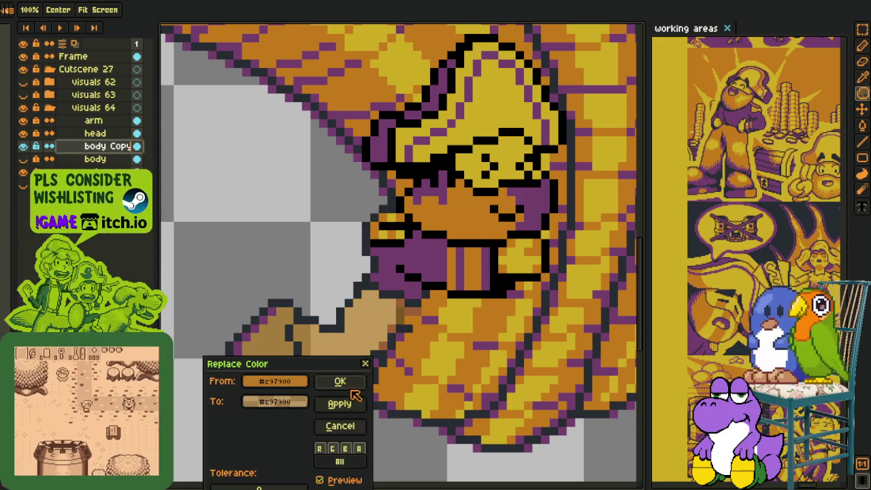
pyautogui.press('Return')
pyautogui.scroll(1, 365, 314)
pyautogui.scroll(1, 365, 313)
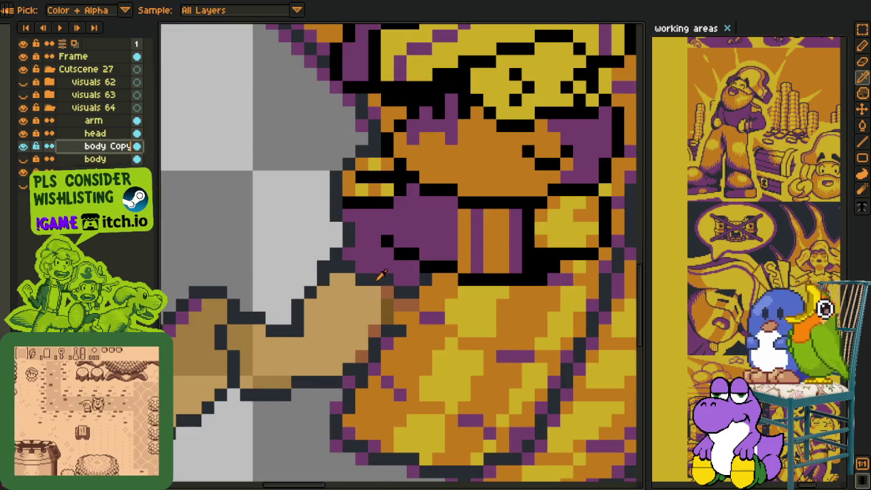
# Marquee-select the arm/body junction and delete the stray arm pixels there
pyautogui.moveTo(364, 314); pyautogui.dragTo(334, 289)
pyautogui.press('m')
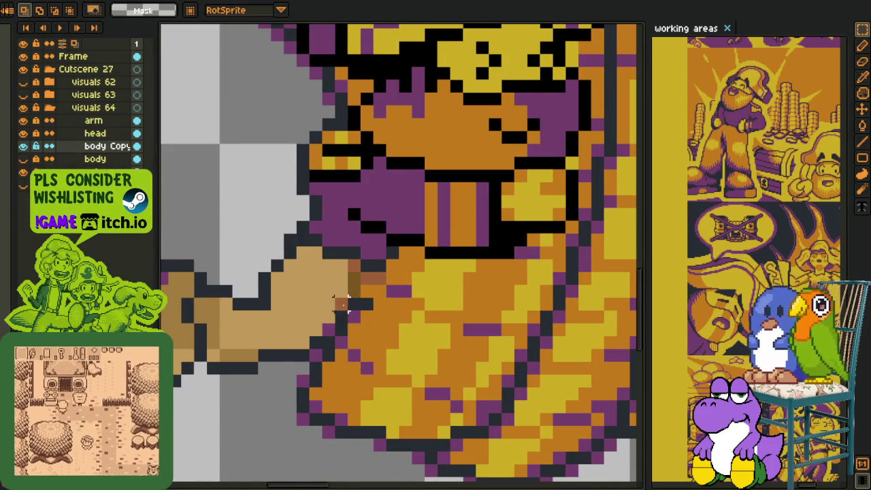
pyautogui.moveTo(352, 245); pyautogui.dragTo(408, 330)
pyautogui.press('Delete')
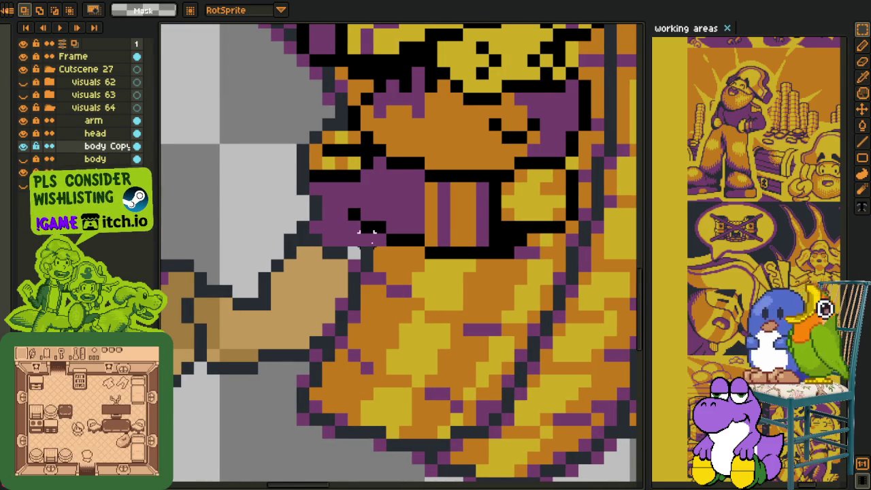
pyautogui.moveTo(347, 243); pyautogui.dragTo(414, 365)
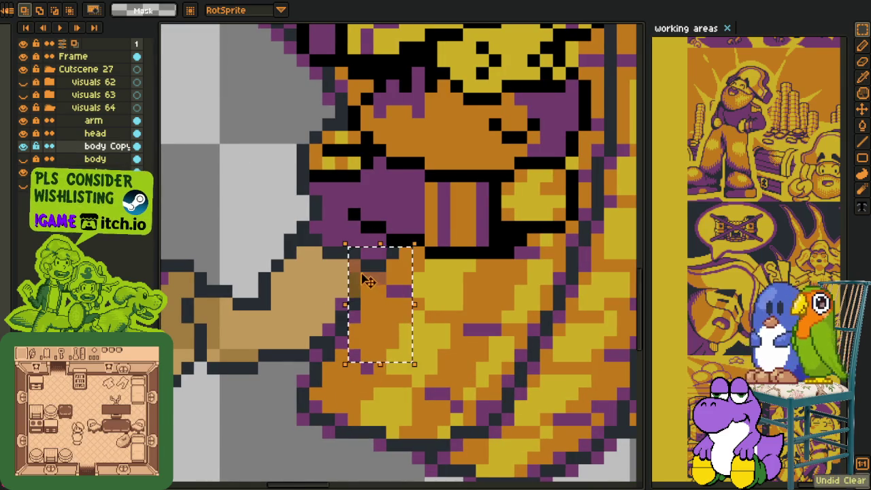
pyautogui.press('Delete')
pyautogui.moveTo(351, 260); pyautogui.dragTo(389, 348)
pyautogui.press('Delete')
pyautogui.scroll(-3, 405, 225)
pyautogui.scroll(-2, 406, 225)
pyautogui.scroll(5, 405, 260)
# Replace the arm's tan back to its original brown
pyautogui.press('o')
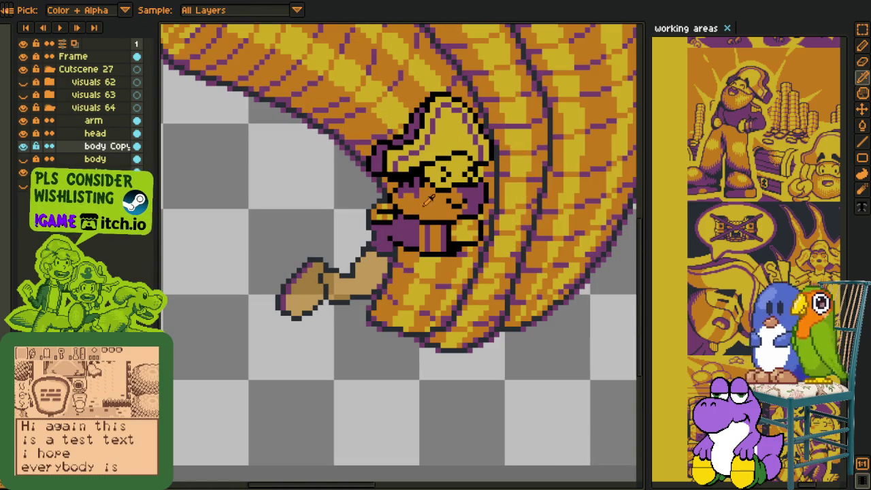
pyautogui.hotkey('shift', 'r')
pyautogui.click(340, 381)
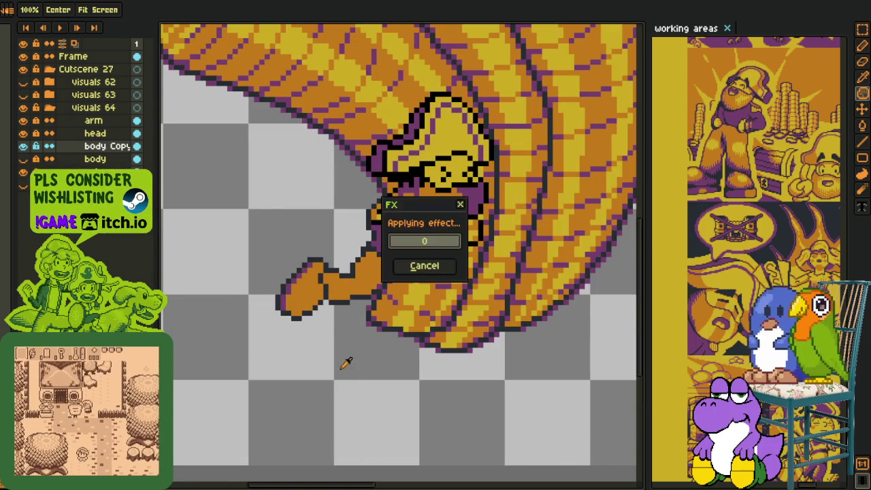
pyautogui.scroll(-5, 338, 344)
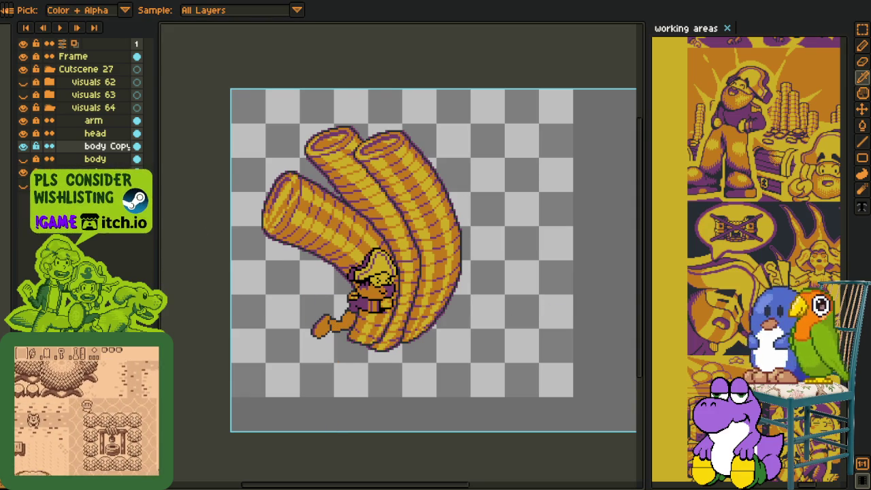
# Select the arm layer and zoom in on the fist with the pencil tool
pyautogui.scroll(2, 350, 306)
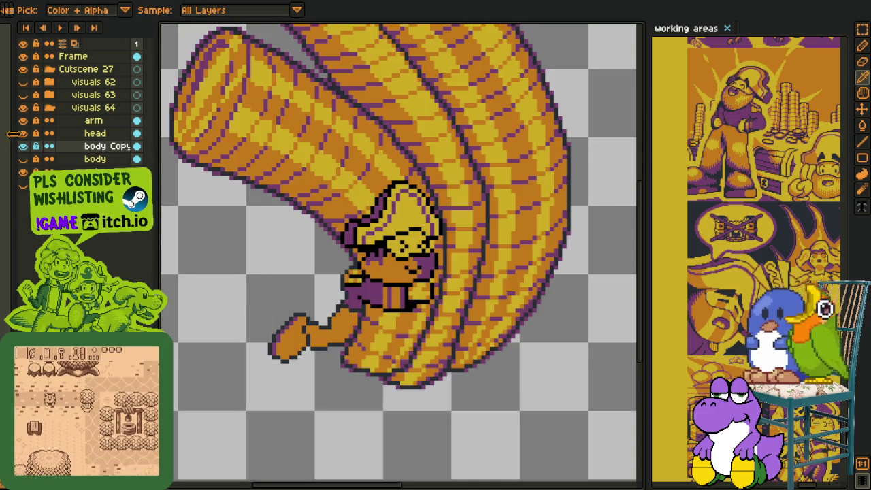
pyautogui.click(58, 127)
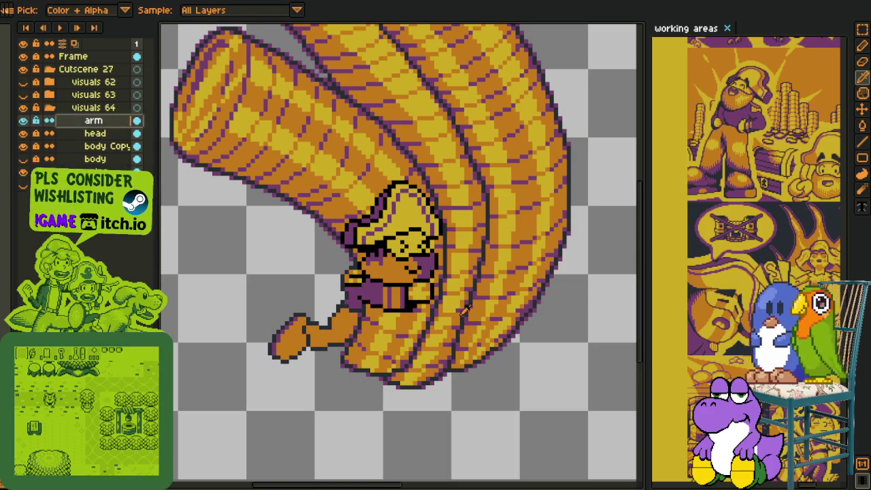
pyautogui.scroll(2, 429, 275)
pyautogui.scroll(3, 424, 328)
pyautogui.scroll(1, 424, 328)
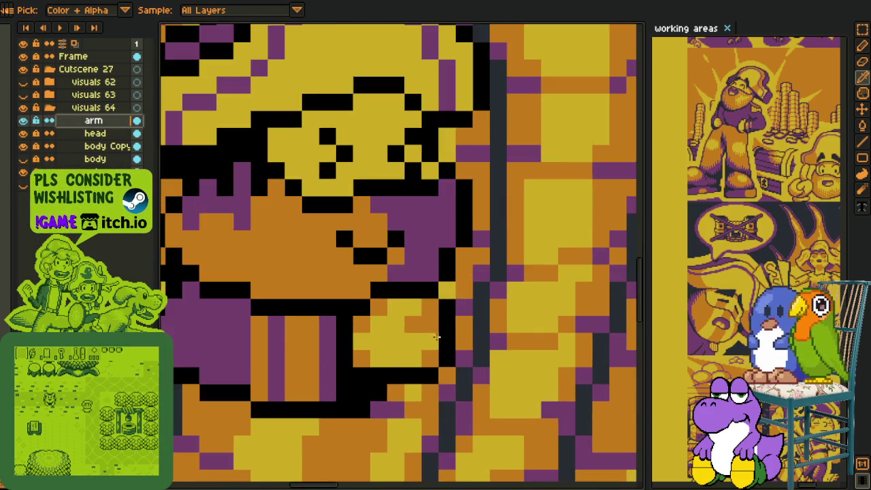
pyautogui.scroll(2, 425, 328)
pyautogui.press('b')
pyautogui.scroll(-4, 343, 347)
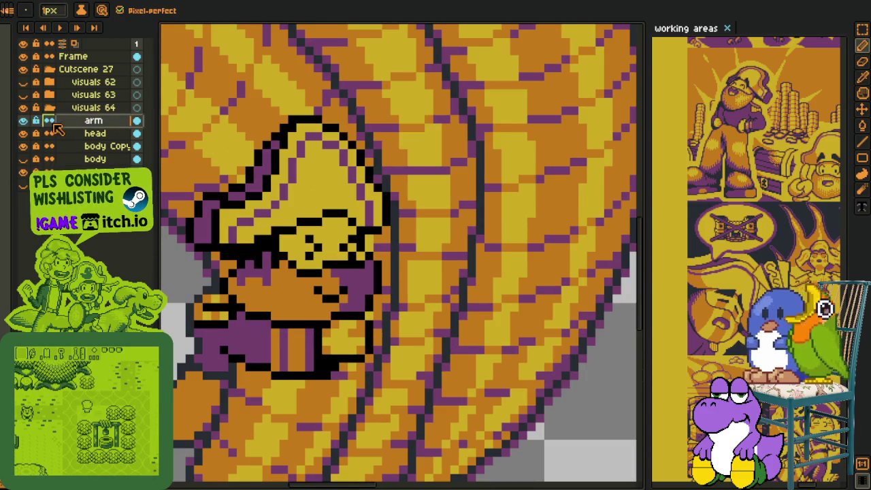
pyautogui.press('h')
pyautogui.scroll(1, 419, 315)
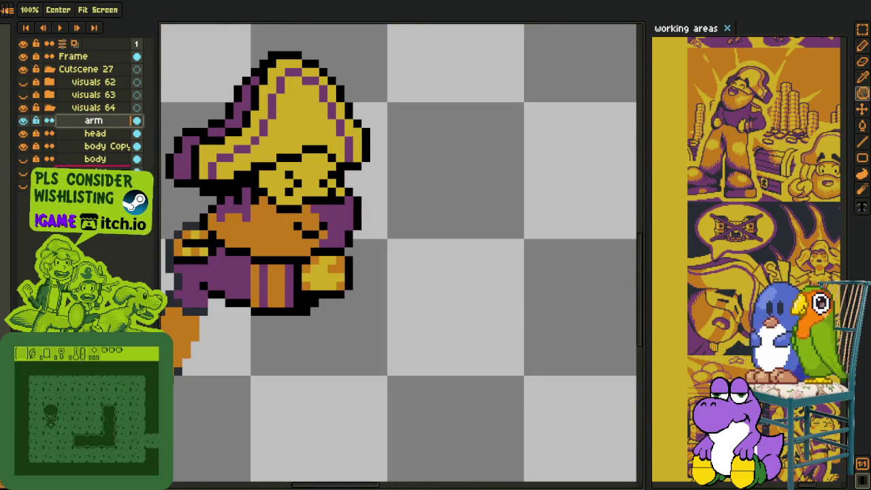
pyautogui.scroll(2, 367, 286)
pyautogui.scroll(2, 326, 311)
# Paint yellow below the fist and outline its bottom and right side in black
pyautogui.moveTo(304, 343)
pyautogui.mouseDown()
pyautogui.moveTo(305, 285)
pyautogui.moveTo(353, 312)
pyautogui.mouseUp()
pyautogui.keyDown('alt'); pyautogui.click(305, 283); pyautogui.keyUp('alt')
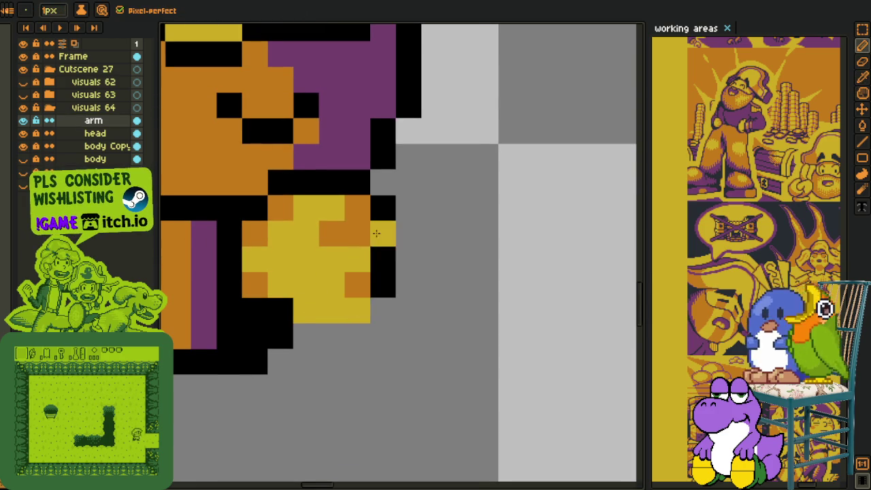
pyautogui.moveTo(374, 229); pyautogui.dragTo(373, 287)
pyautogui.press('i')
pyautogui.keyDown('alt'); pyautogui.click(295, 325); pyautogui.keyUp('alt')
pyautogui.moveTo(303, 334); pyautogui.dragTo(411, 259)
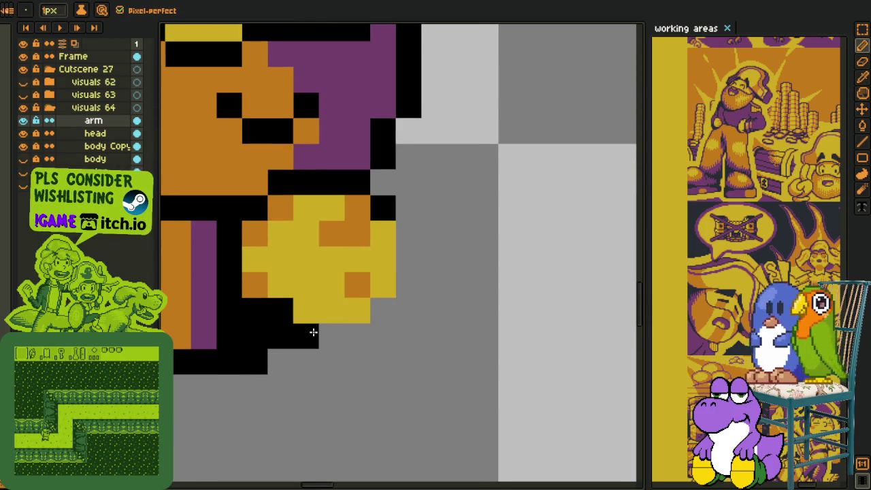
pyautogui.click(408, 233)
# Shade the fist's knuckle pixels orange, touching up yellow highlights
pyautogui.keyDown('alt'); pyautogui.click(369, 230); pyautogui.keyUp('alt')
pyautogui.click(379, 284)
pyautogui.press('i')
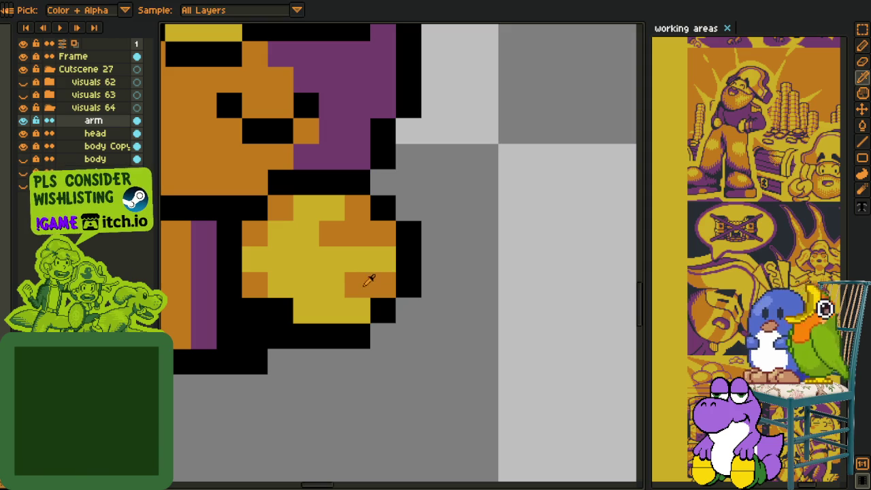
pyautogui.keyDown('alt'); pyautogui.click(345, 286); pyautogui.keyUp('alt')
pyautogui.click(333, 285)
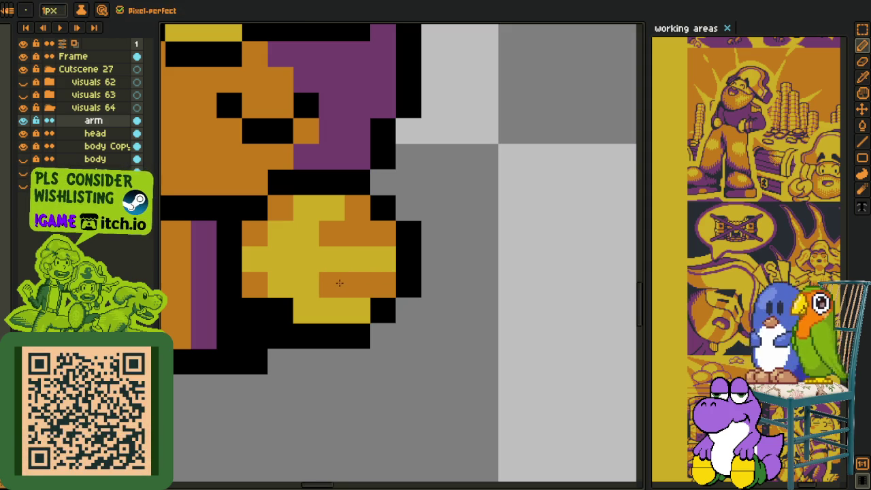
pyautogui.keyDown('alt'); pyautogui.click(352, 248); pyautogui.keyUp('alt')
pyautogui.click(355, 208)
pyautogui.keyDown('alt'); pyautogui.click(366, 229); pyautogui.keyUp('alt')
pyautogui.click(357, 208)
pyautogui.click(359, 309)
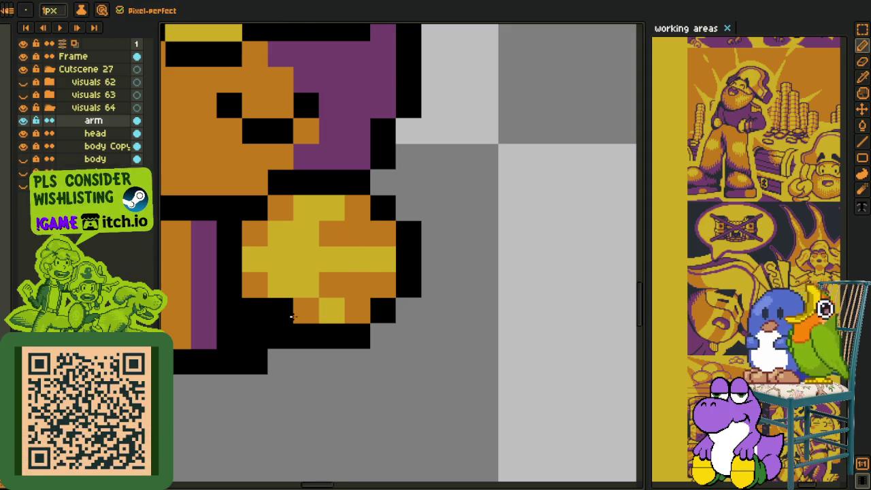
# Turn a stray orange fist pixel back to yellow
pyautogui.scroll(-3, 291, 311)
pyautogui.press('alt')
pyautogui.scroll(2, 298, 304)
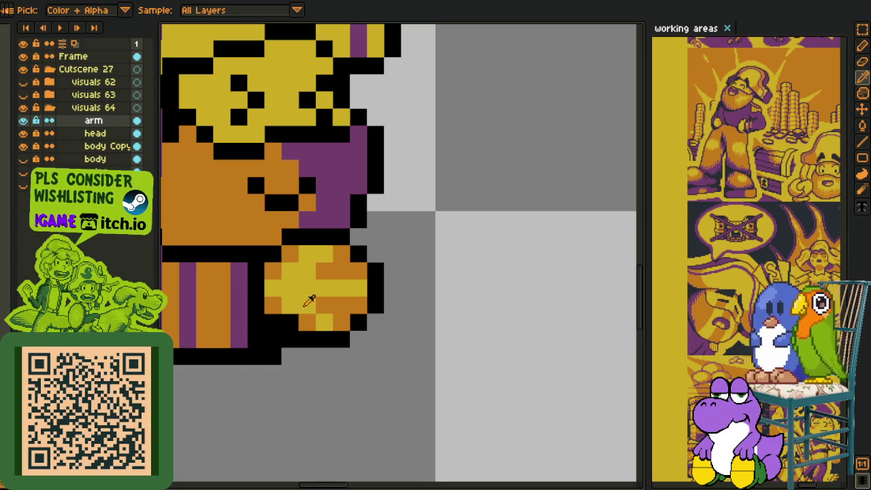
pyautogui.keyDown('alt'); pyautogui.click(330, 252); pyautogui.keyUp('alt')
pyautogui.click(325, 305)
pyautogui.scroll(-2, 407, 291)
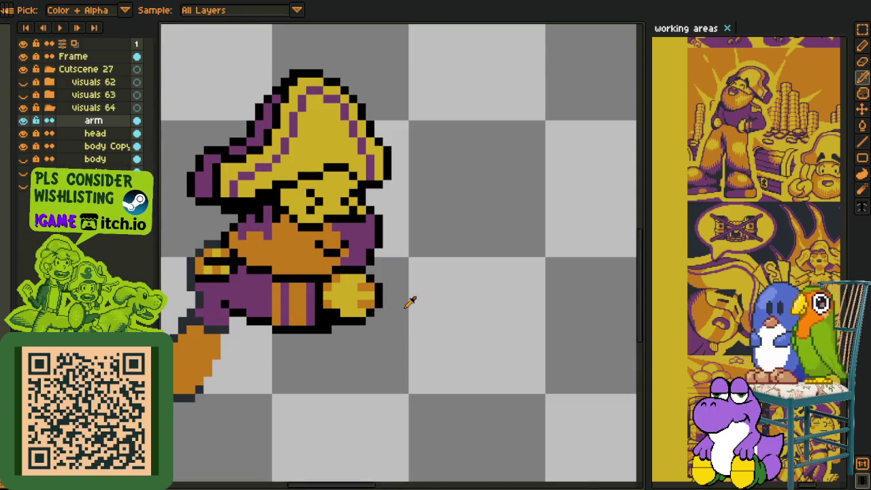
pyautogui.scroll(-1, 286, 324)
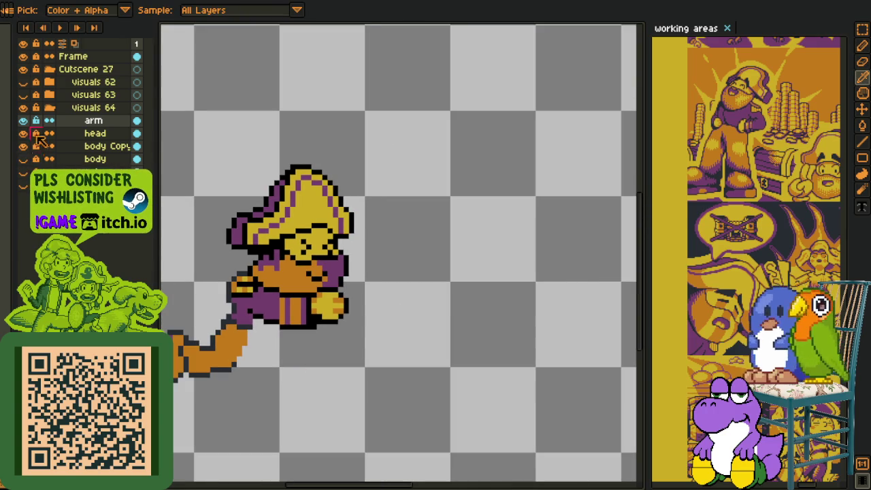
# Show hidden layers, then hide visuals 63, sketch lines and extra lower-body part; fit the frame
pyautogui.moveTo(19, 166); pyautogui.dragTo(19, 179)
pyautogui.click(23, 184)
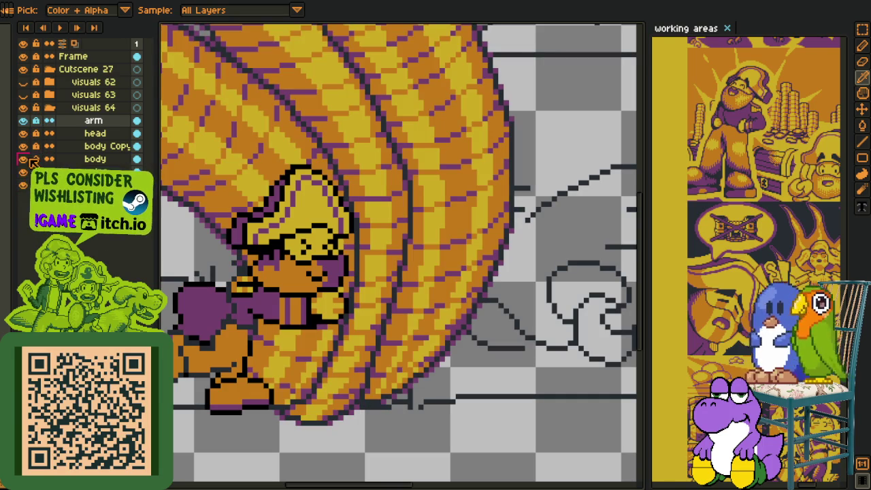
pyautogui.click(23, 95)
pyautogui.hotkey('ctrl', '0')
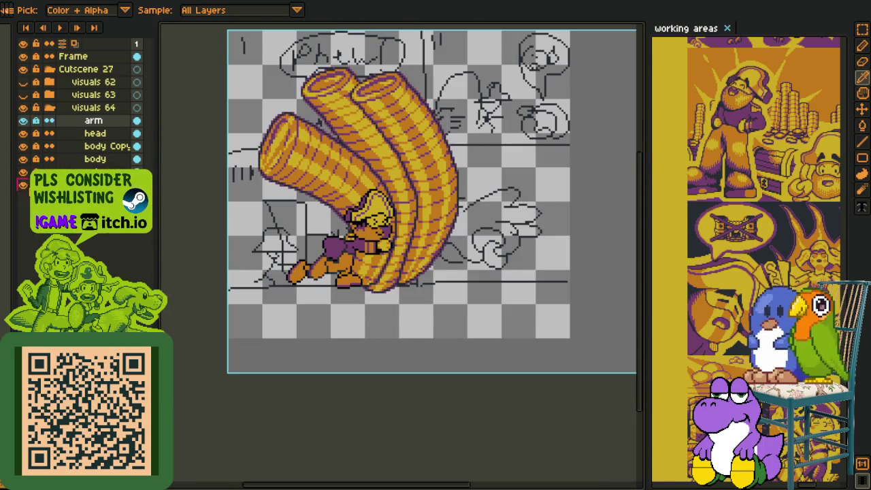
pyautogui.click(23, 184)
pyautogui.click(23, 158)
pyautogui.scroll(2, 252, 229)
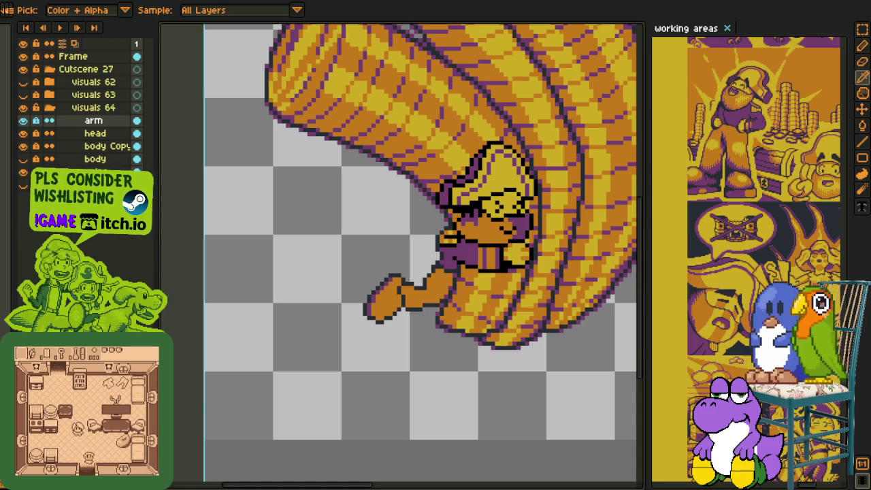
pyautogui.scroll(-1, 442, 347)
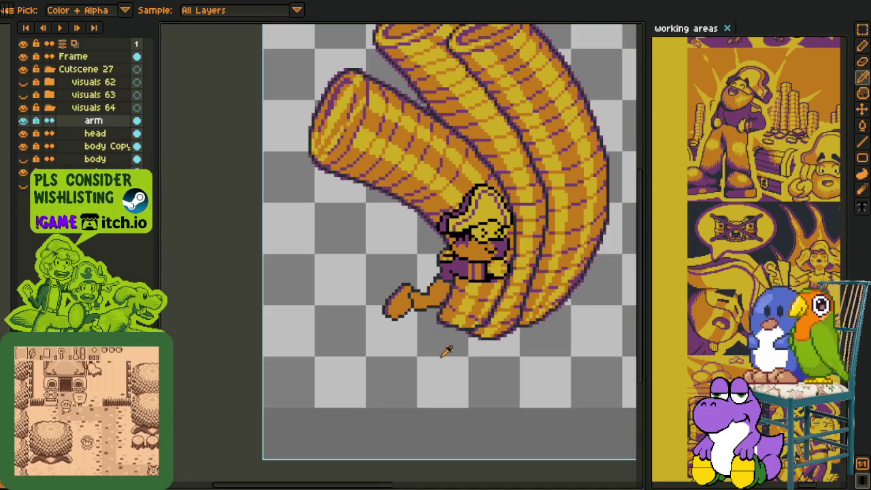
# Pan the canvas to centre the pirate sprite in the zoomed-out view
pyautogui.press('h')
pyautogui.moveTo(306, 371); pyautogui.dragTo(301, 399)
pyautogui.press('i')
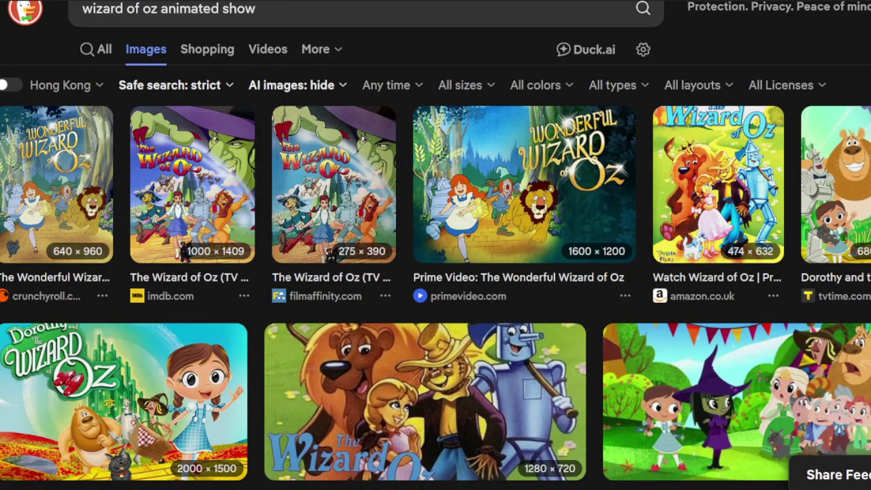
# Preview the Dorothy, Royal Blog of Oz, YouTube and cbr.com Wizard of Oz images
pyautogui.click(240, 425)
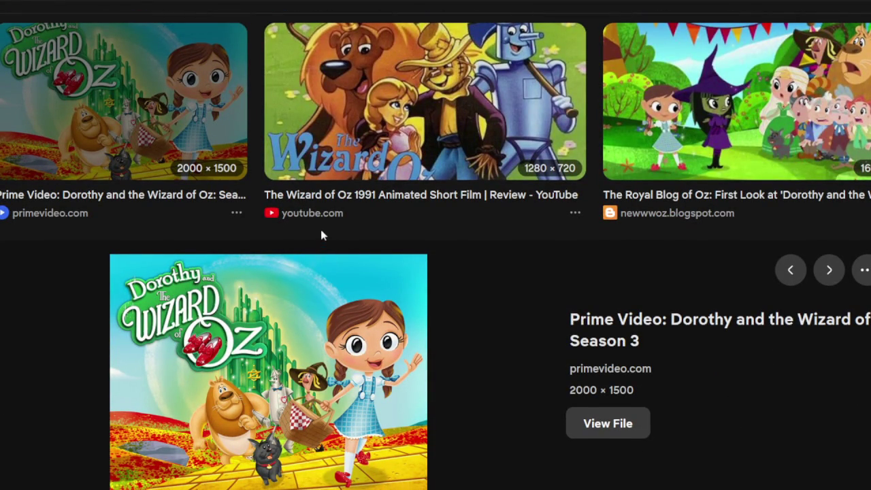
pyautogui.click(686, 142)
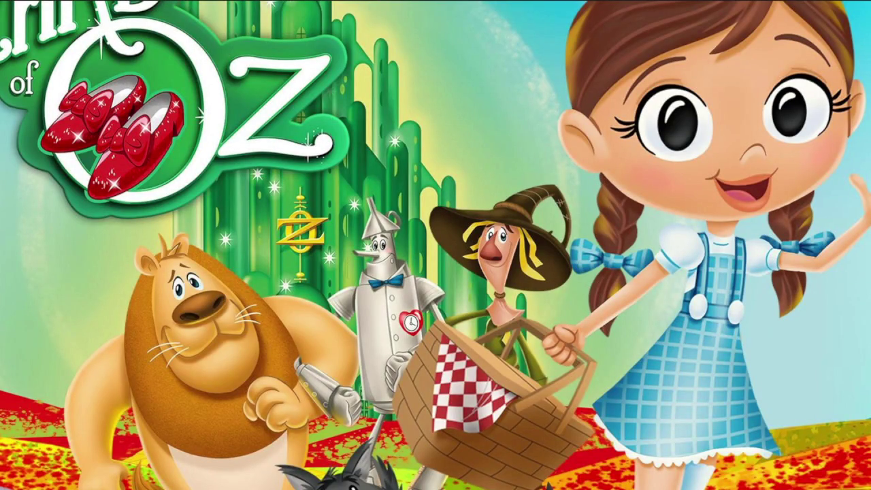
pyautogui.scroll(-1, 674, 231)
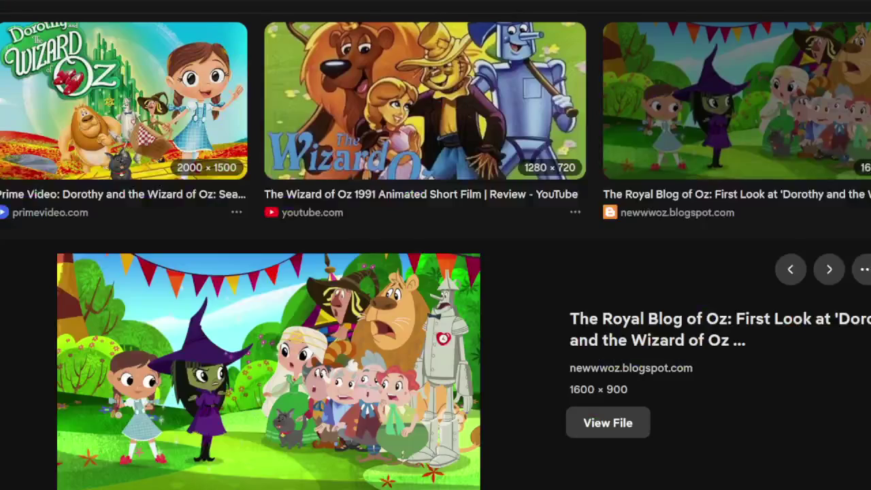
pyautogui.scroll(-4, 380, 250)
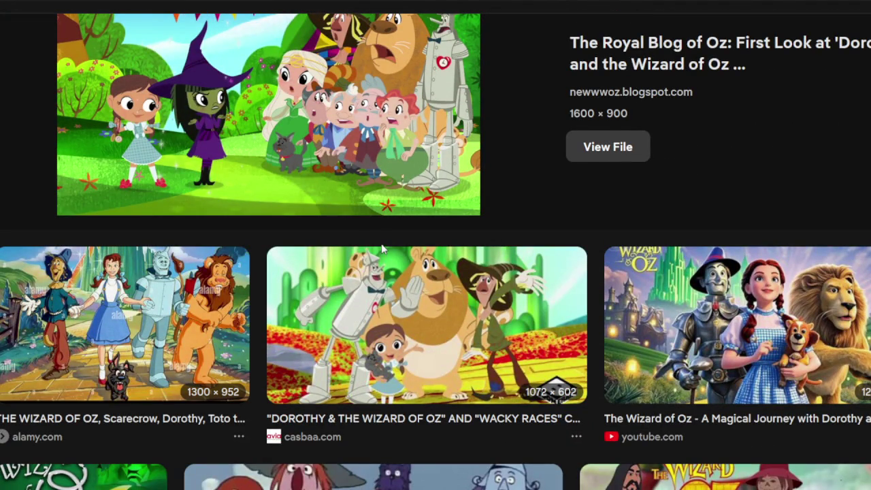
pyautogui.click(707, 350)
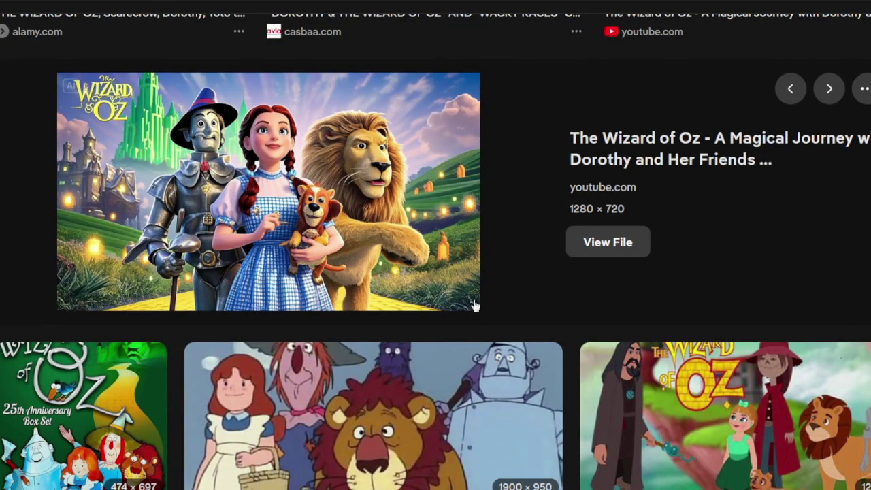
pyautogui.click(440, 371)
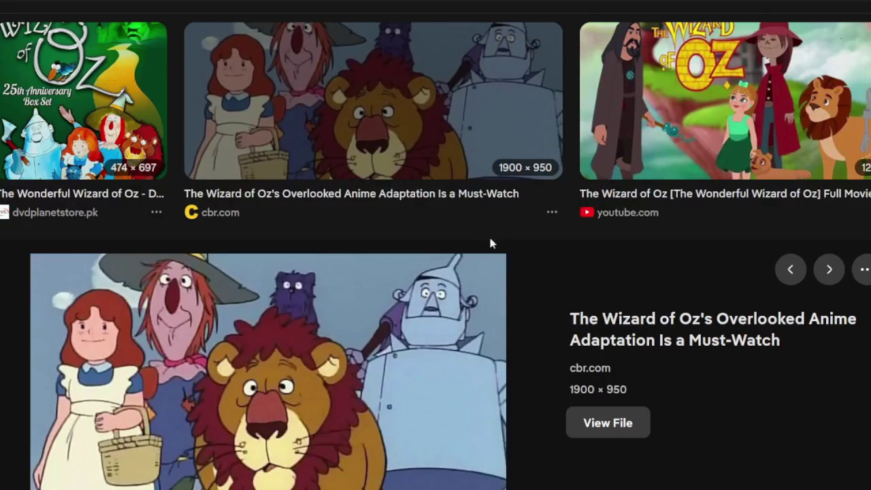
pyautogui.scroll(5, 490, 242)
pyautogui.scroll(3, 482, 241)
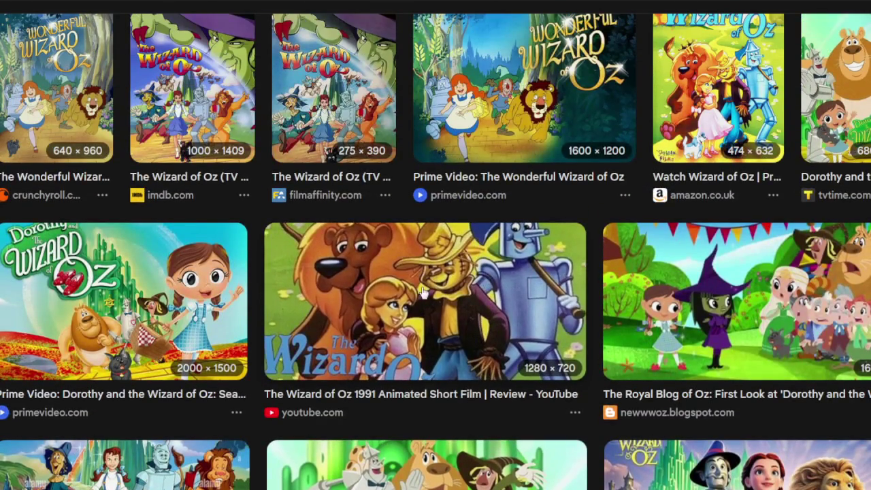
# Preview the 1991 animated short, filmaffinity and imdb TV-series posters, then select the search query
pyautogui.click(425, 291)
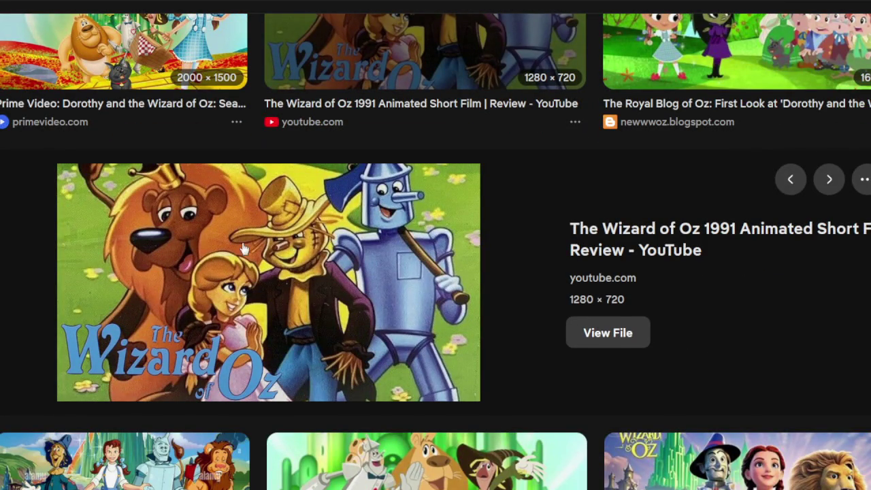
pyautogui.scroll(3, 243, 249)
pyautogui.scroll(-4, 474, 248)
pyautogui.scroll(1, 474, 249)
pyautogui.scroll(3, 480, 307)
pyautogui.scroll(2, 485, 292)
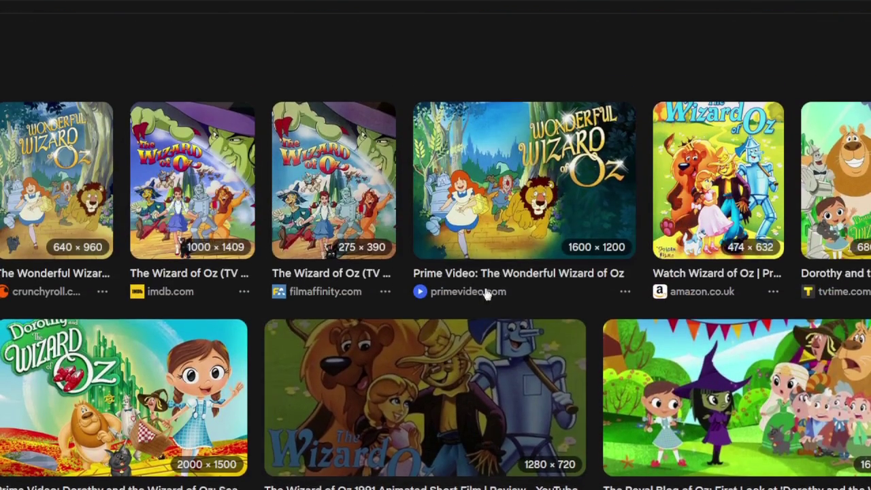
pyautogui.click(346, 215)
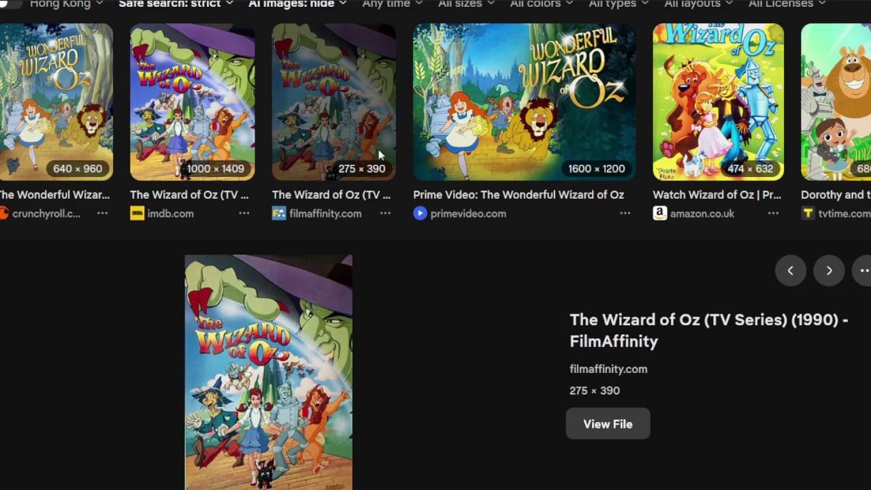
pyautogui.click(238, 133)
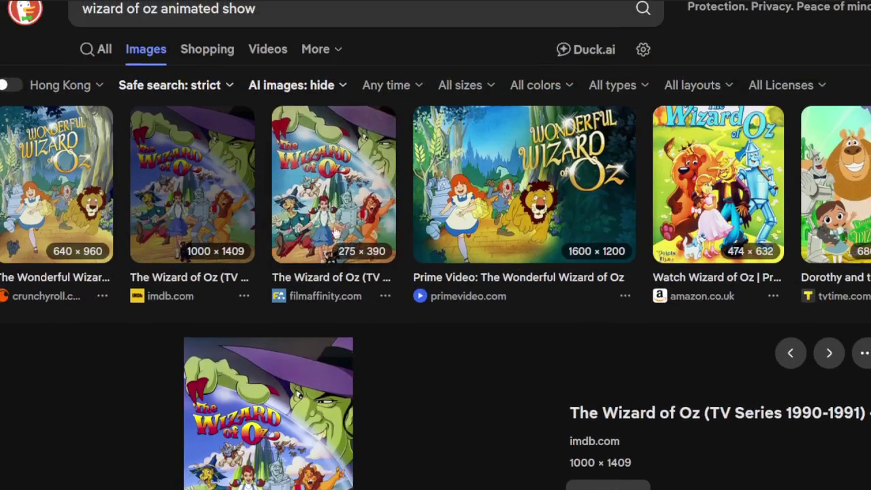
pyautogui.moveTo(275, 8); pyautogui.dragTo(61, 18)
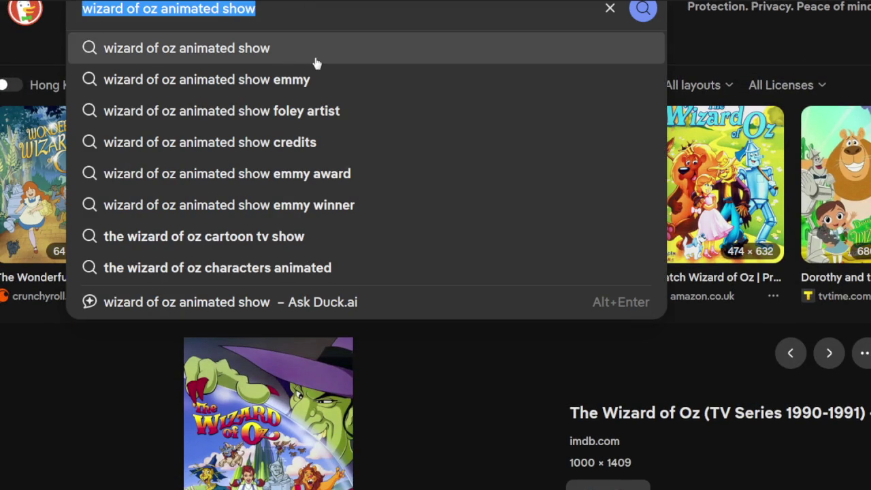
# Search images for 'lost in oz' and scroll through the results
pyautogui.write('lost in oz')
pyautogui.press('Return')
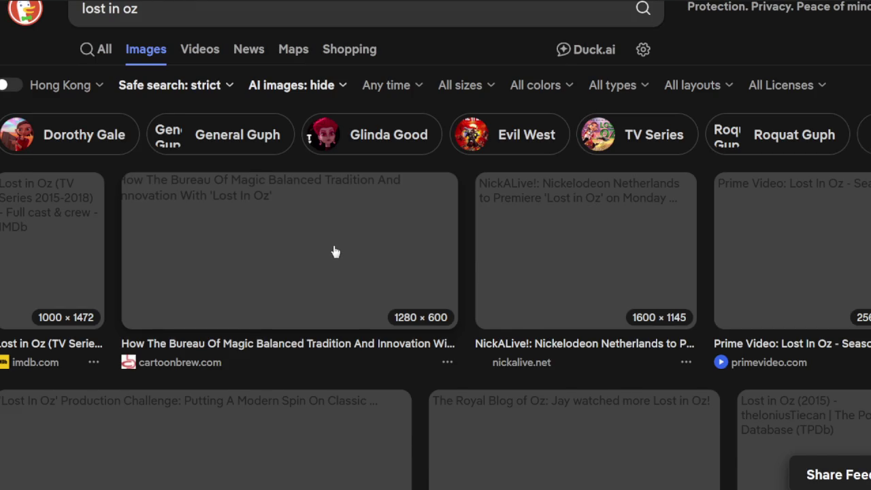
pyautogui.scroll(-2, 341, 252)
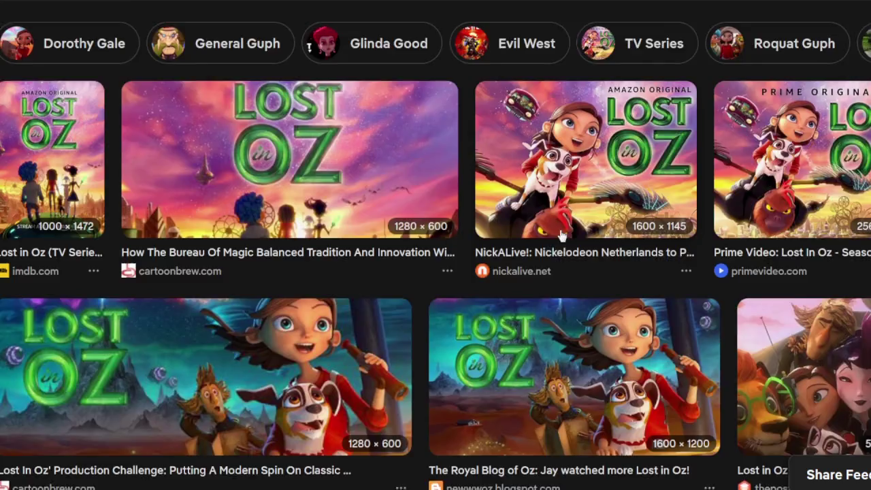
pyautogui.scroll(-4, 562, 235)
pyautogui.scroll(-2, 567, 245)
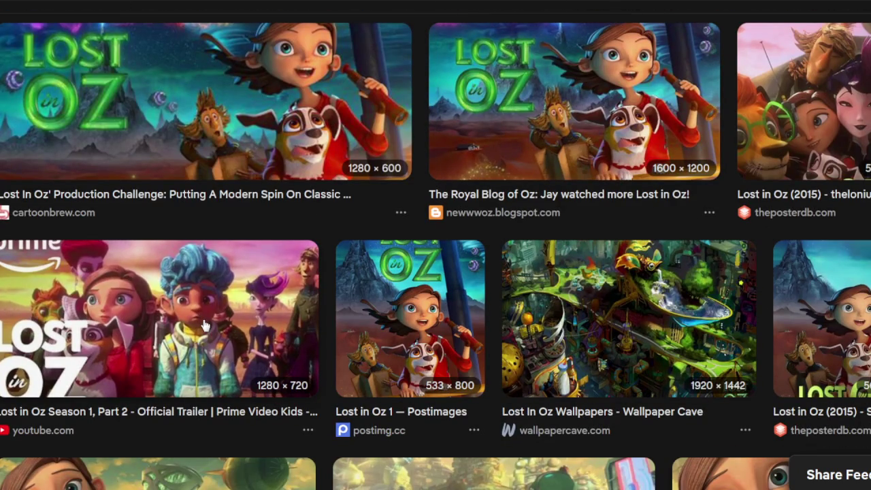
pyautogui.scroll(-2, 314, 310)
pyautogui.scroll(-3, 313, 347)
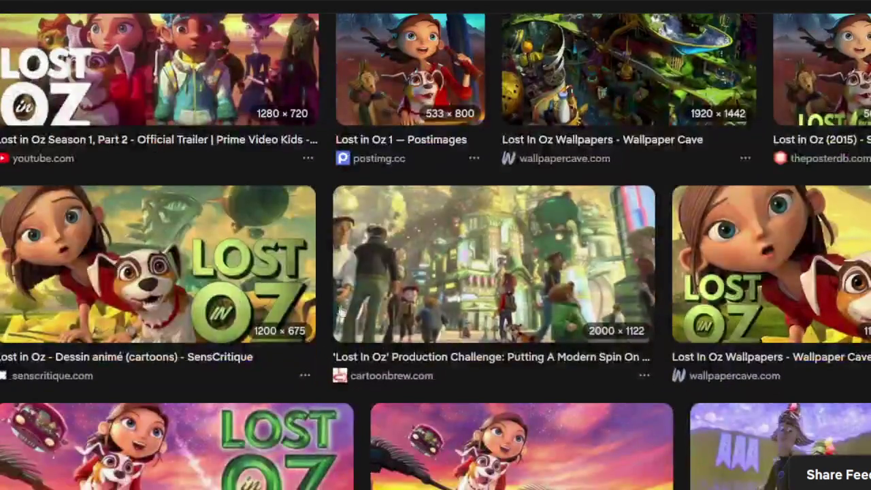
pyautogui.scroll(-4, 408, 340)
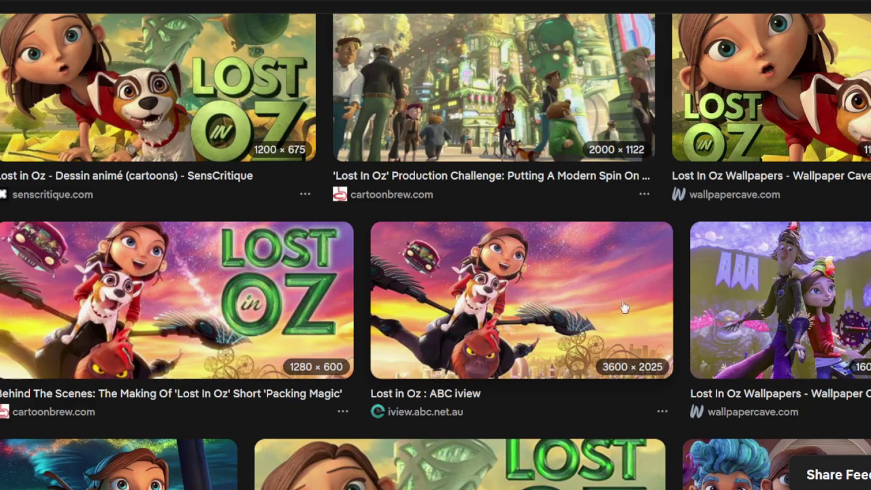
pyautogui.scroll(2, 704, 354)
pyautogui.scroll(2, 680, 337)
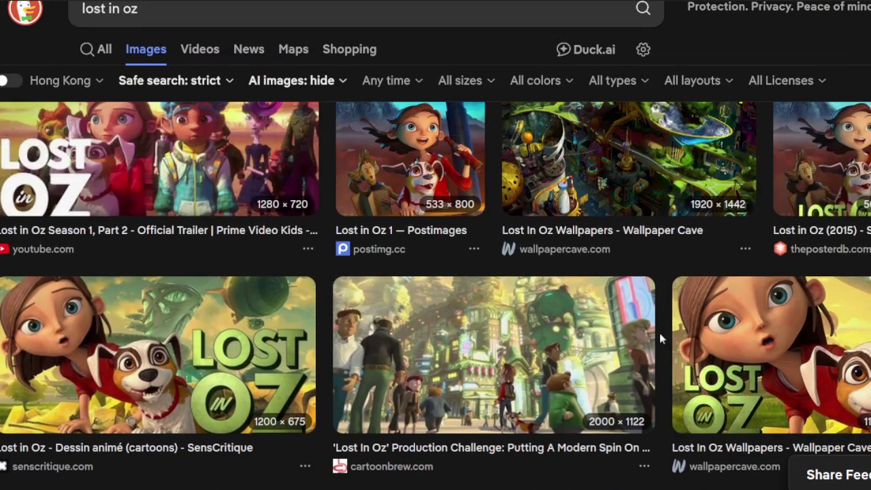
pyautogui.scroll(1, 657, 313)
pyautogui.scroll(2, 653, 310)
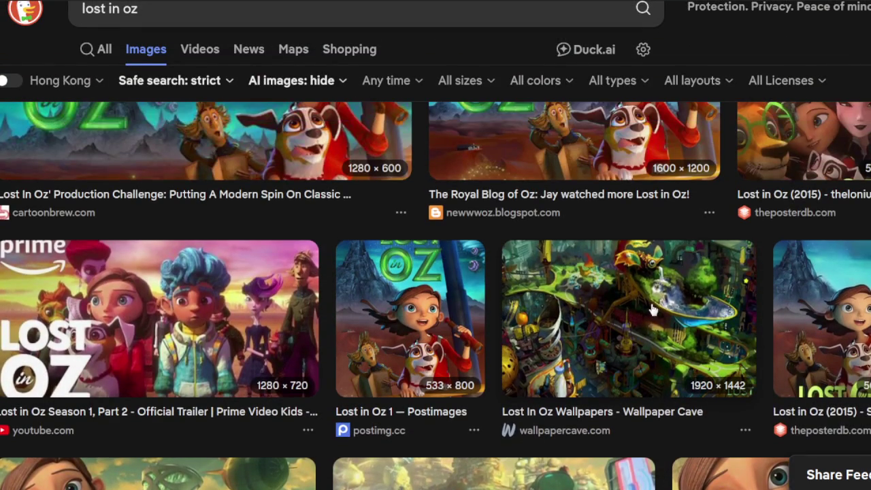
pyautogui.scroll(1, 649, 308)
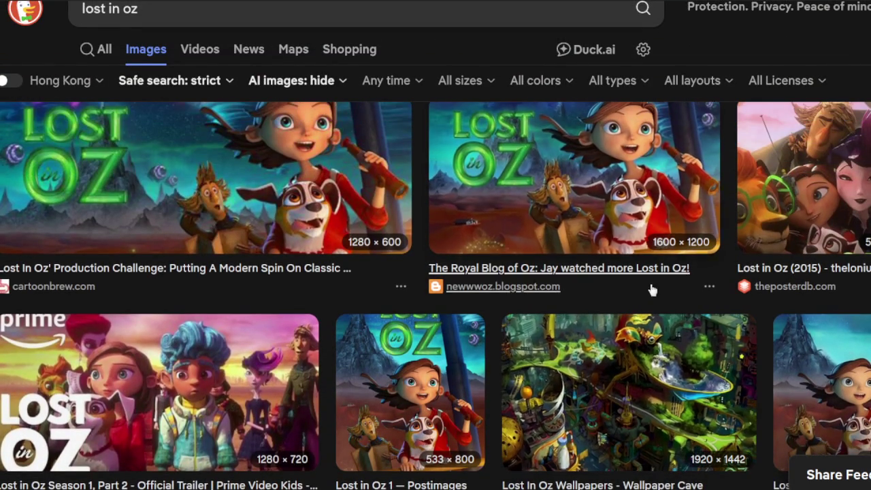
# View the Lost in Oz (2015) group poster full size, then return to the results
pyautogui.click(817, 217)
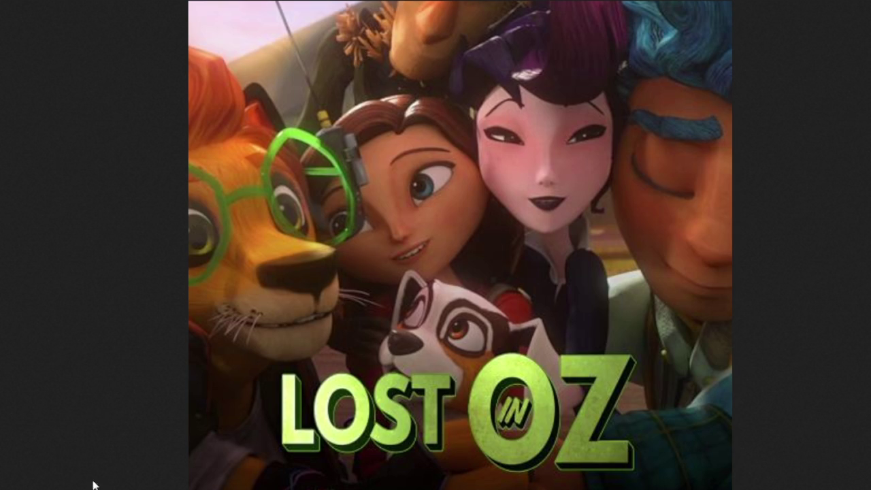
pyautogui.scroll(3, 387, 321)
pyautogui.scroll(-3, 473, 307)
pyautogui.press('Escape')
pyautogui.scroll(-1, 493, 221)
pyautogui.press('Escape')
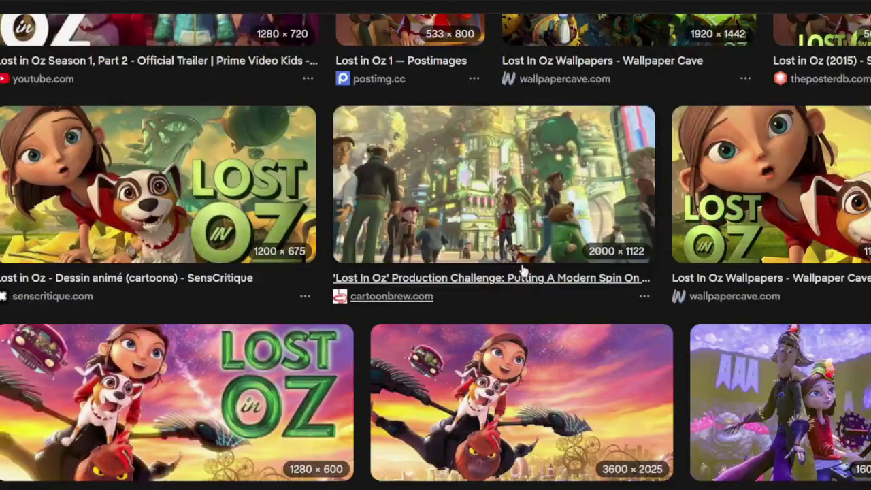
pyautogui.scroll(-3, 521, 271)
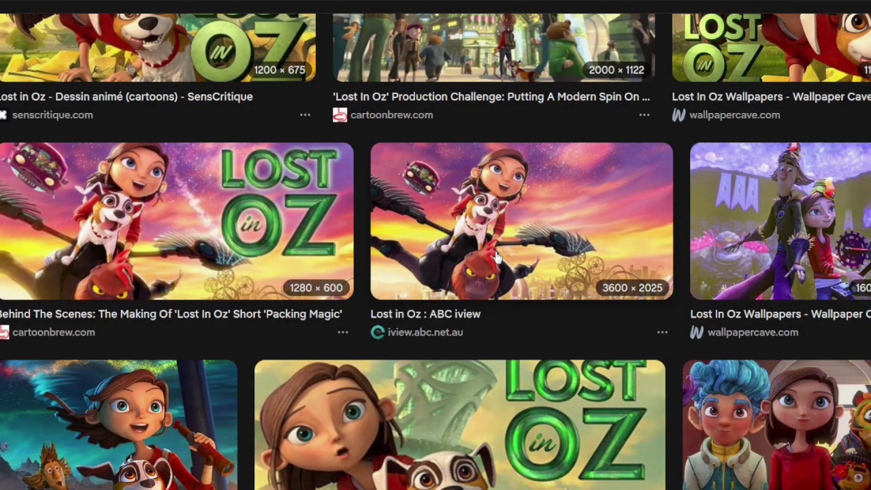
pyautogui.scroll(4, 497, 255)
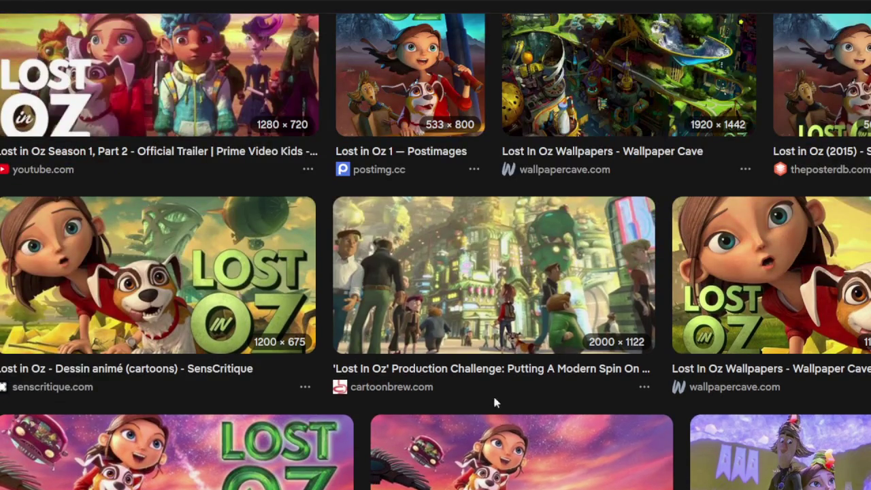
pyautogui.scroll(4, 469, 373)
pyautogui.scroll(3, 477, 361)
pyautogui.scroll(3, 482, 355)
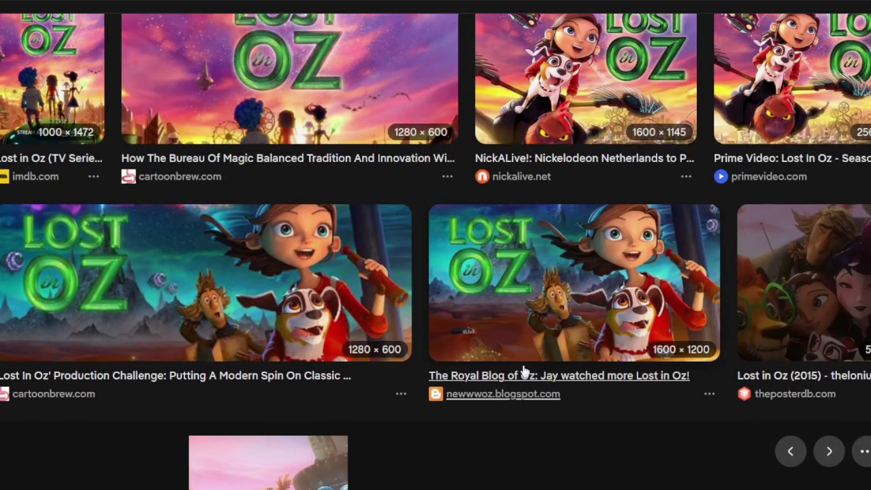
pyautogui.scroll(3, 524, 370)
pyautogui.scroll(1, 505, 302)
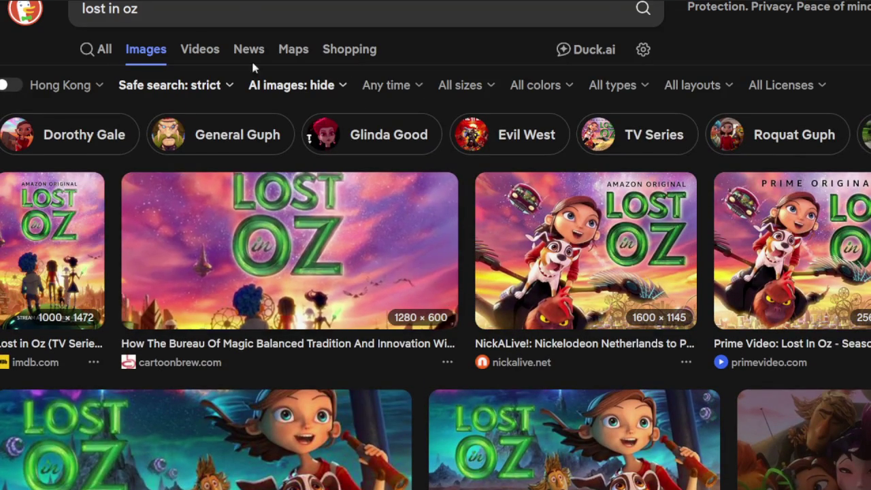
pyautogui.doubleClick(241, 7)
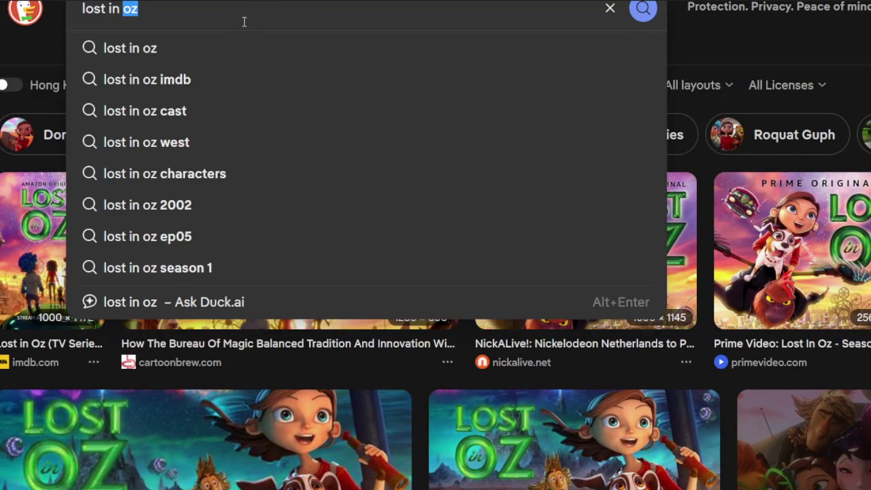
# Search images for 'lego voltron'
pyautogui.press('BackSpace')
pyautogui.hotkey('ctrl', 'a')
pyautogui.write('l')
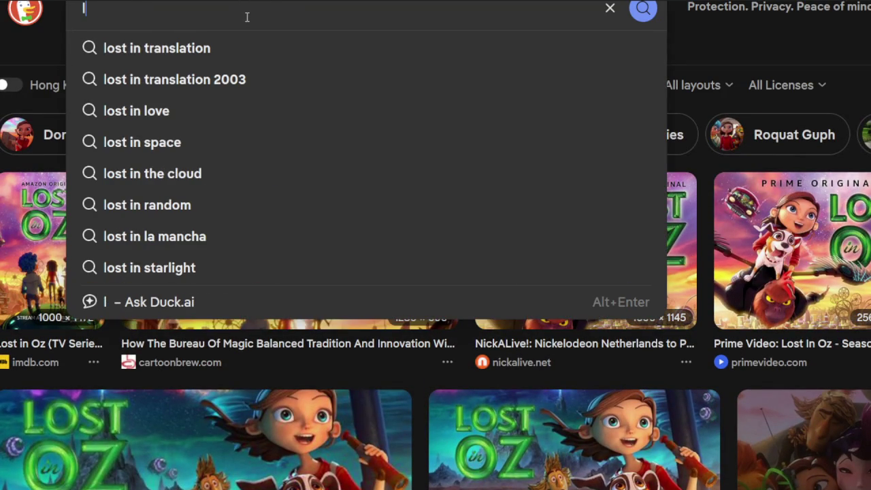
pyautogui.write('ego voltron')
pyautogui.press('Return')
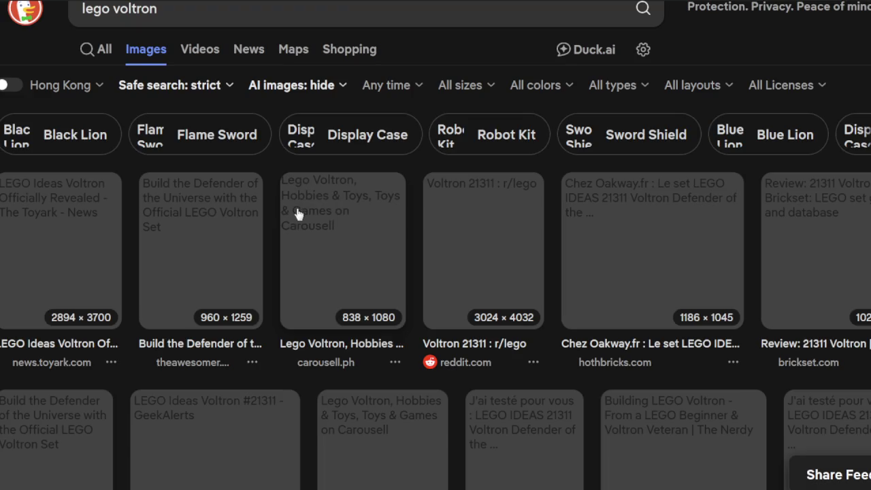
pyautogui.scroll(-3, 316, 284)
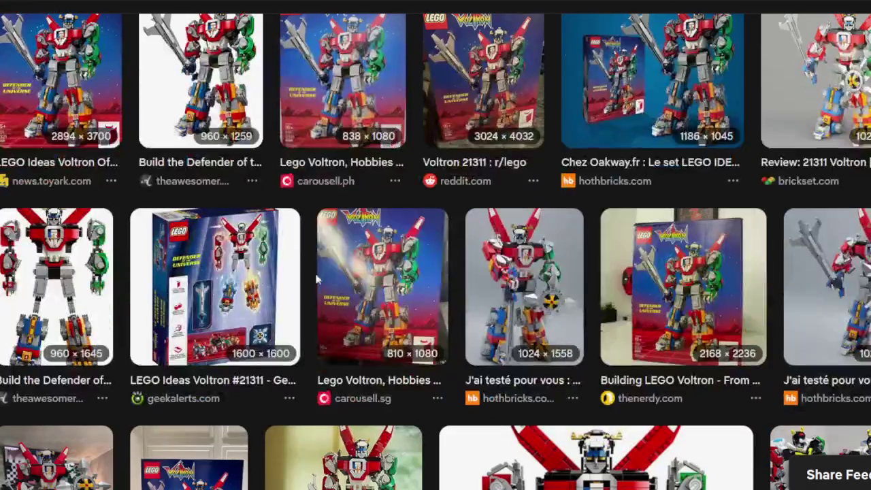
# View the Build the Defender Voltron robot image full size
pyautogui.click(45, 269)
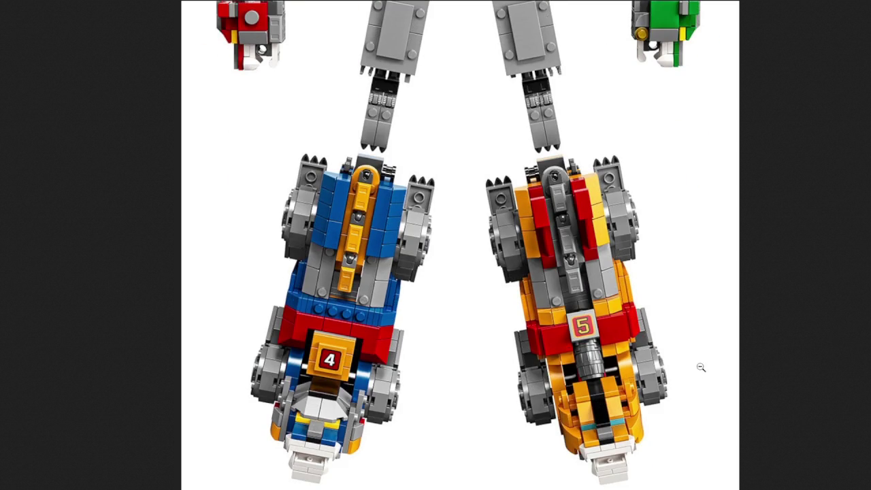
pyautogui.scroll(3, 661, 352)
pyautogui.scroll(5, 661, 351)
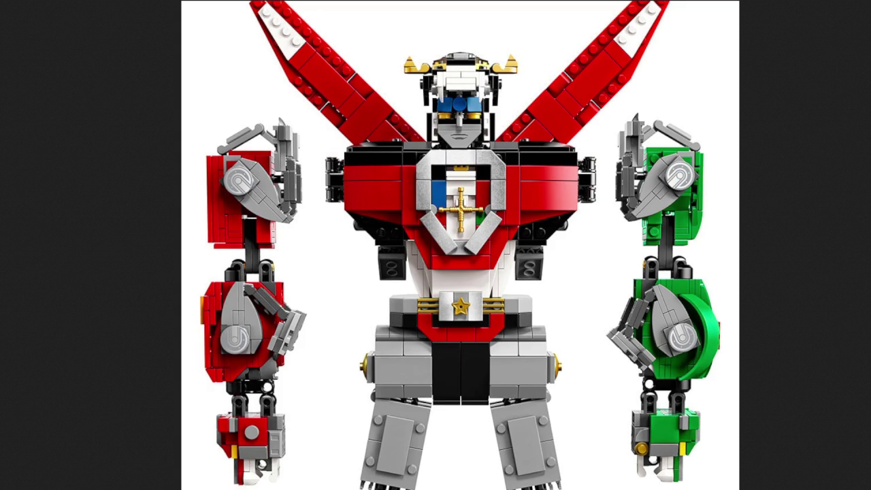
pyautogui.press('Escape')
# Browse the other Lego Voltron reference images and close the preview panel
pyautogui.scroll(-1, 462, 177)
pyautogui.scroll(-3, 486, 149)
pyautogui.scroll(-4, 485, 149)
pyautogui.scroll(-4, 486, 157)
pyautogui.scroll(-5, 487, 157)
pyautogui.scroll(-3, 483, 157)
pyautogui.scroll(-4, 471, 163)
pyautogui.scroll(-4, 469, 166)
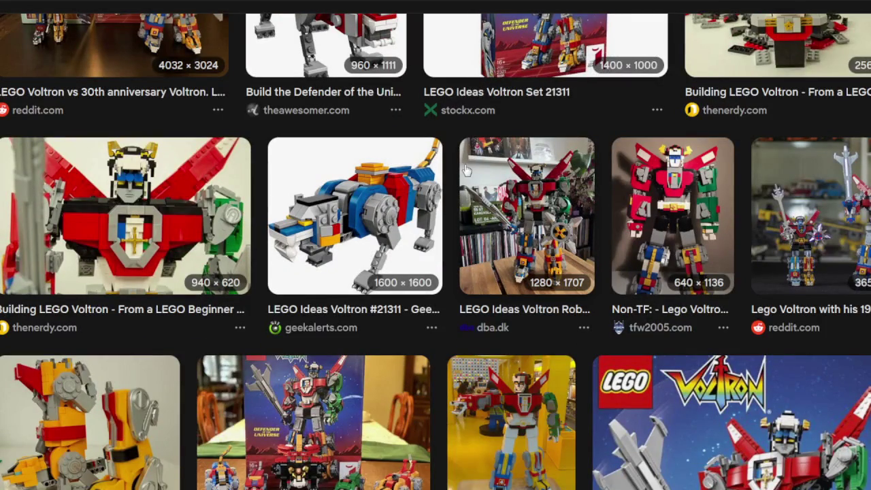
pyautogui.scroll(1, 464, 167)
pyautogui.scroll(-3, 466, 166)
pyautogui.scroll(-4, 467, 164)
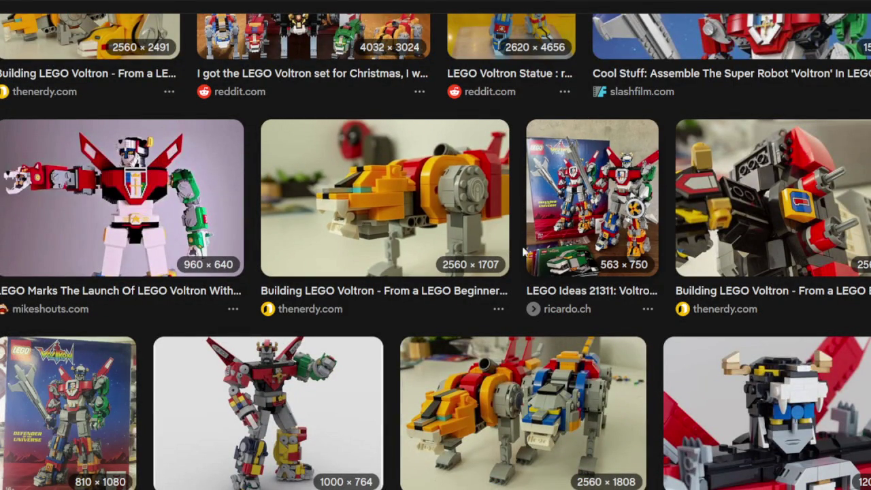
pyautogui.scroll(6, 490, 248)
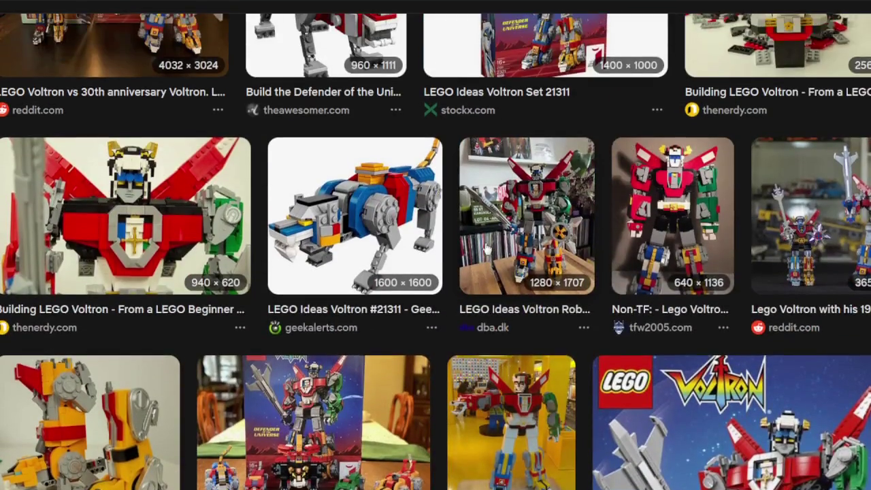
pyautogui.scroll(-3, 486, 249)
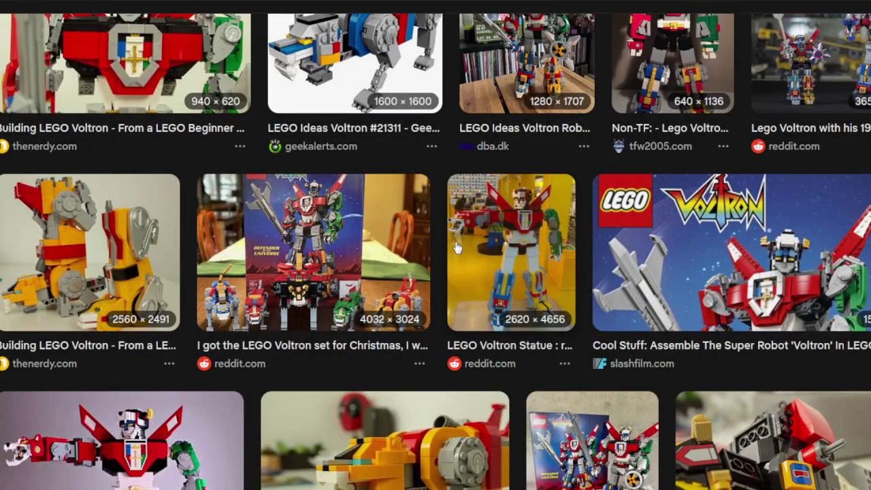
pyautogui.scroll(5, 469, 244)
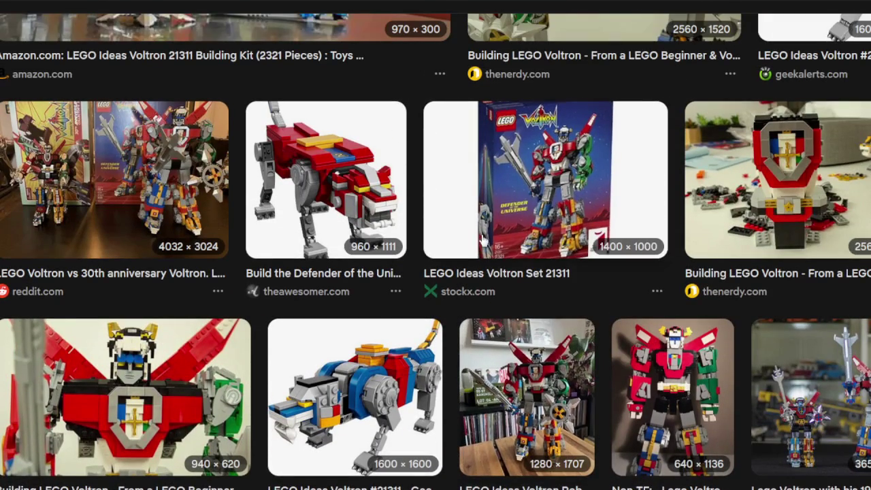
pyautogui.scroll(6, 484, 242)
pyautogui.scroll(5, 484, 245)
pyautogui.scroll(5, 485, 258)
pyautogui.scroll(4, 487, 289)
pyautogui.scroll(1, 487, 289)
pyautogui.scroll(3, 527, 306)
pyautogui.press('Escape')
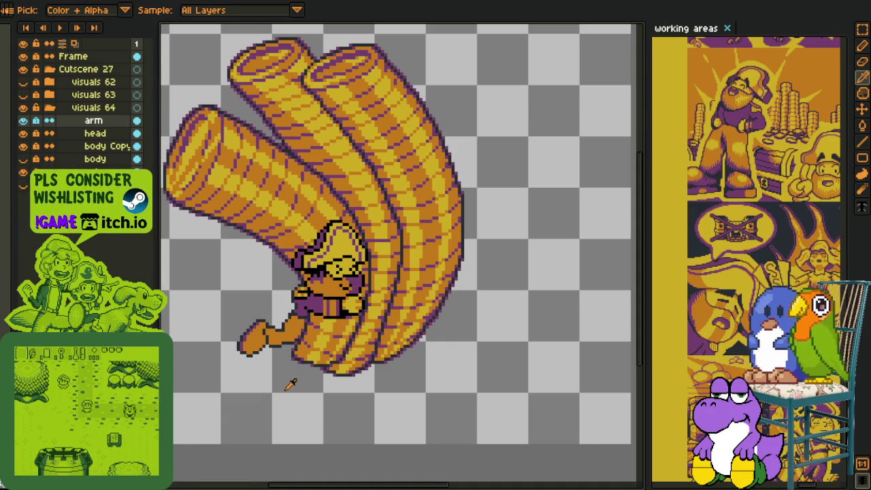
# Zoom in close on the pirate's arm and bring up the body layer's options menu
pyautogui.scroll(2, 281, 376)
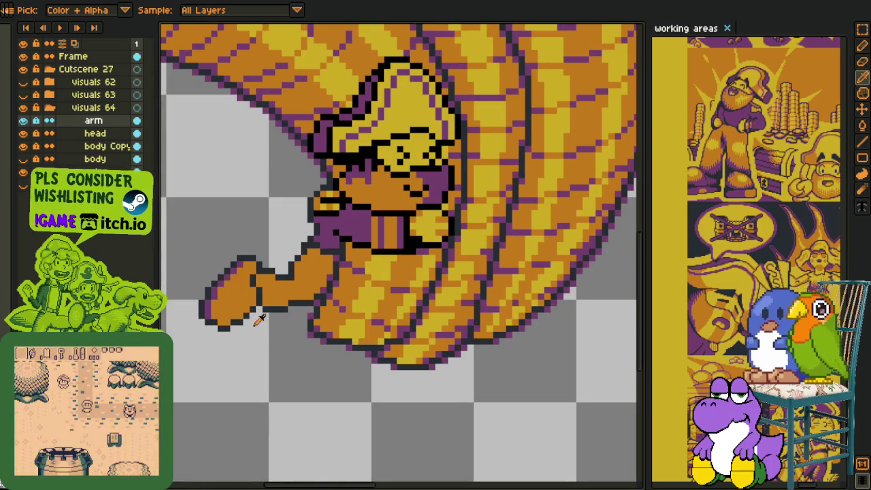
pyautogui.scroll(3, 270, 272)
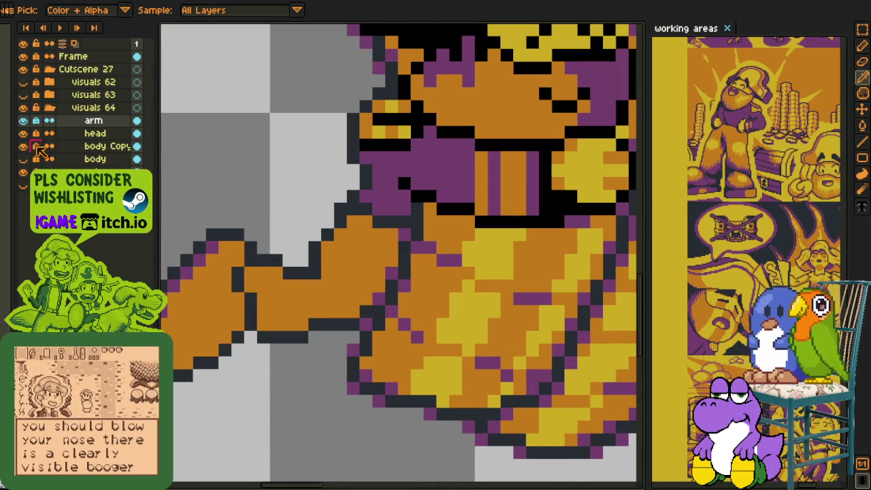
pyautogui.rightClick(99, 160)
pyautogui.moveTo(136, 183)
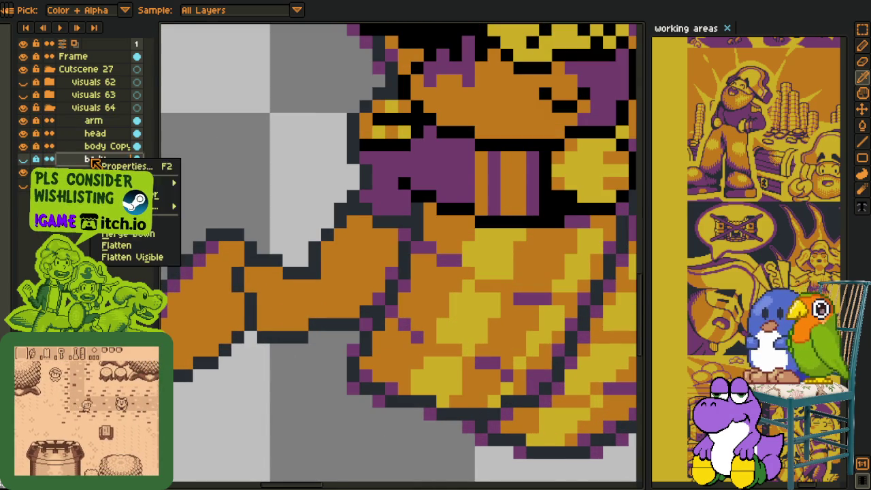
# Delete the original body layer, leaving body Copy between the head and coins layers
pyautogui.click(129, 194)
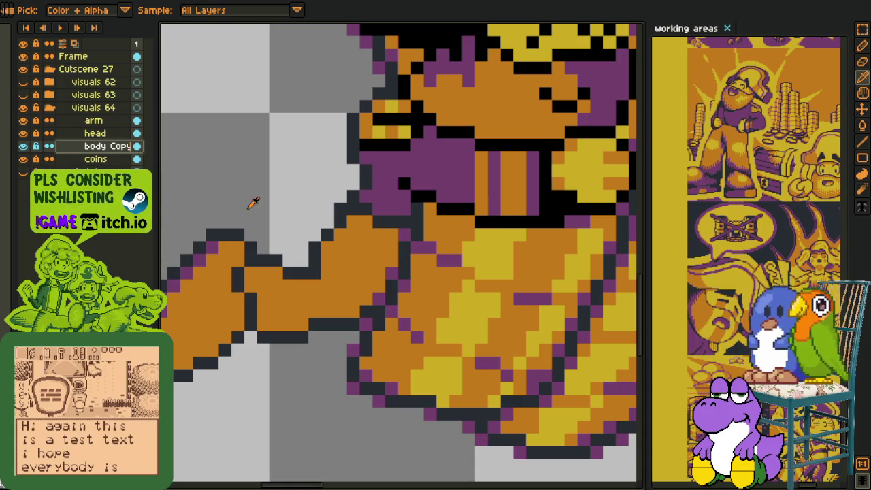
pyautogui.scroll(-5, 272, 279)
pyautogui.scroll(2, 272, 272)
pyautogui.scroll(2, 268, 265)
pyautogui.press('space')
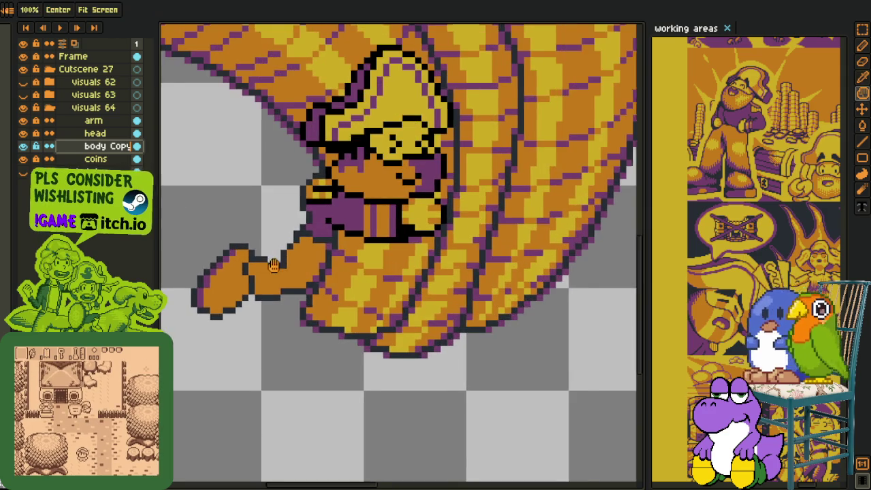
# Repaint the arm's stray dark pixels orange and add a dark outline along its top
pyautogui.scroll(3, 269, 265)
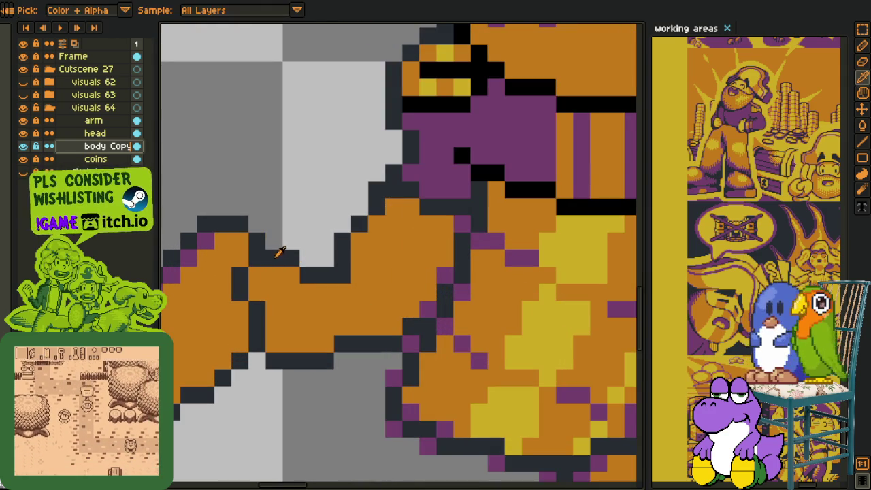
pyautogui.click(308, 275)
pyautogui.moveTo(291, 258); pyautogui.dragTo(273, 259)
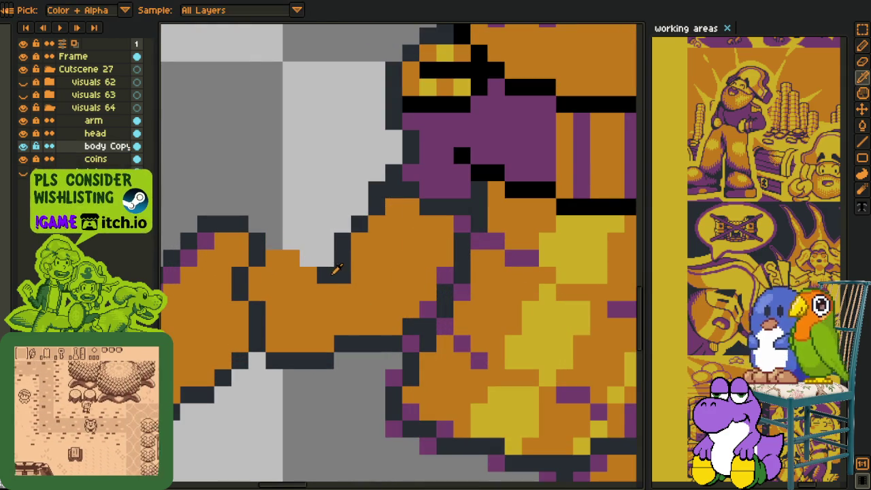
pyautogui.keyDown('alt'); pyautogui.click(337, 269); pyautogui.keyUp('alt')
pyautogui.click(308, 241)
pyautogui.moveTo(286, 224); pyautogui.dragTo(274, 225)
pyautogui.keyDown('alt'); pyautogui.click(274, 241); pyautogui.keyUp('alt')
pyautogui.moveTo(308, 259); pyautogui.dragTo(325, 275)
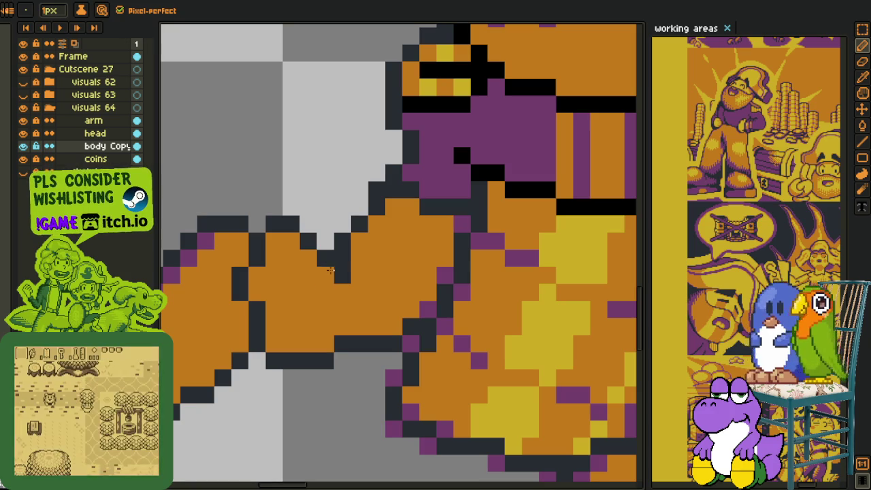
# Zoom in and out around the arm and switch between the Pencil and Eyedropper
pyautogui.scroll(-4, 329, 269)
pyautogui.scroll(-4, 329, 273)
pyautogui.scroll(-3, 327, 286)
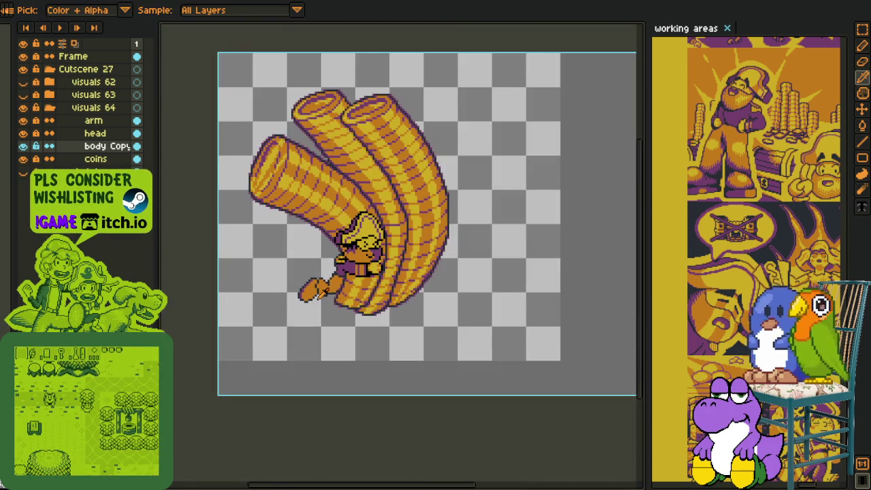
pyautogui.scroll(4, 330, 280)
pyautogui.scroll(-2, 350, 239)
pyautogui.scroll(1, 354, 235)
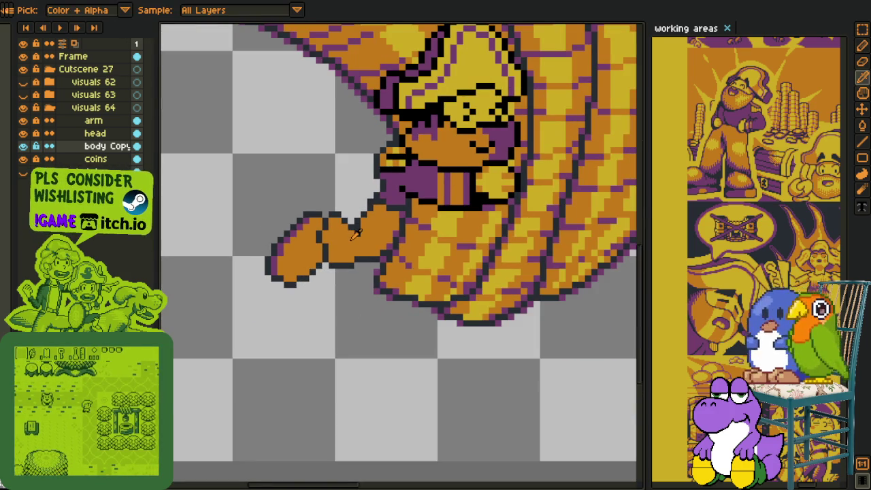
pyautogui.scroll(-2, 355, 233)
pyautogui.scroll(-2, 340, 245)
pyautogui.scroll(-1, 326, 265)
pyautogui.scroll(5, 315, 280)
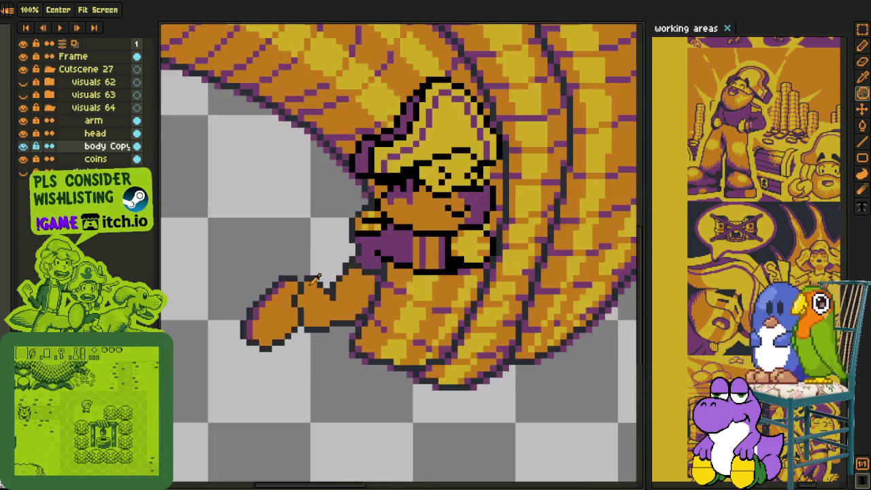
pyautogui.scroll(2, 314, 280)
pyautogui.press('b')
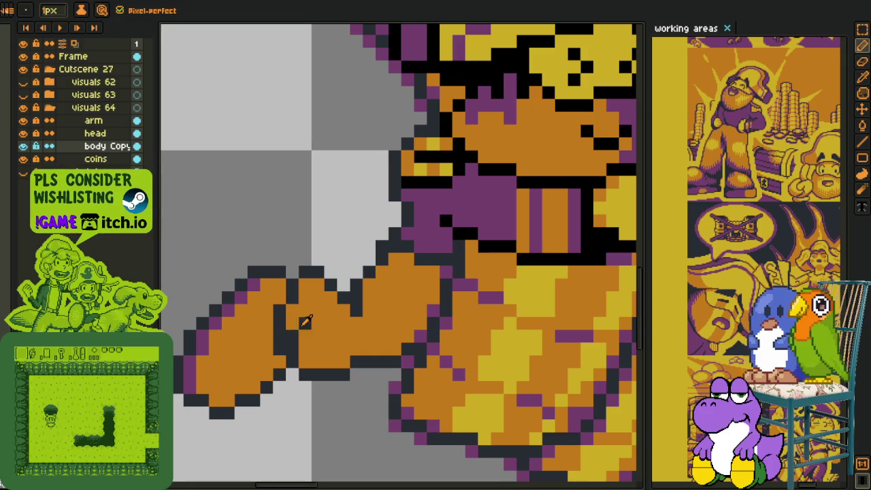
pyautogui.press('i')
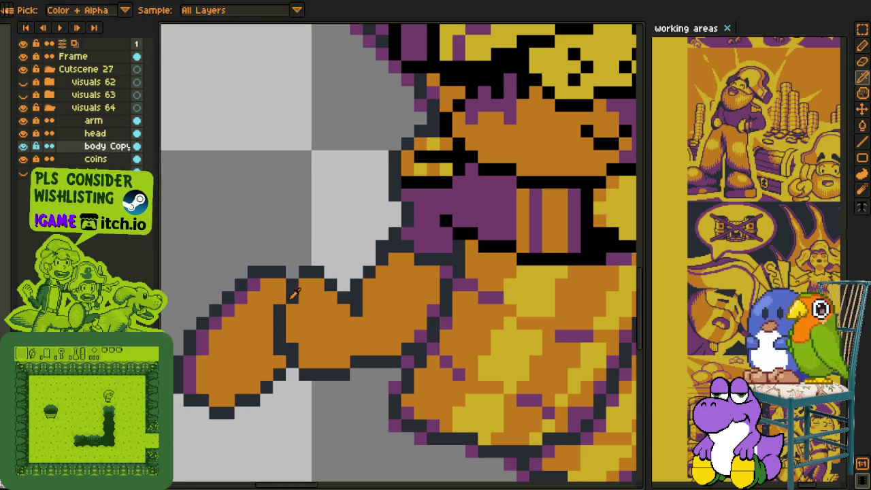
# Select the fist and try shifting it upward, then deselect to leave it in place
pyautogui.scroll(-5, 304, 287)
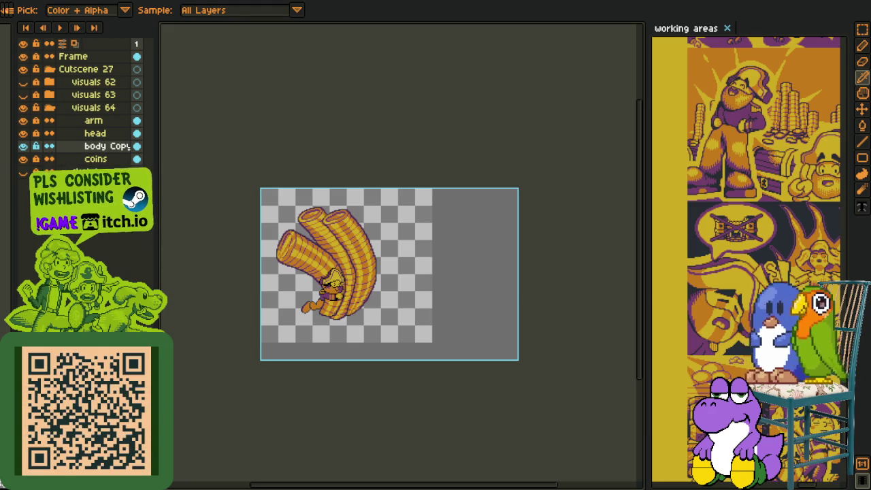
pyautogui.scroll(2, 390, 300)
pyautogui.scroll(1, 391, 301)
pyautogui.scroll(1, 235, 284)
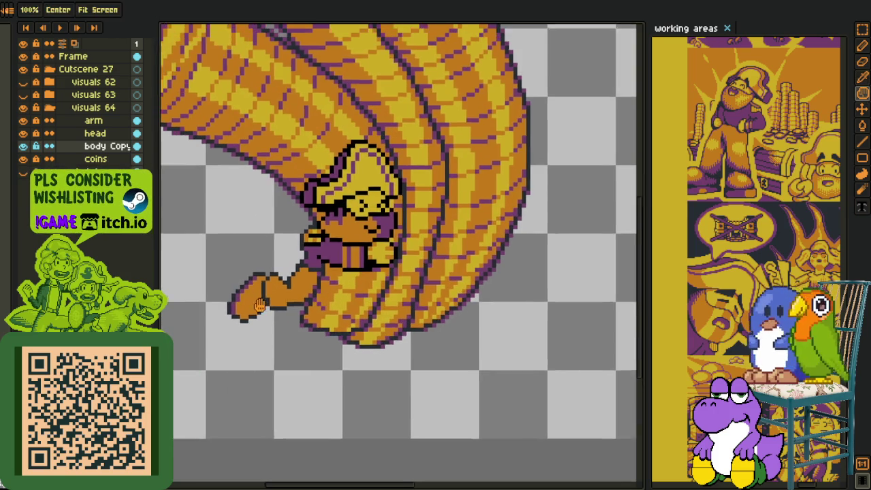
pyautogui.scroll(2, 270, 282)
pyautogui.moveTo(287, 263)
pyautogui.mouseDown()
pyautogui.moveTo(237, 231)
pyautogui.moveTo(262, 413)
pyautogui.moveTo(282, 370)
pyautogui.moveTo(290, 251)
pyautogui.mouseUp()
pyautogui.moveTo(266, 305)
pyautogui.mouseDown()
pyautogui.moveTo(272, 293)
pyautogui.moveTo(266, 305)
pyautogui.mouseUp()
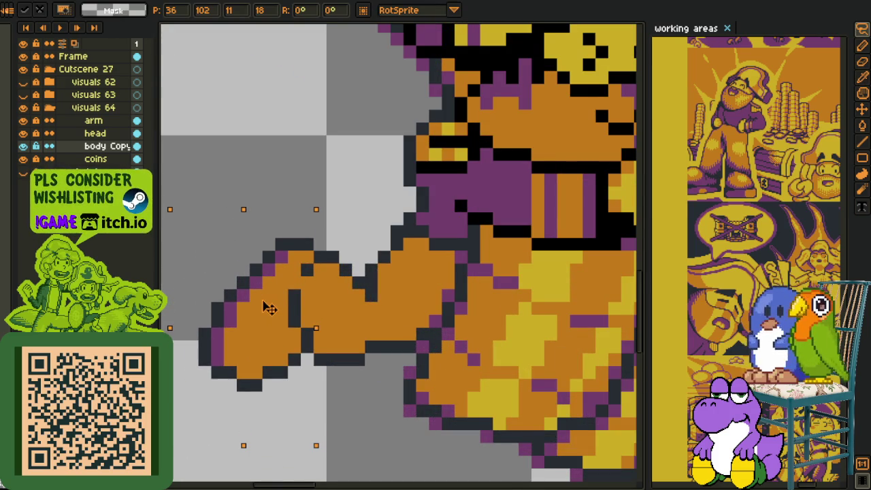
pyautogui.hotkey('ctrl', 'd')
# Draw a dark outline line and extra pixel across the arm to separate fist from forearm
pyautogui.press('i')
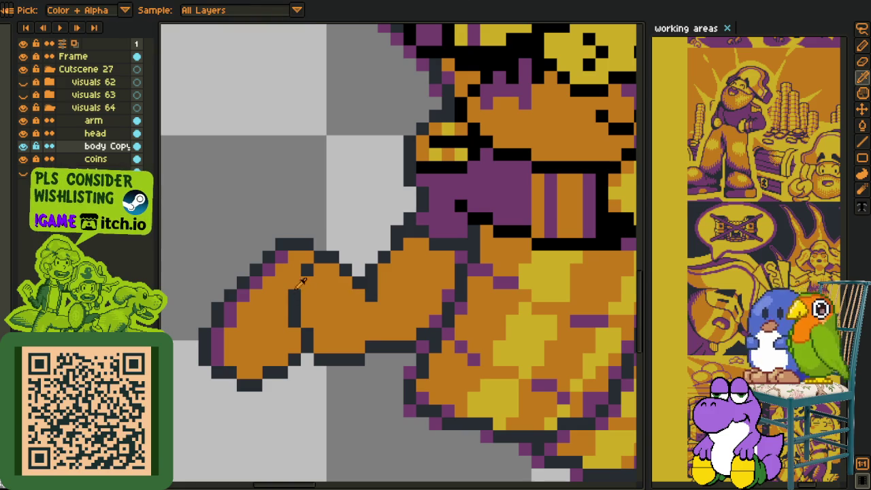
pyautogui.press('b')
pyautogui.moveTo(344, 270); pyautogui.dragTo(371, 260)
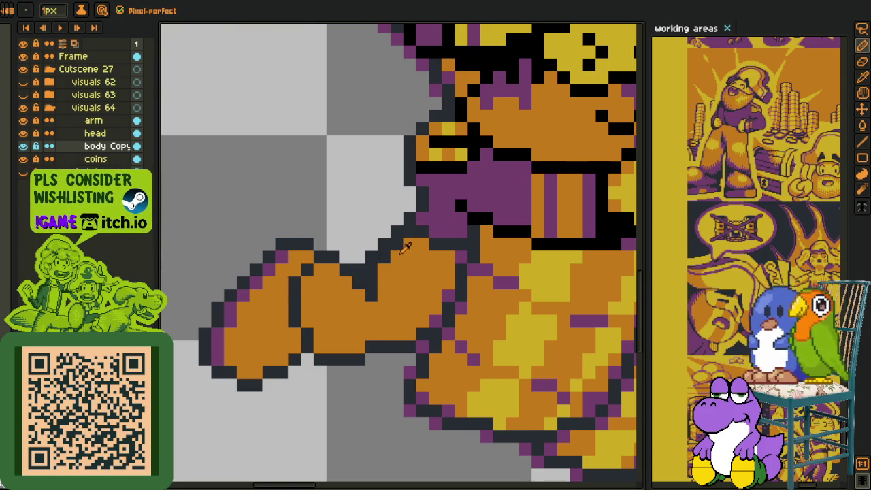
pyautogui.scroll(-2, 375, 266)
pyautogui.scroll(2, 374, 279)
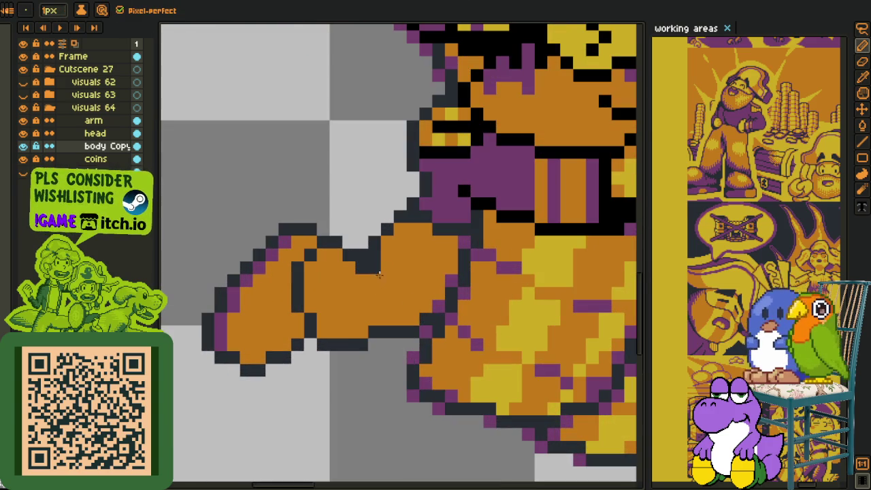
pyautogui.press('i')
pyautogui.press('b')
pyautogui.press('i')
pyautogui.press('b')
pyautogui.press('i')
pyautogui.press('b')
pyautogui.click(373, 267)
pyautogui.press('i')
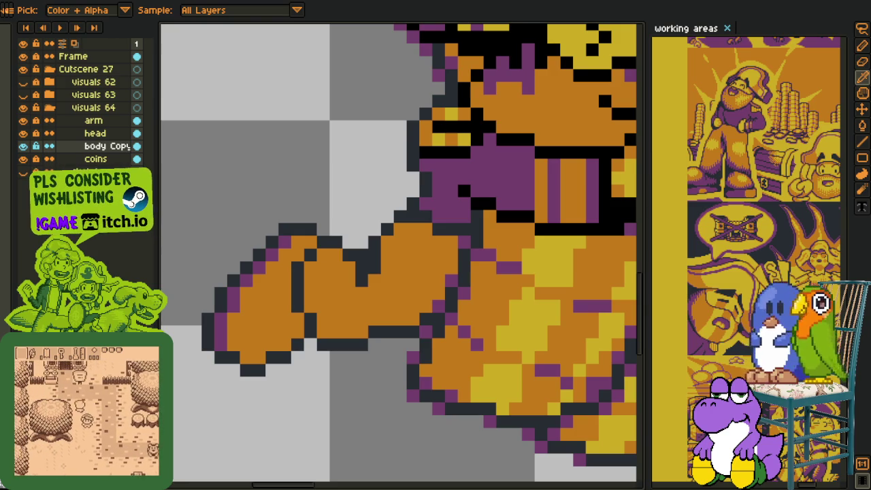
pyautogui.scroll(-2, 192, 262)
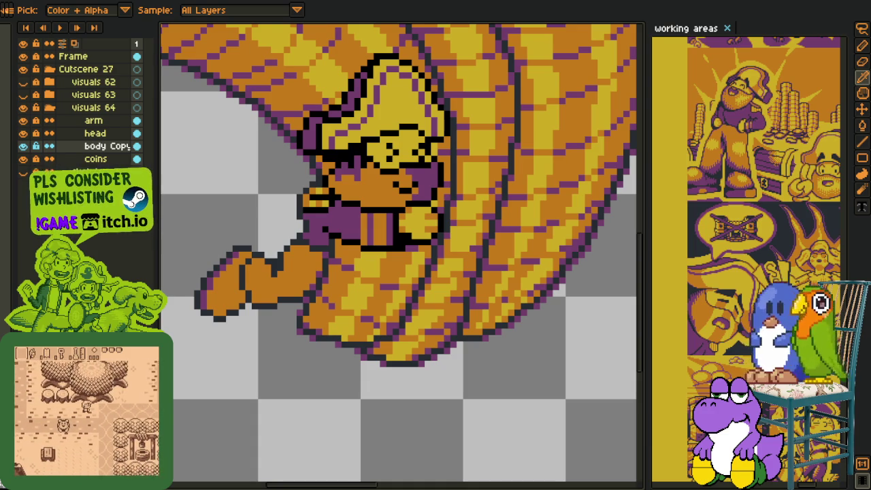
pyautogui.hotkey('alt', 'Tab')
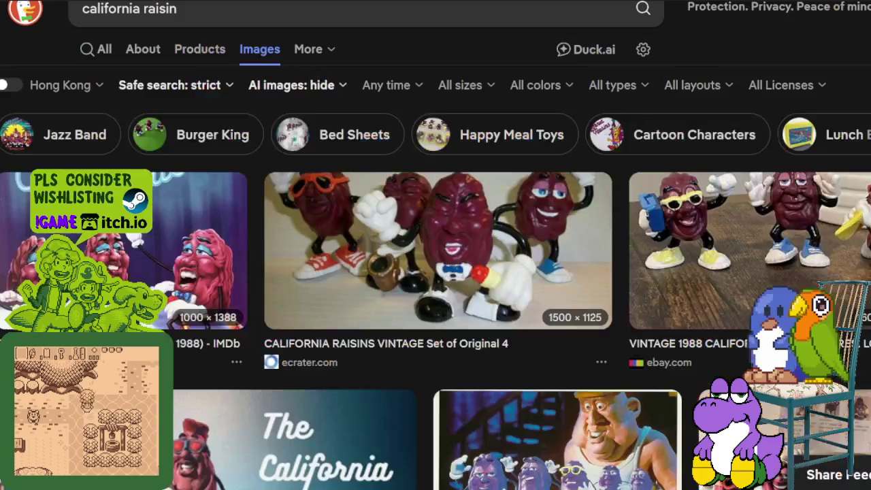
# View the IMDb box art and eBay raisin figures images full-size, then close them
pyautogui.click(194, 278)
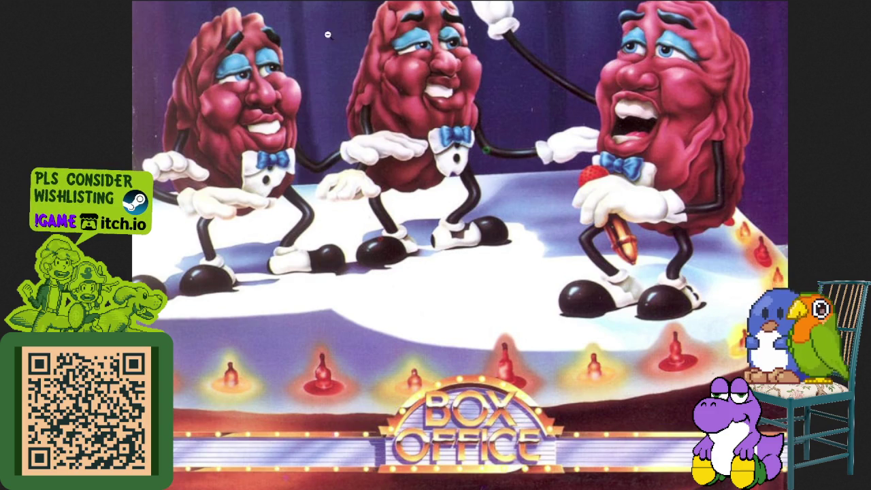
pyautogui.hotkey('ctrl', 'w')
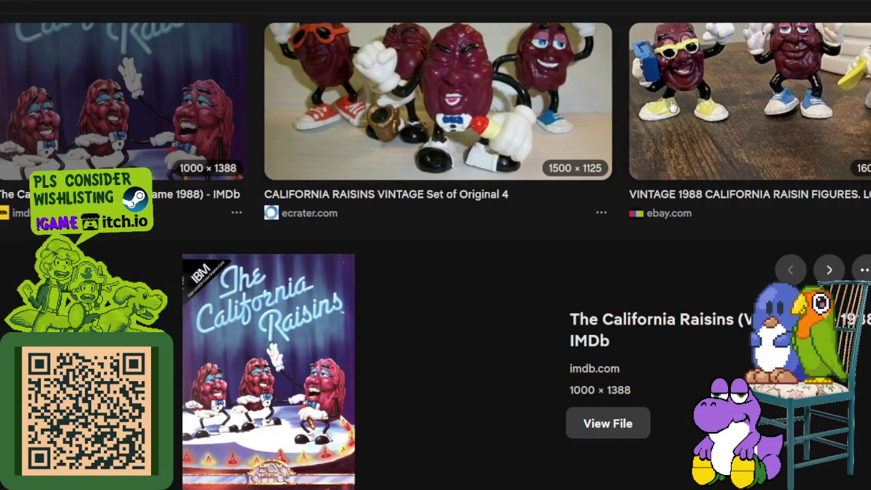
pyautogui.click(707, 114)
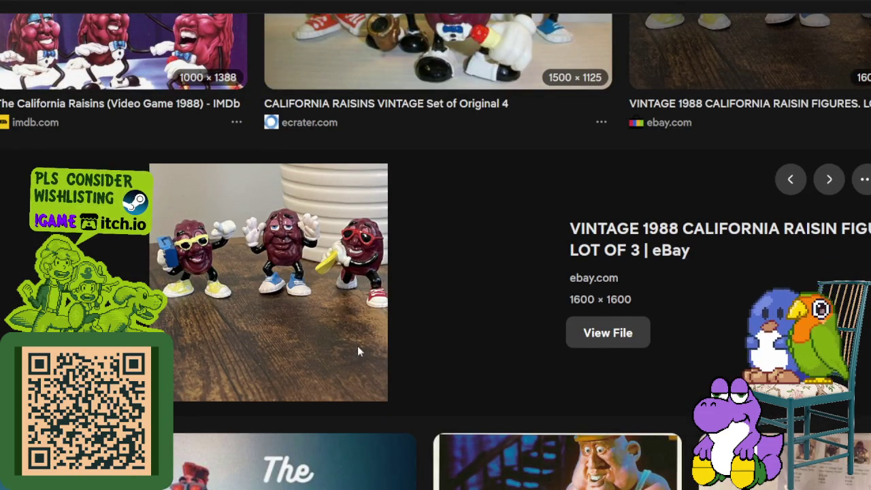
pyautogui.click(607, 333)
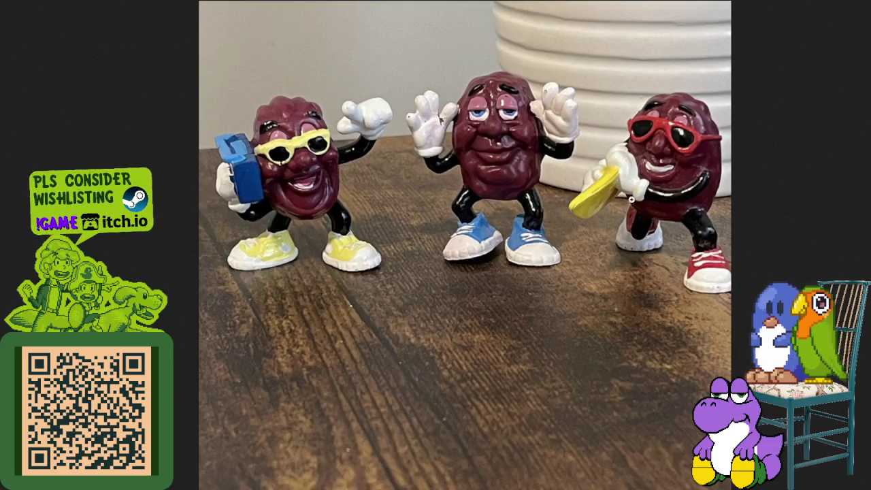
pyautogui.click(627, 201)
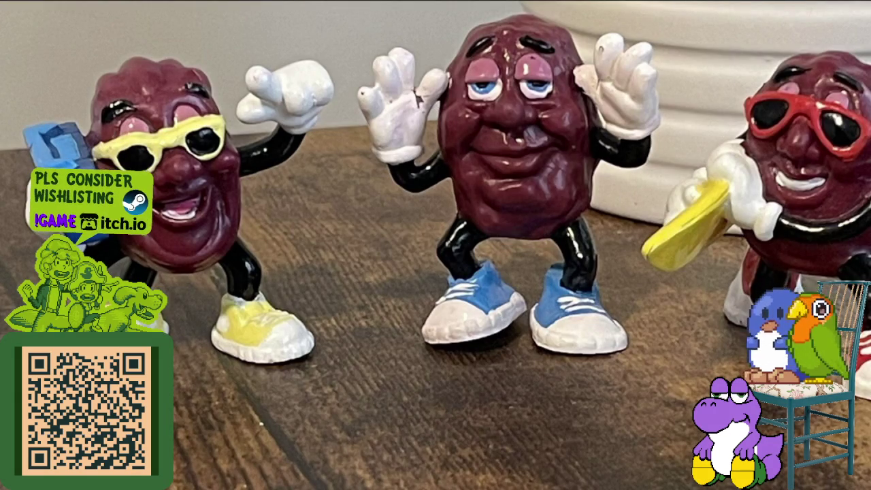
pyautogui.hotkey('ctrl', 'w')
# Find the waving California Raisins mascot image, view it full-size, and return to Aseprite
pyautogui.scroll(-4, 534, 181)
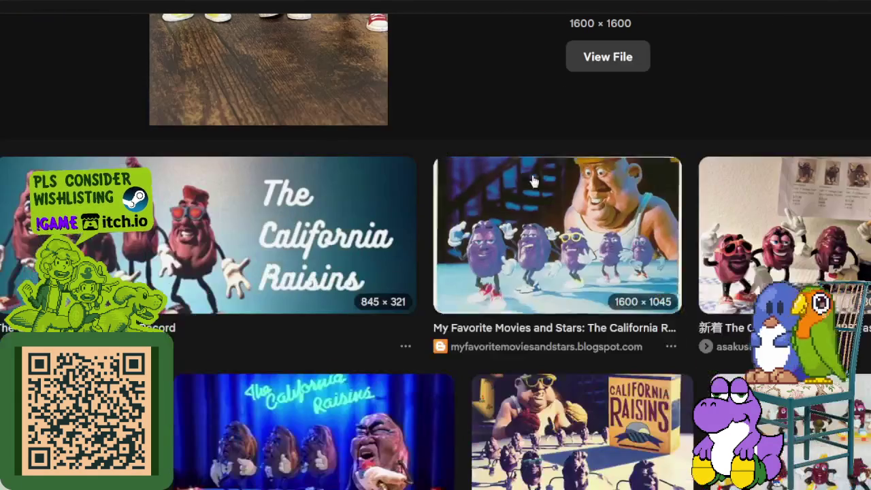
pyautogui.scroll(-2, 534, 181)
pyautogui.scroll(-1, 534, 181)
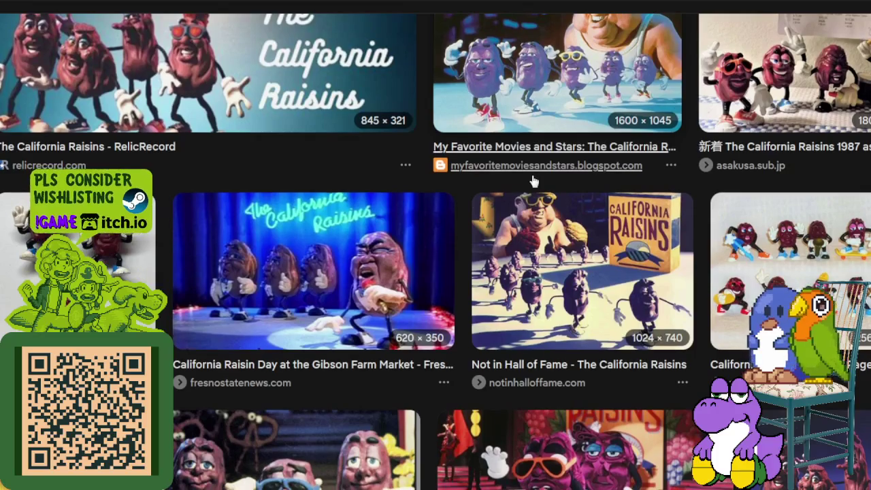
pyautogui.scroll(-2, 534, 181)
pyautogui.scroll(-3, 534, 181)
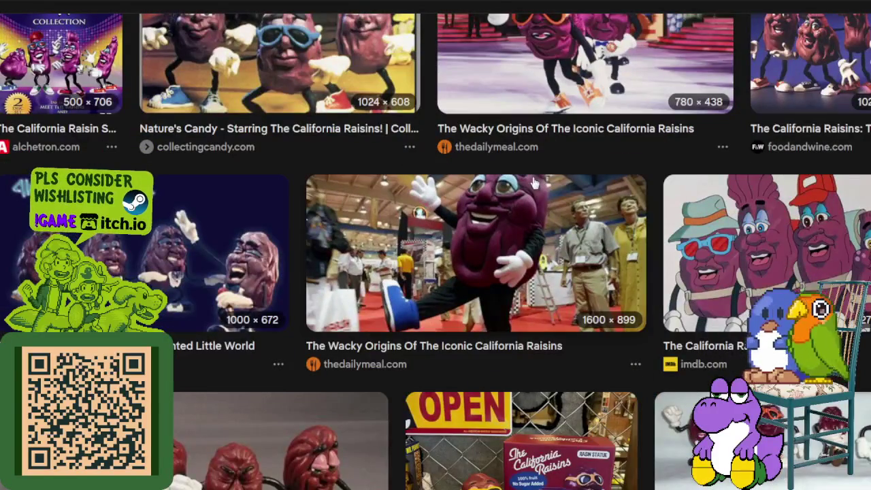
pyautogui.scroll(-2, 534, 182)
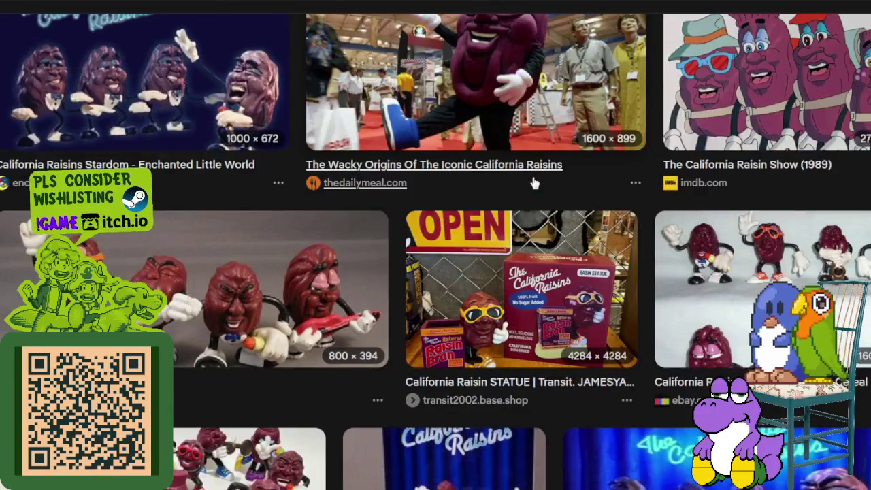
pyautogui.scroll(-3, 534, 182)
pyautogui.scroll(-1, 534, 182)
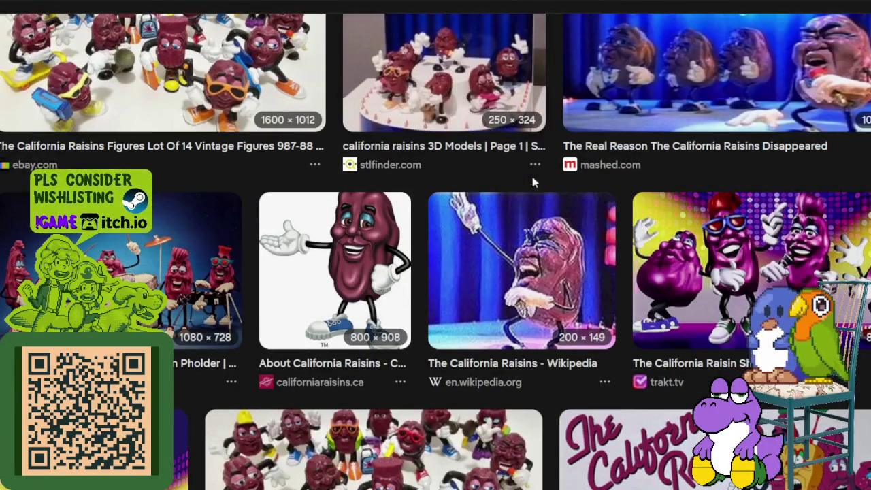
pyautogui.click(391, 254)
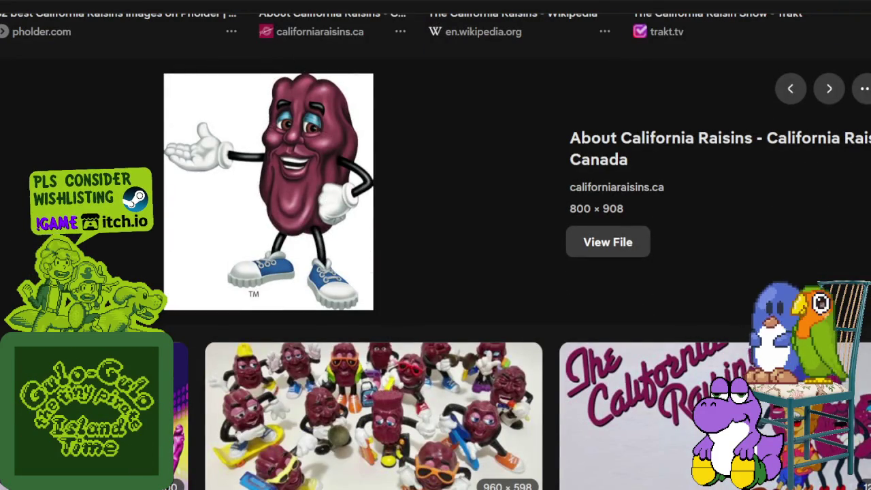
pyautogui.click(608, 242)
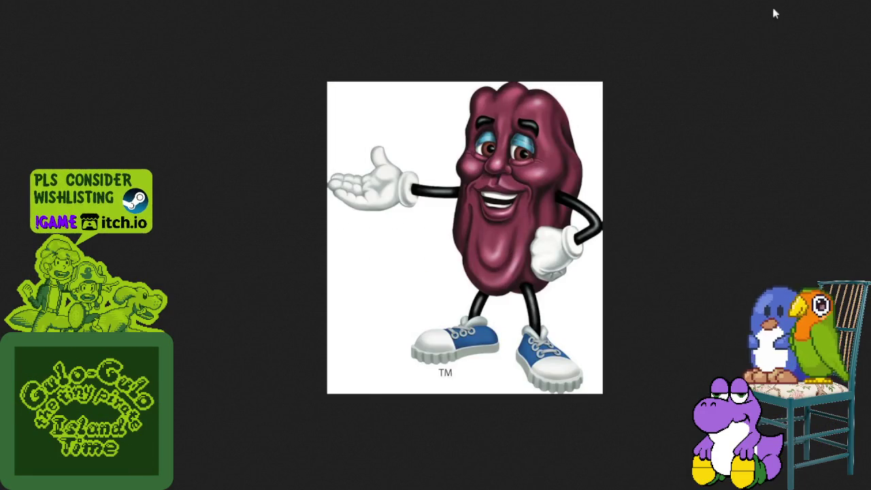
pyautogui.hotkey('alt', 'Tab')
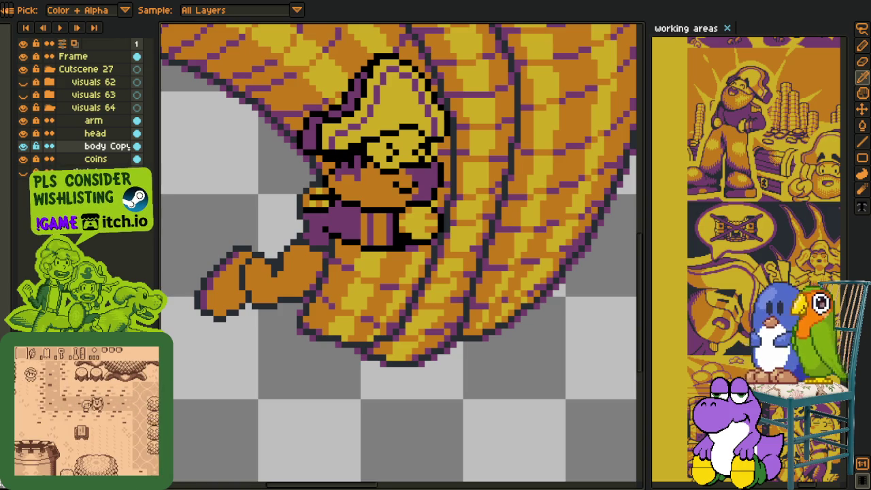
# Toggle the head and arm layers' visibility to compare, then pan to frame the character
pyautogui.scroll(-3, 245, 400)
pyautogui.scroll(-1, 286, 381)
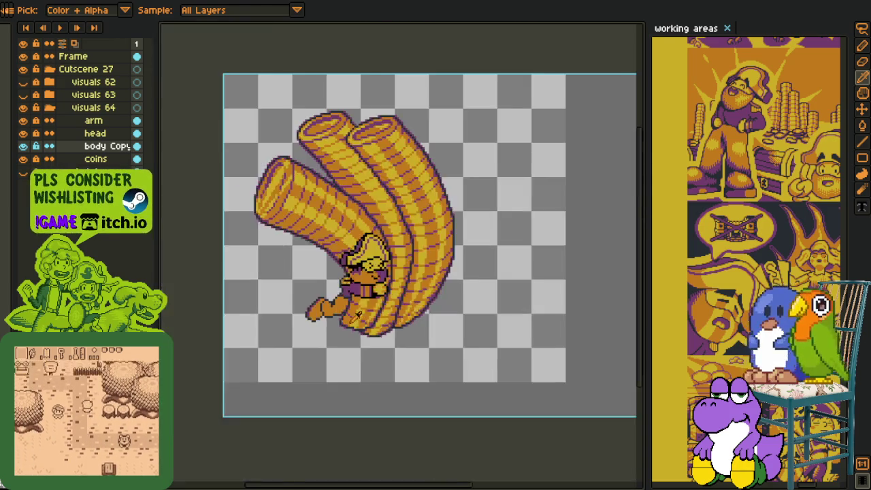
pyautogui.scroll(2, 330, 356)
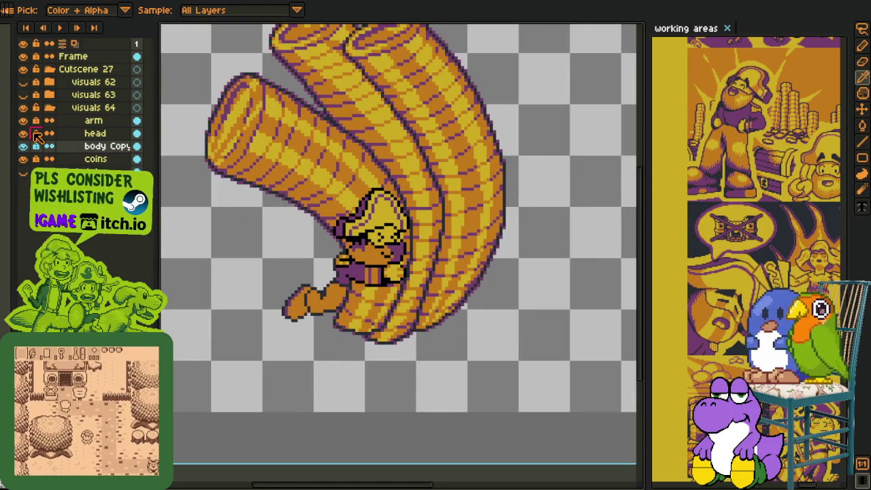
pyautogui.click(25, 134)
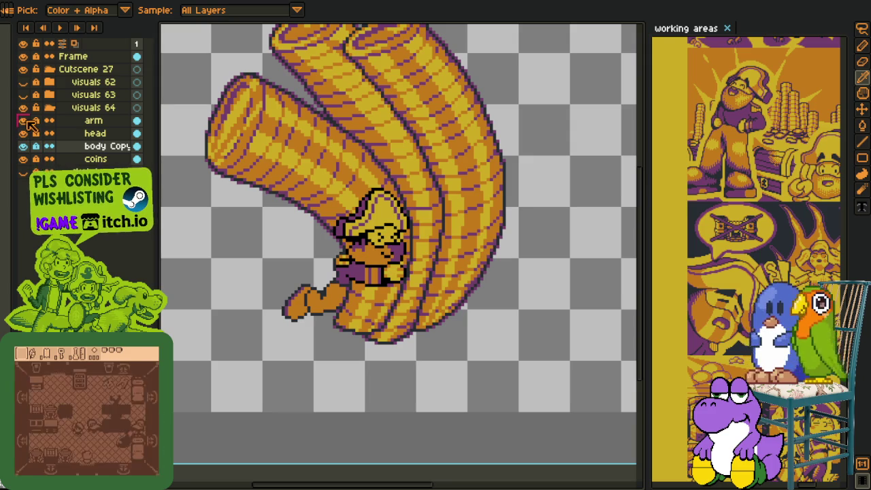
pyautogui.click(23, 120)
pyautogui.click(23, 120)
pyautogui.click(23, 120)
pyautogui.scroll(-1, 304, 210)
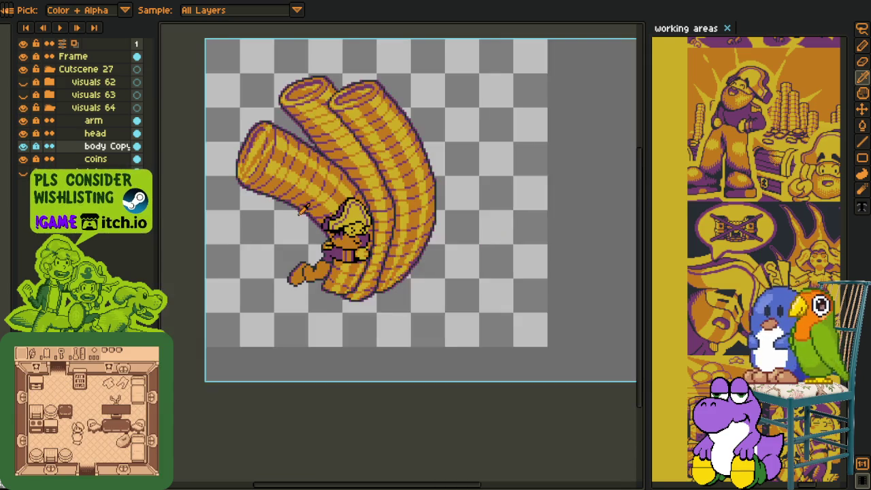
pyautogui.scroll(1, 340, 241)
pyautogui.press('space')
pyautogui.moveTo(340, 240)
pyautogui.mouseDown()
pyautogui.moveTo(315, 218)
pyautogui.moveTo(256, 236)
pyautogui.mouseUp()
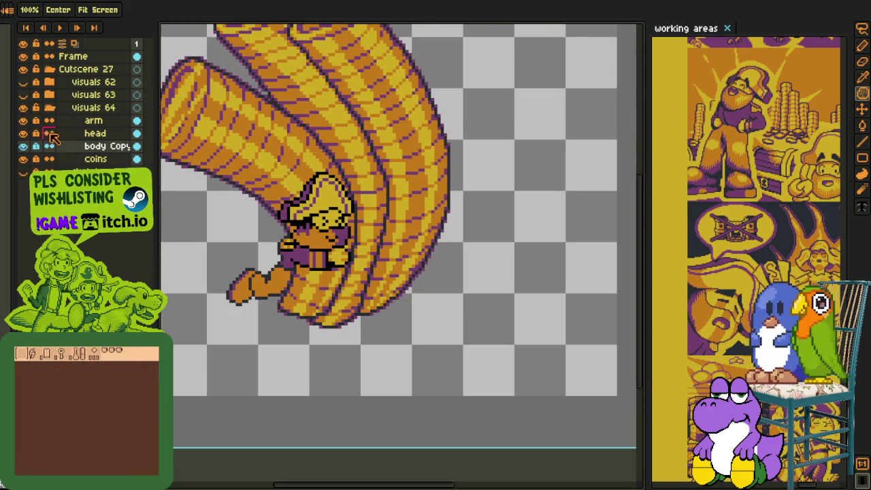
# Make the head layer active and transform it slightly up and to the left
pyautogui.click(85, 133)
pyautogui.press('i')
pyautogui.hotkey('ctrl', 't')
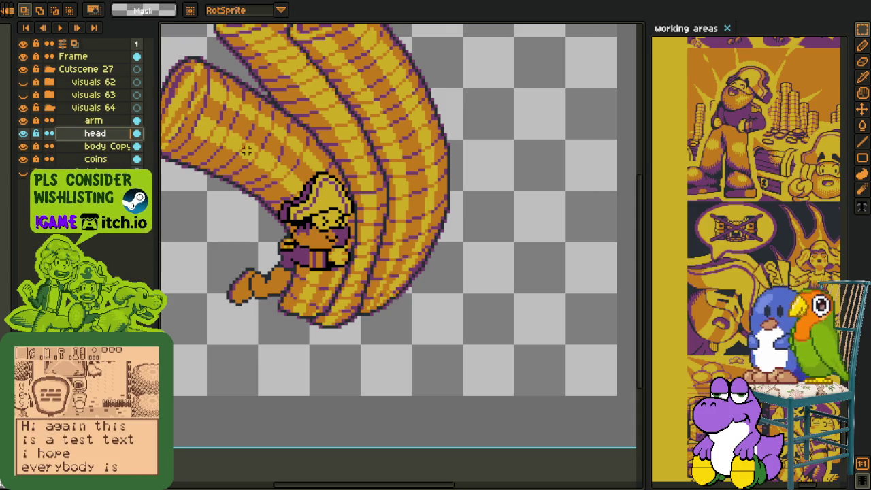
pyautogui.moveTo(336, 241); pyautogui.dragTo(330, 234)
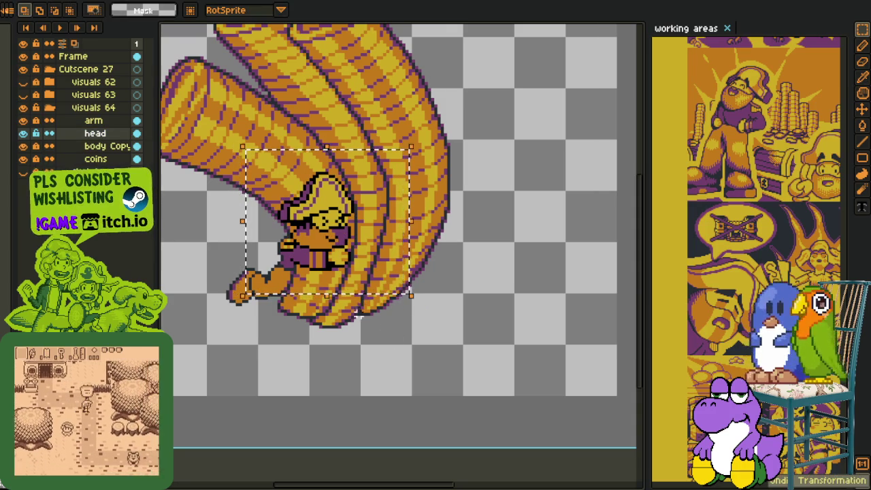
pyautogui.scroll(-3, 340, 337)
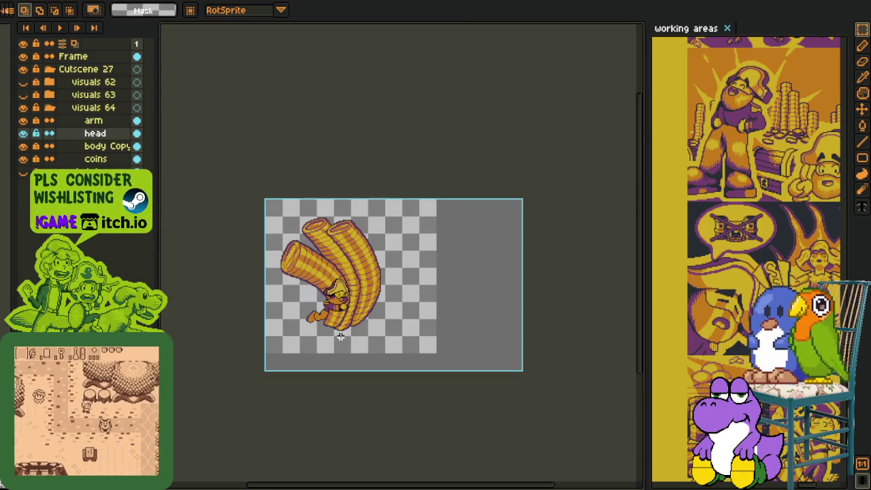
pyautogui.scroll(2, 333, 320)
pyautogui.scroll(2, 306, 265)
pyautogui.scroll(1, 306, 265)
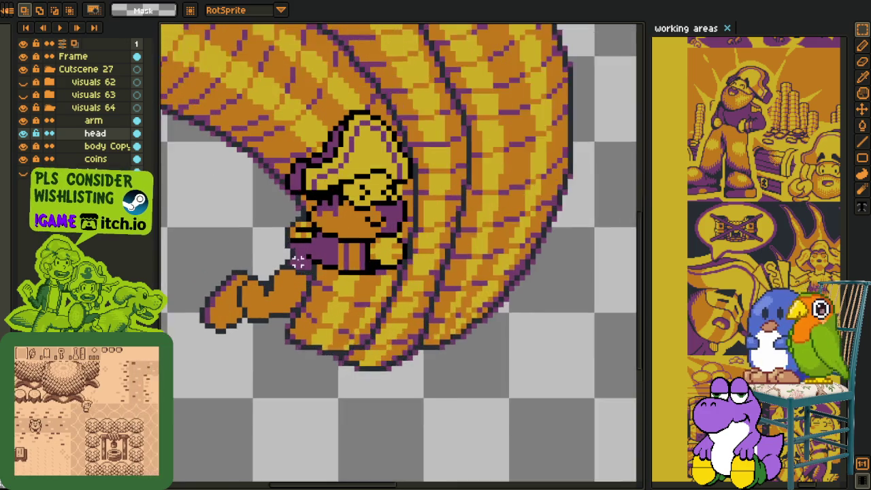
pyautogui.scroll(1, 299, 262)
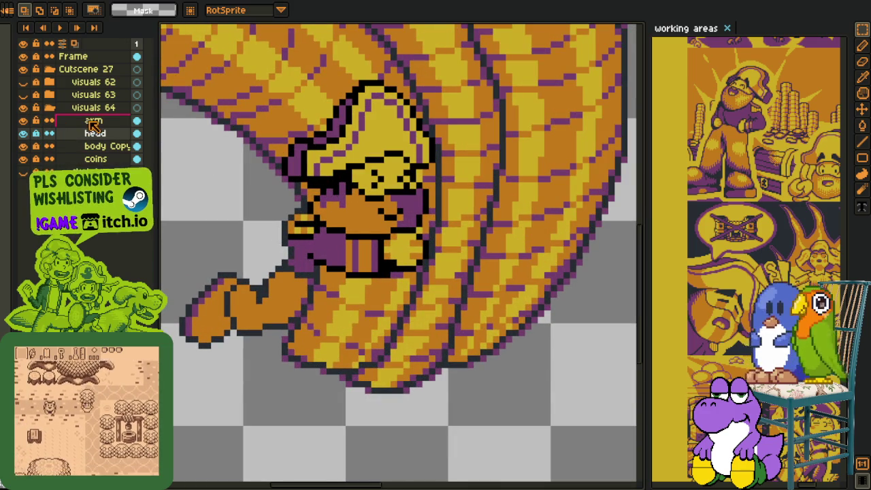
# Use Replace Color (Shift+R) to swap #000000 for #20282f on the head layer
pyautogui.press('i')
pyautogui.scroll(3, 306, 253)
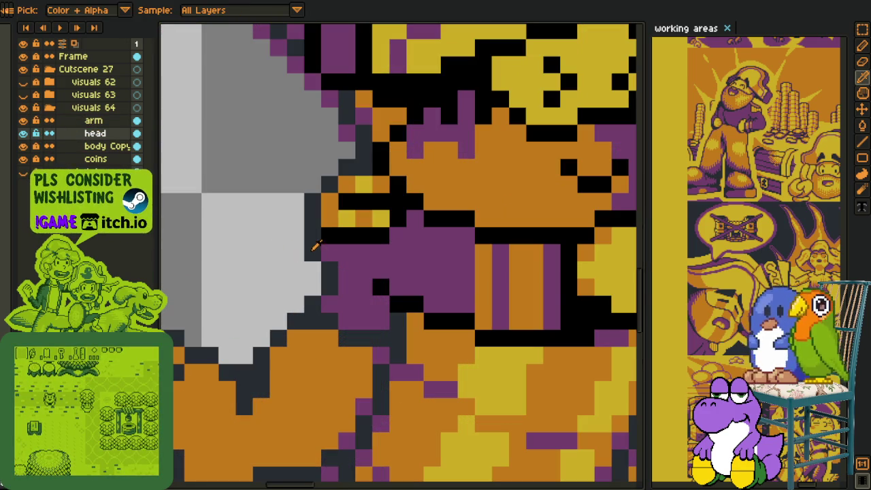
pyautogui.hotkey('shift', 'r')
pyautogui.click(339, 379)
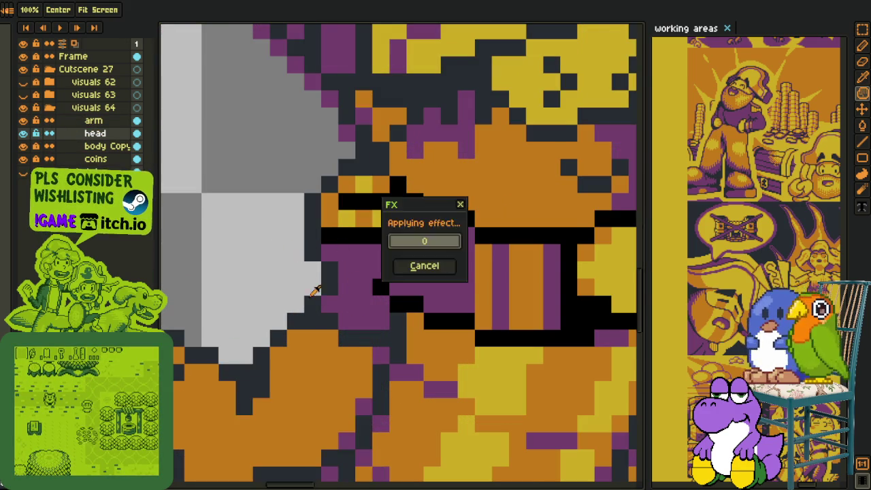
pyautogui.scroll(-3, 265, 249)
pyautogui.scroll(-2, 165, 194)
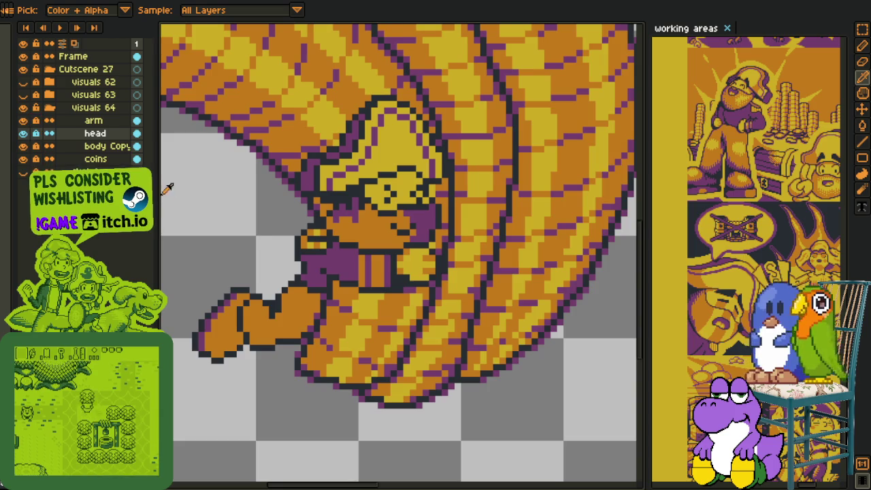
pyautogui.scroll(-2, 306, 272)
pyautogui.scroll(-2, 437, 331)
pyautogui.press('v')
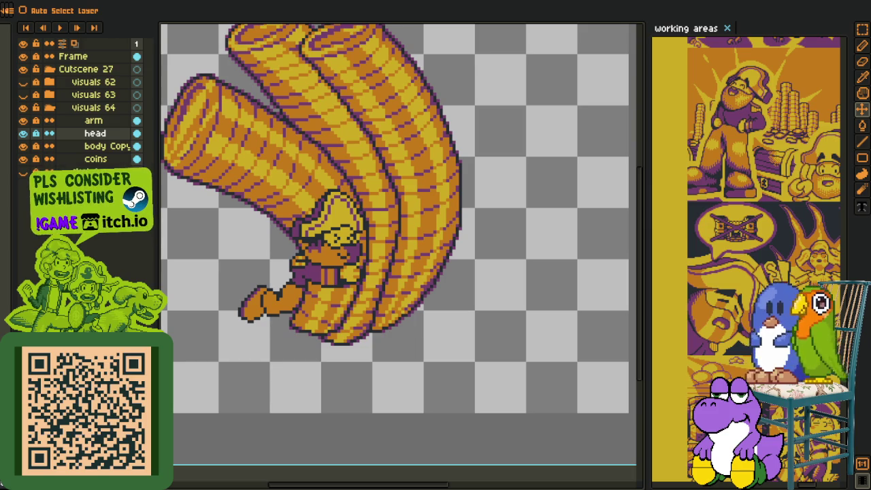
# Select the arm, head, body Copy and coins layers together in the Layers panel
pyautogui.press('i')
pyautogui.scroll(-1, 367, 319)
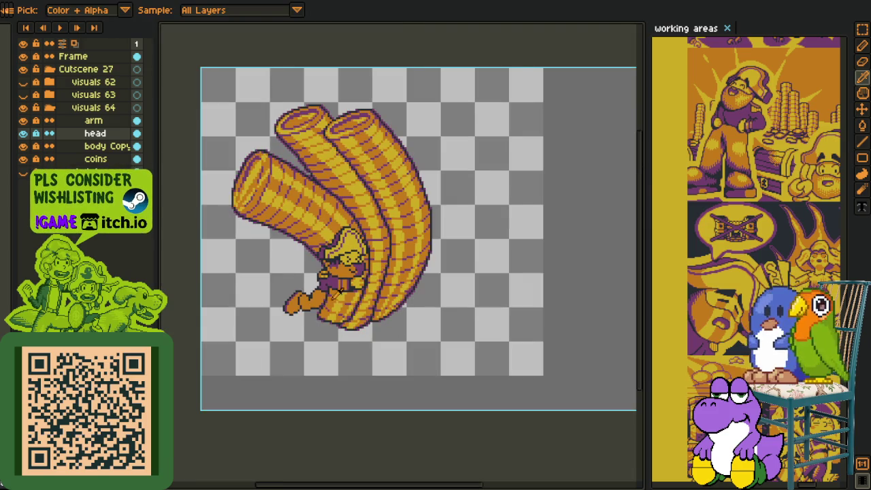
pyautogui.scroll(2, 338, 298)
pyautogui.scroll(1, 338, 298)
pyautogui.moveTo(378, 292); pyautogui.dragTo(384, 294)
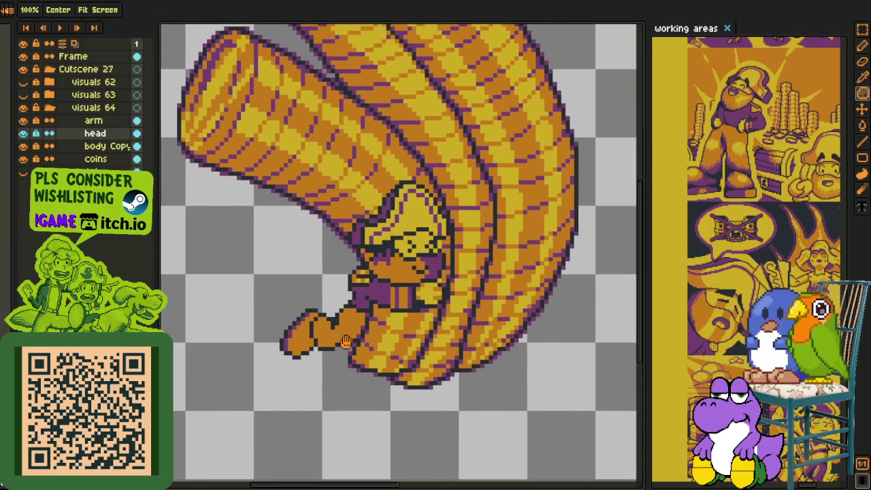
pyautogui.scroll(-1, 346, 341)
pyautogui.scroll(-1, 346, 341)
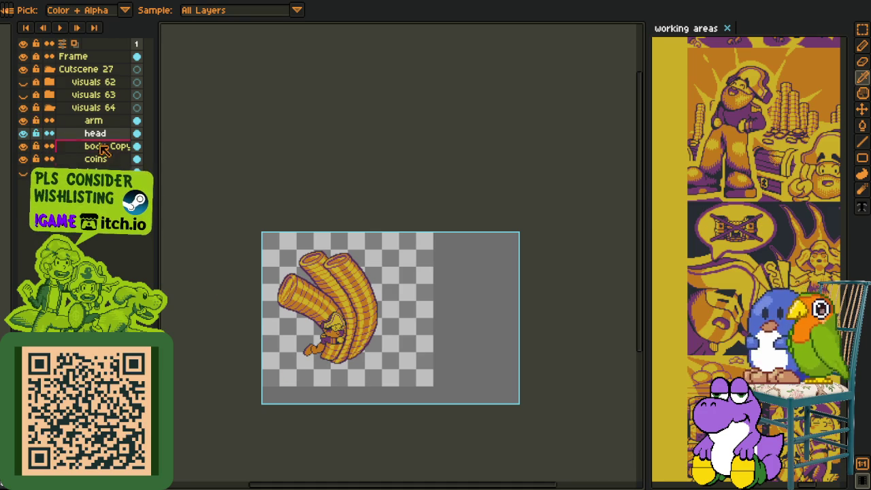
pyautogui.moveTo(88, 159); pyautogui.dragTo(93, 126)
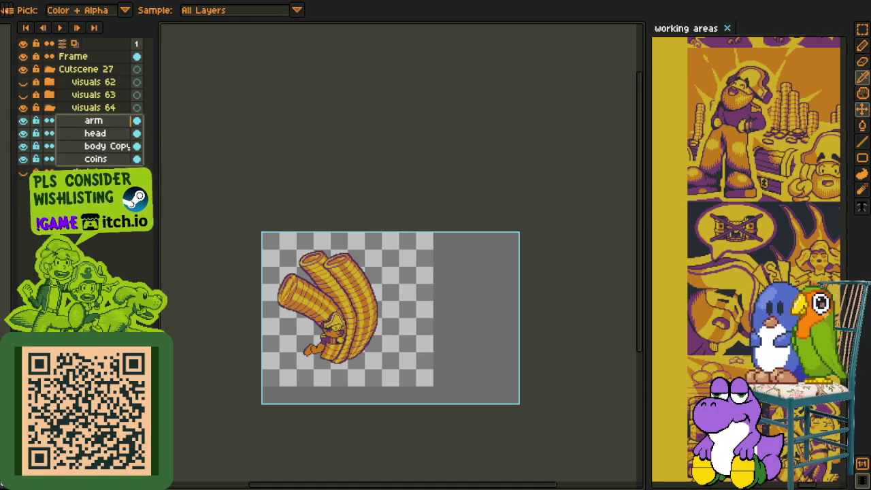
# Nudge the four selected layers' artwork left, then make the arm layer active alone
pyautogui.scroll(1, 399, 307)
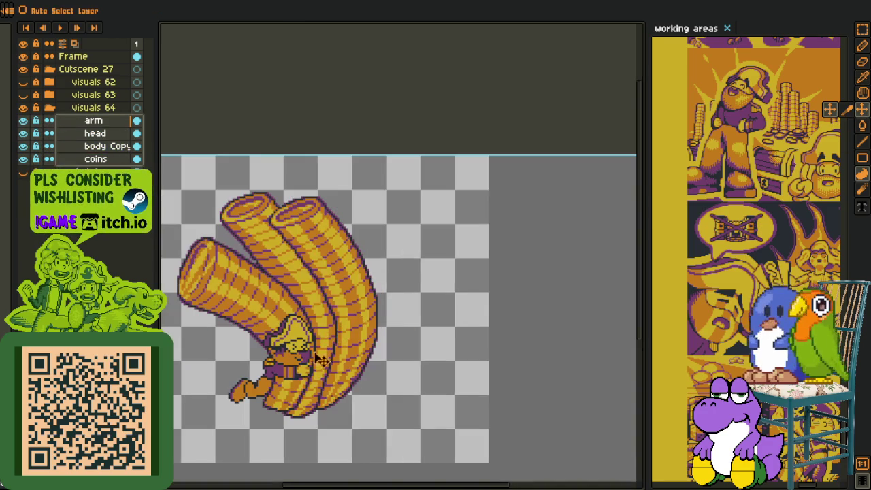
pyautogui.moveTo(315, 382)
pyautogui.mouseDown()
pyautogui.moveTo(383, 370)
pyautogui.moveTo(367, 369)
pyautogui.mouseUp()
pyautogui.press('m')
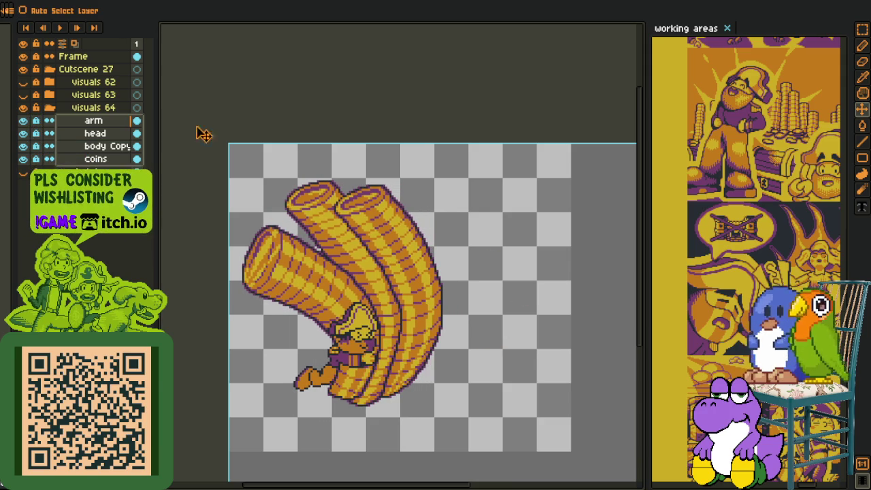
pyautogui.press('m')
pyautogui.moveTo(93, 121); pyautogui.dragTo(83, 138)
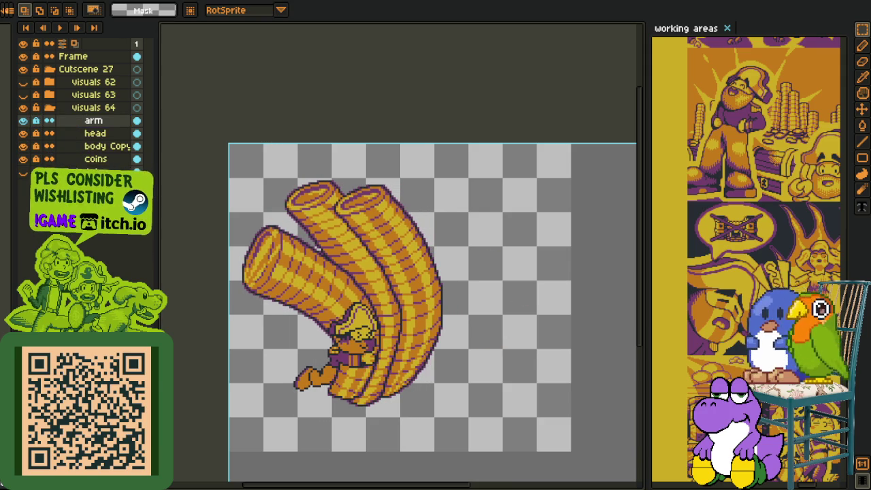